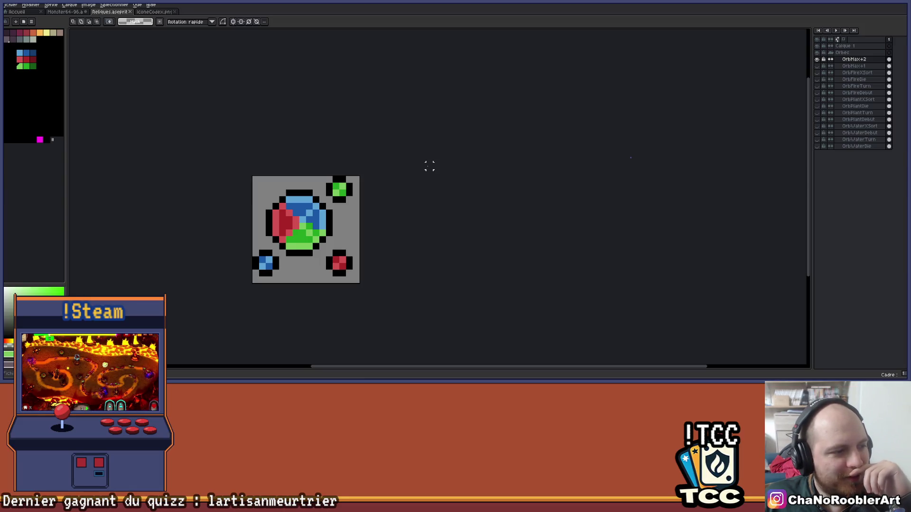
Step: Switch from the Aseprite orb sprite to the GDoc relic spreadsheet and select cells C14:E14
mouse_move(423, 133)
mouse_down()
mouse_move(378, 130)
mouse_move(467, 138)
mouse_up()
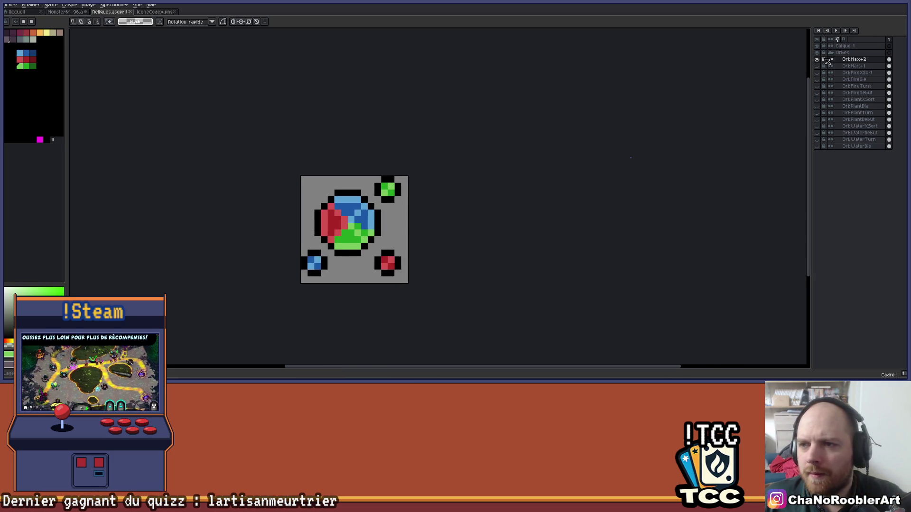
mouse_move(488, 389)
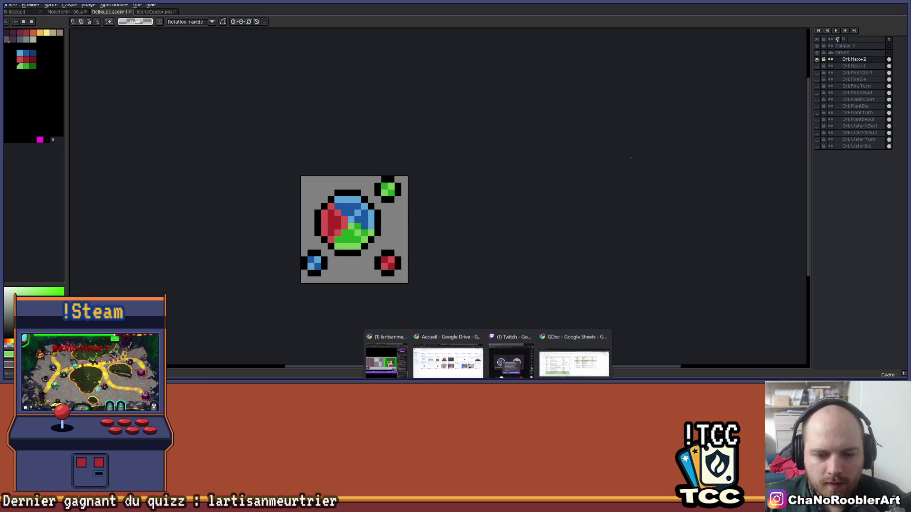
click(574, 363)
drag(108, 196, 324, 198)
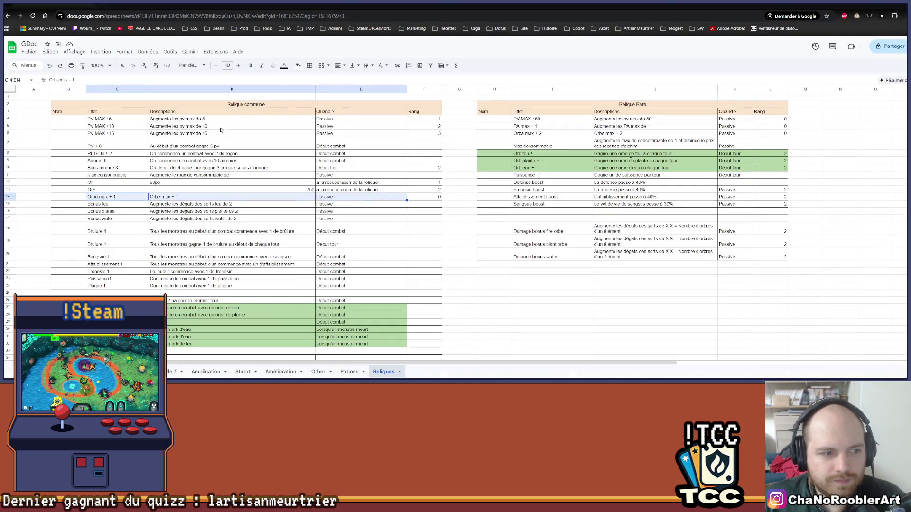
Step: Fill the Orbs max + 1 row (C14:E14) light green
click(298, 65)
click(333, 115)
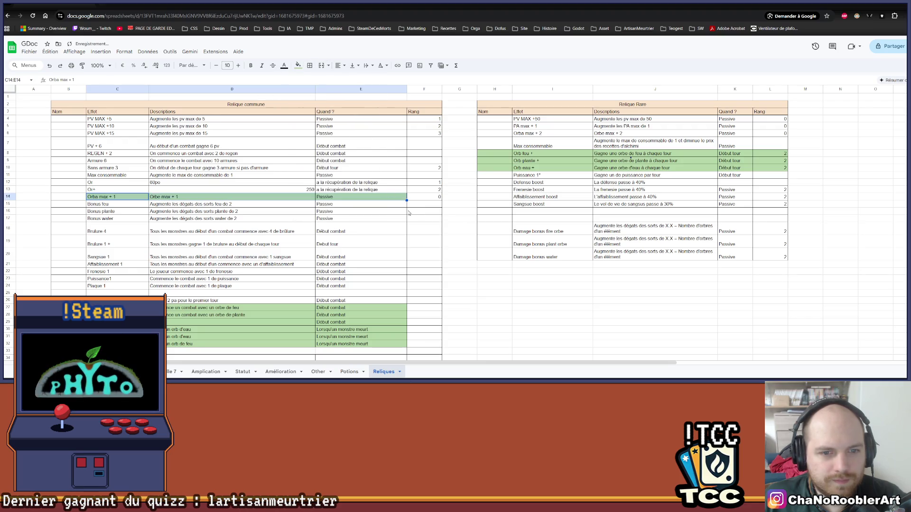
drag(550, 231, 493, 219)
Step: Fill the Orbs max + 2 row (H6:L6) with the same light green as the other orb rows
drag(492, 136, 773, 134)
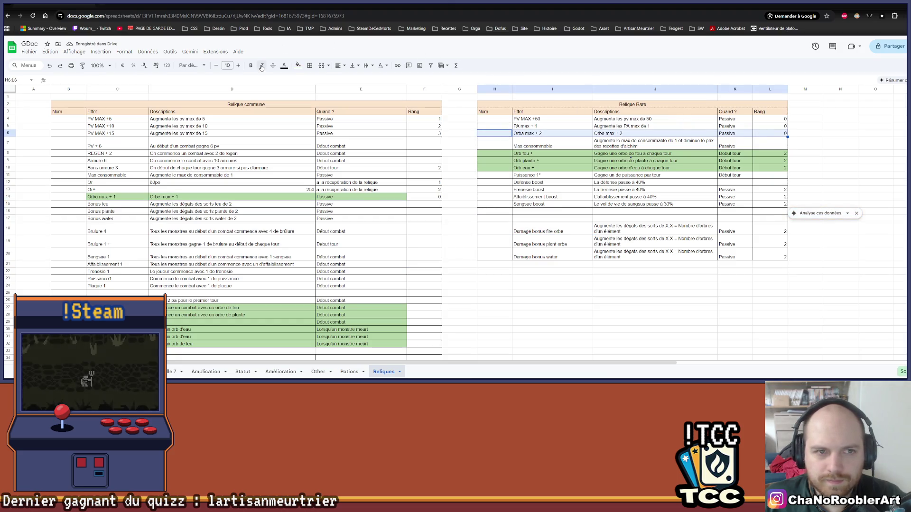
click(298, 65)
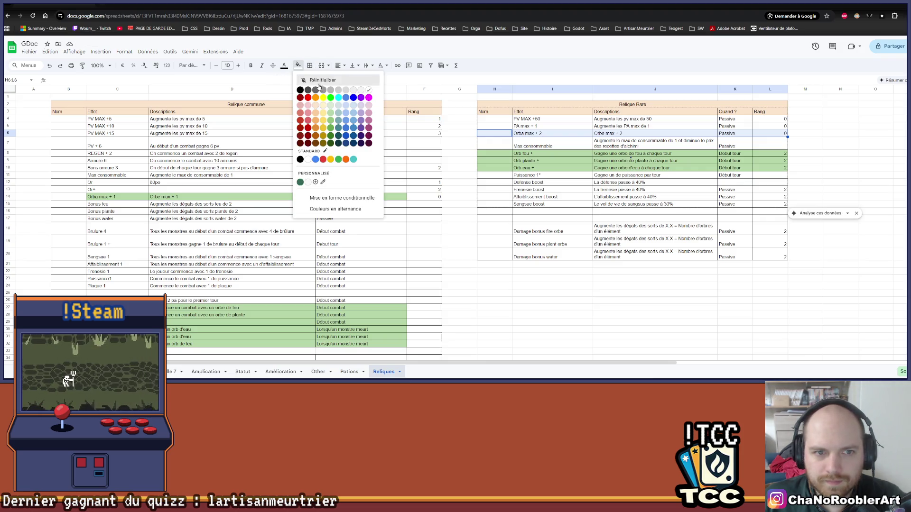
click(331, 106)
click(495, 279)
drag(504, 135, 774, 134)
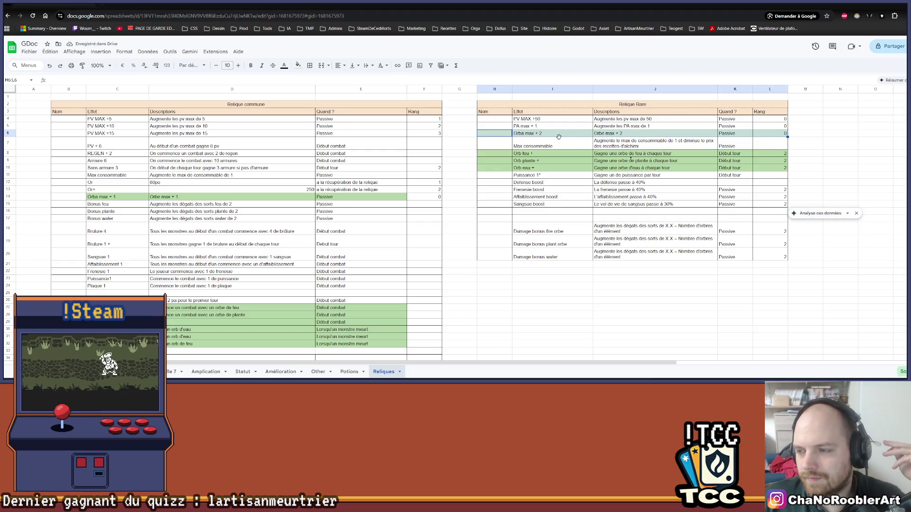
click(298, 66)
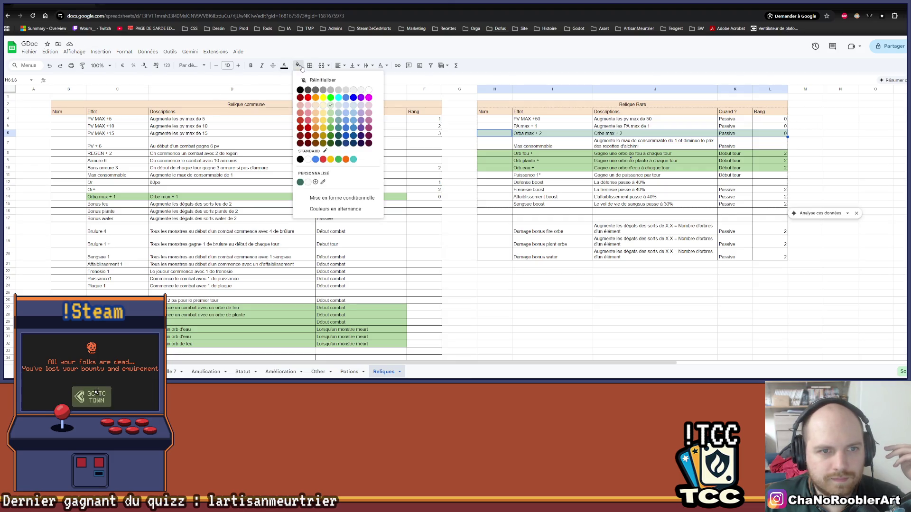
click(331, 112)
click(540, 302)
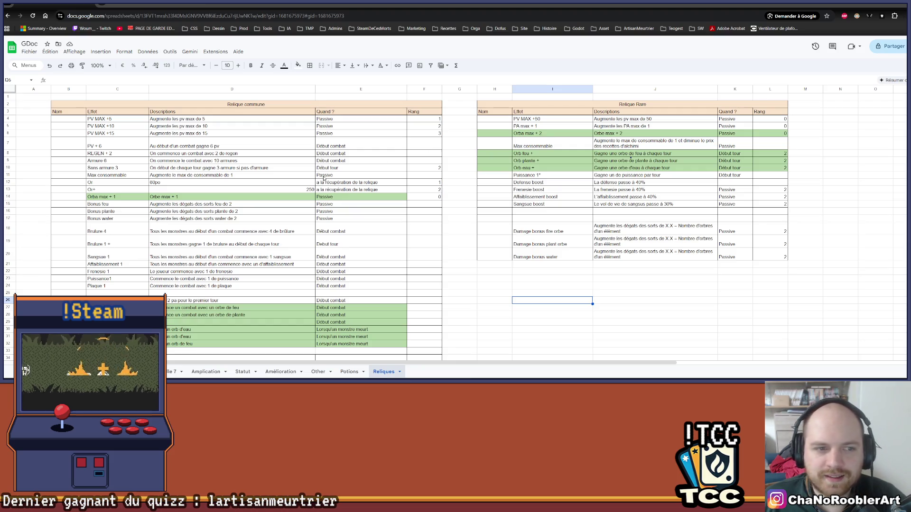
Step: Review the armour relic cells D9:F10, return to C4, and switch back to Aseprite
drag(190, 168, 427, 162)
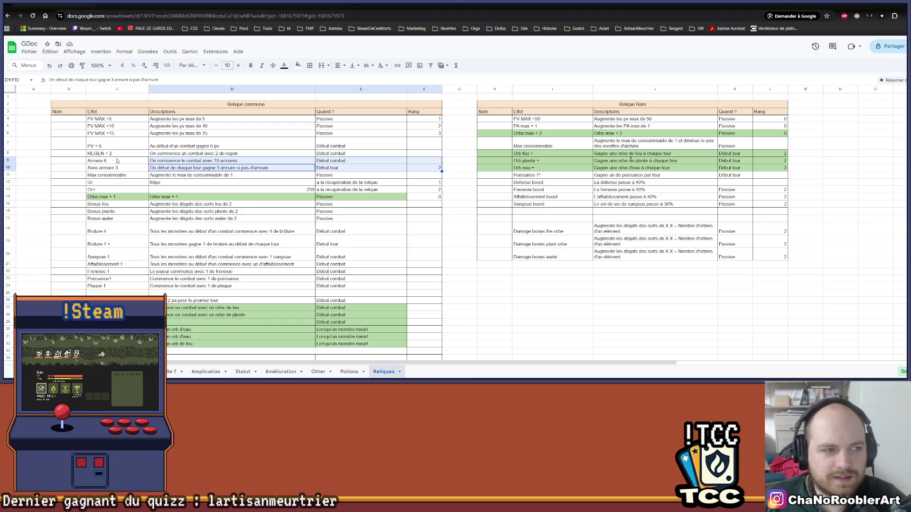
click(132, 122)
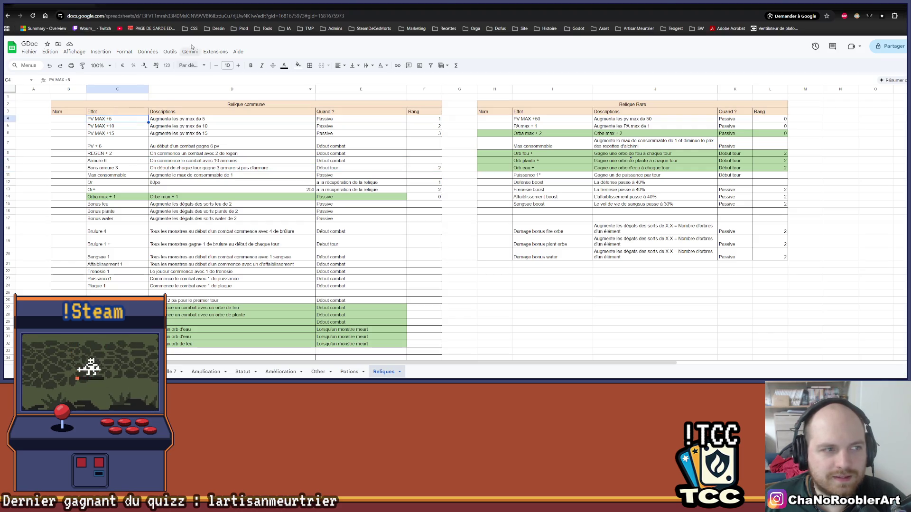
key(alt+Tab)
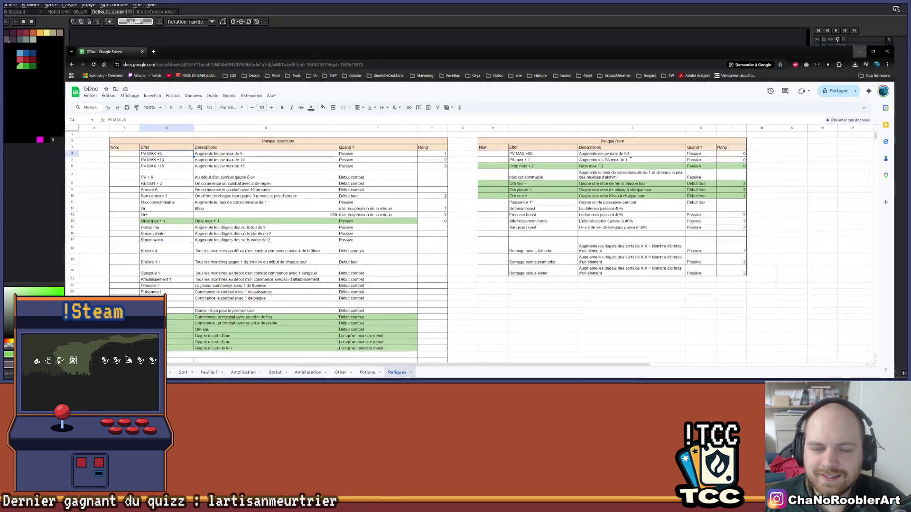
Step: Hide the OrbMax+2 layer, collapse the Orbes group, and rename Calque 1 to PV
click(817, 60)
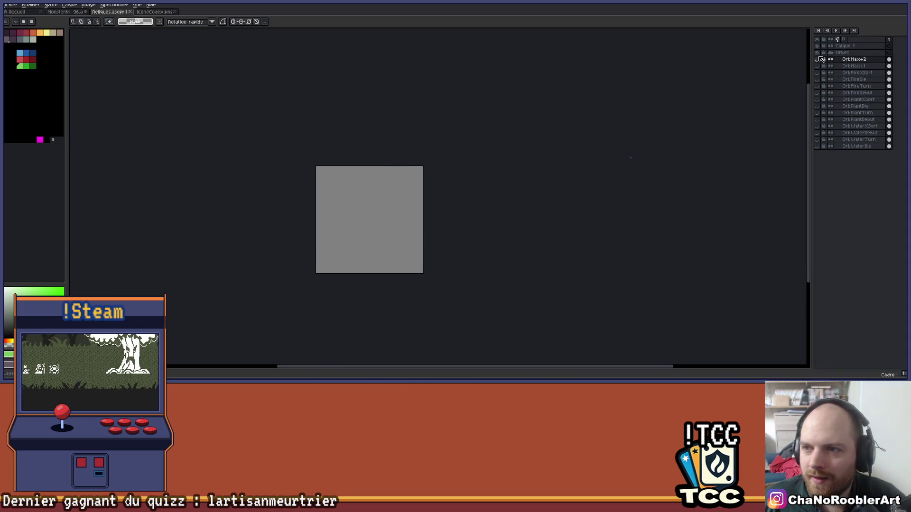
click(831, 52)
double_click(844, 46)
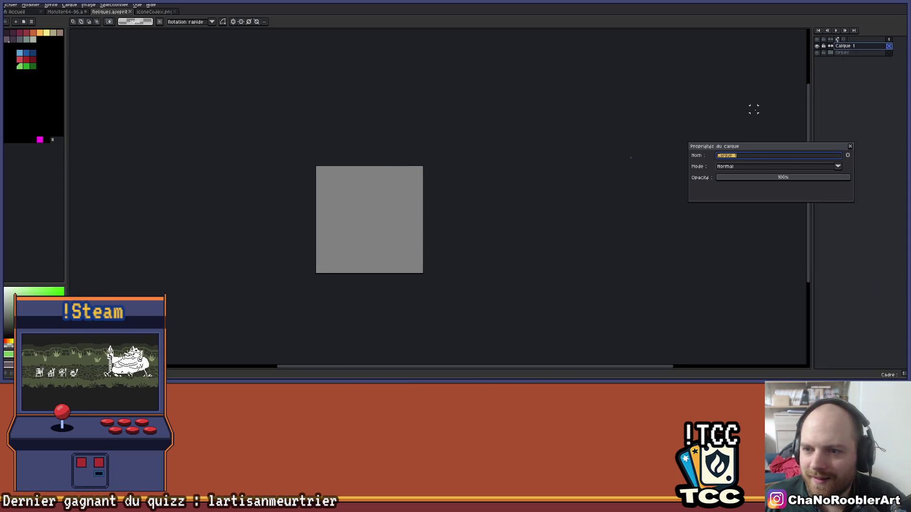
text(PV)
key(Return)
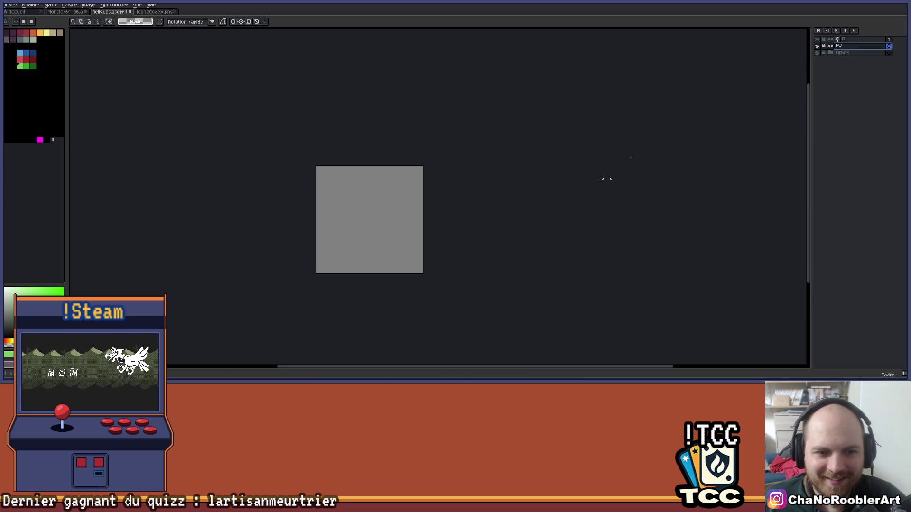
Step: Select the pencil with B and enable vertical mirror symmetry
scroll(271, 174, up, 5)
key(b)
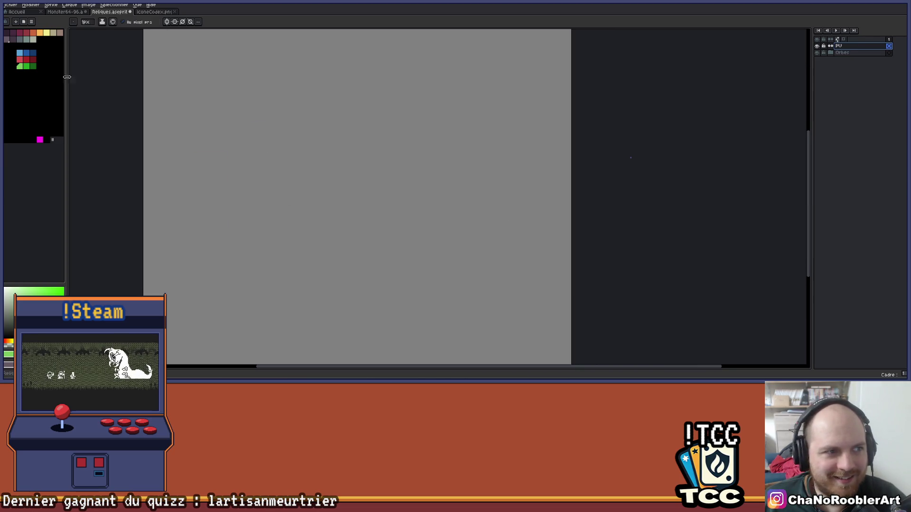
scroll(181, 128, down, 3)
scroll(258, 187, up, 1)
scroll(278, 244, down, 3)
scroll(358, 293, up, 2)
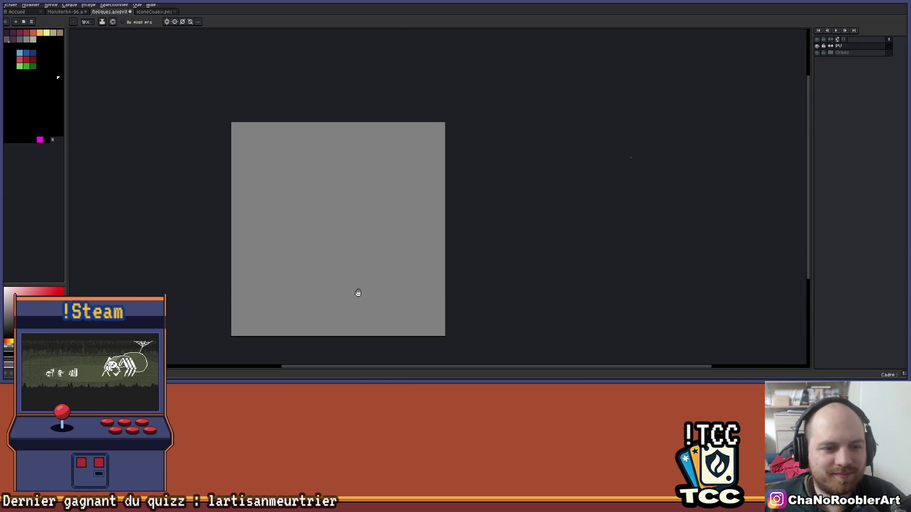
scroll(261, 169, up, 1)
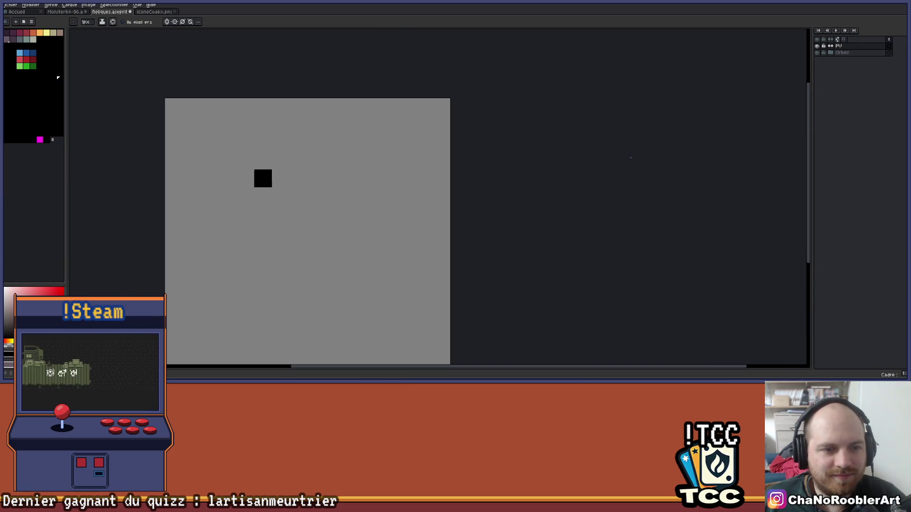
scroll(262, 177, down, 1)
scroll(235, 206, up, 1)
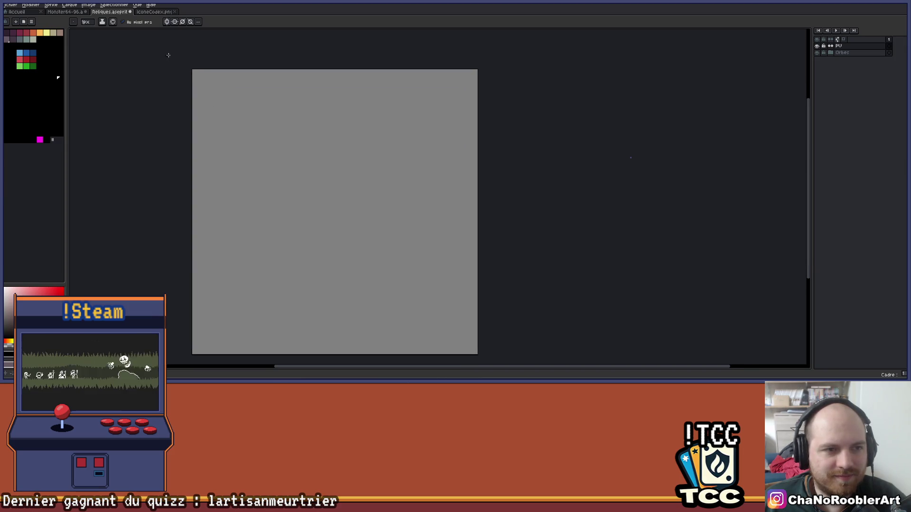
click(167, 22)
scroll(325, 148, down, 1)
scroll(312, 129, up, 1)
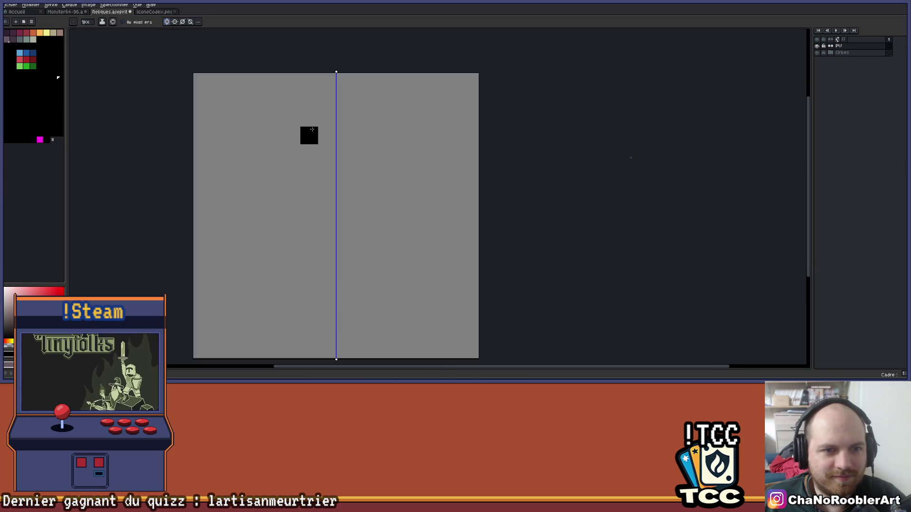
Step: Draw the mirrored black heart outline with its lobes, sides, and bottom tip
click(327, 136)
click(309, 118)
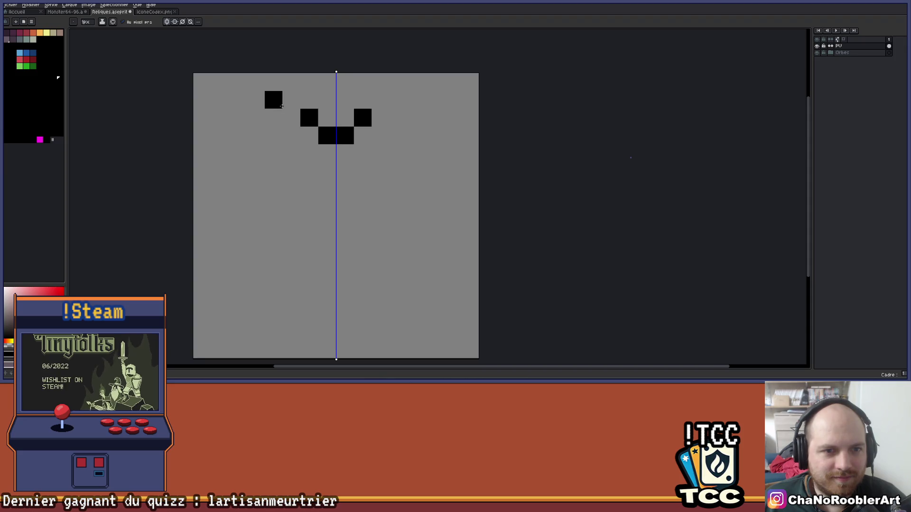
drag(291, 100, 273, 100)
click(255, 118)
drag(261, 137, 304, 184)
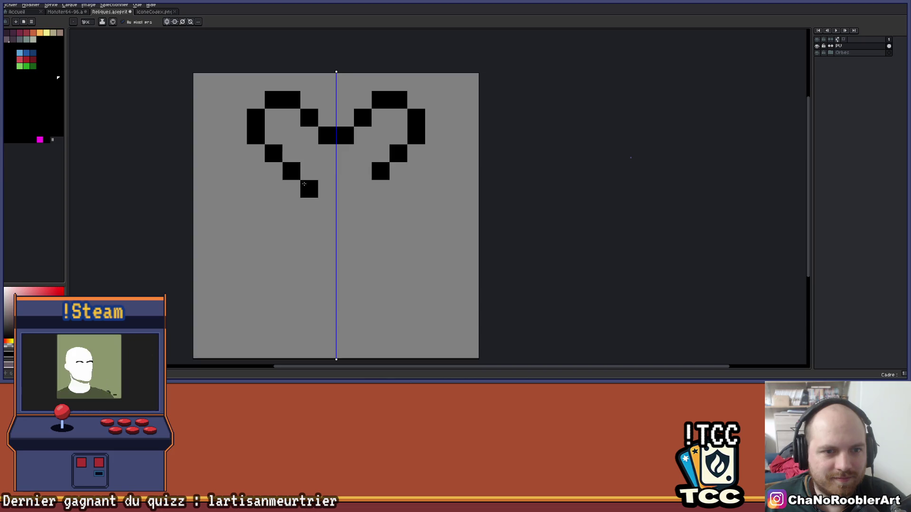
click(327, 207)
Step: Draw the key stem below the heart as two black vertical bars joined into a U
scroll(369, 197, down, 3)
mouse_move(389, 207)
mouse_down()
mouse_move(368, 205)
mouse_move(362, 175)
mouse_up()
scroll(362, 175, down, 1)
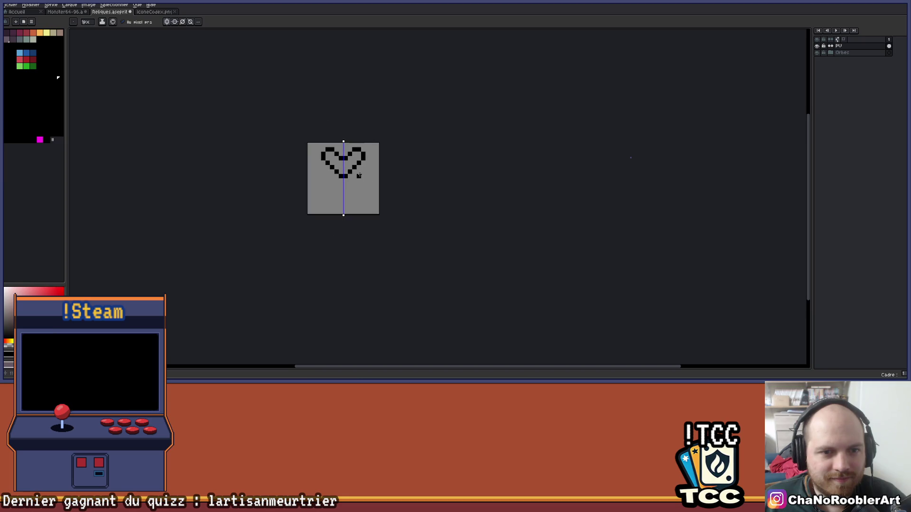
scroll(359, 176, up, 2)
click(337, 217)
scroll(323, 192, up, 1)
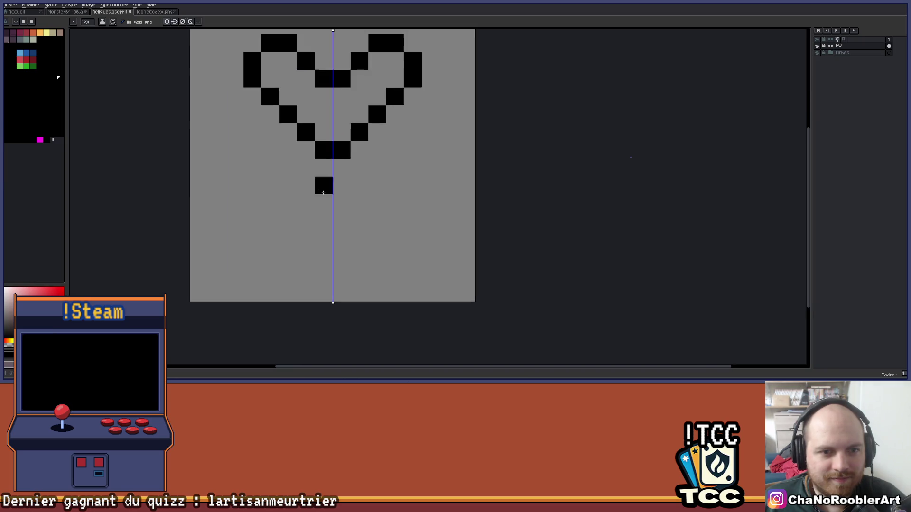
drag(306, 167, 309, 256)
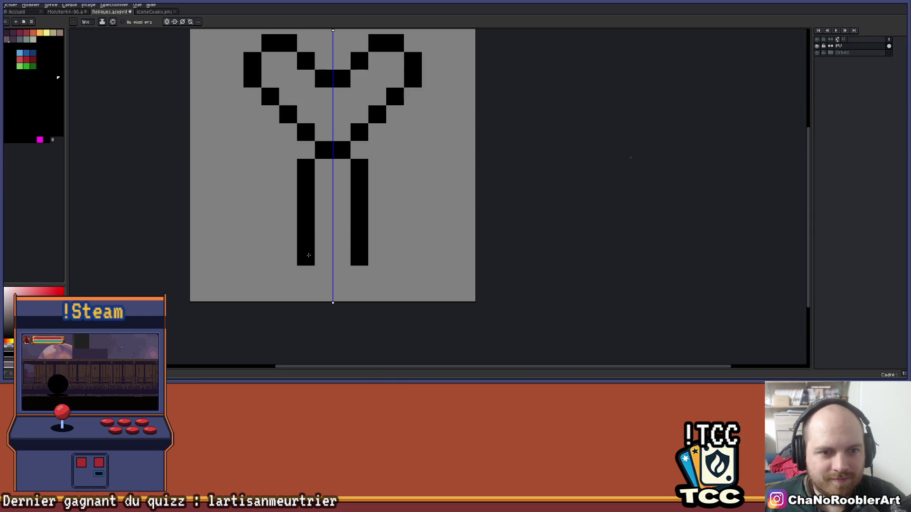
click(306, 275)
click(323, 274)
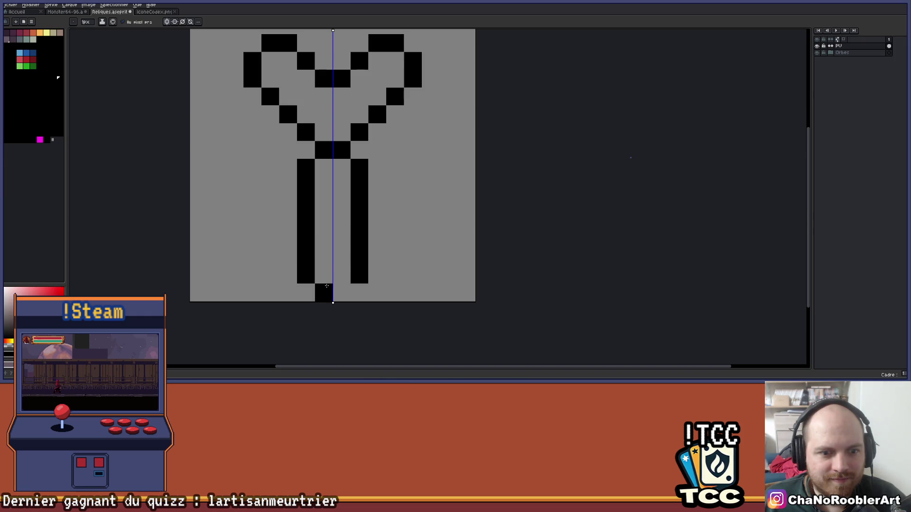
click(333, 274)
Step: Erase the stem's bottom corners to round them, then select orange with the pencil
key(e)
click(307, 274)
scroll(366, 249, down, 5)
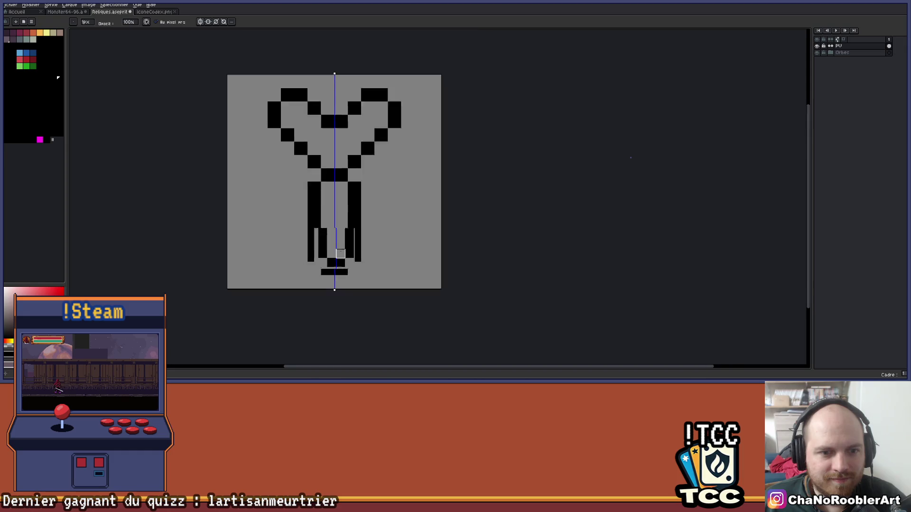
scroll(368, 236, up, 3)
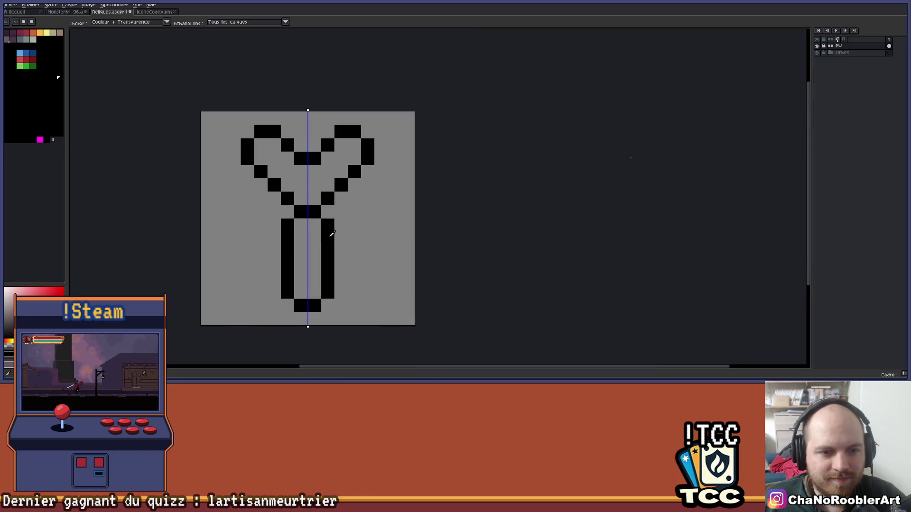
key(b)
click(40, 32)
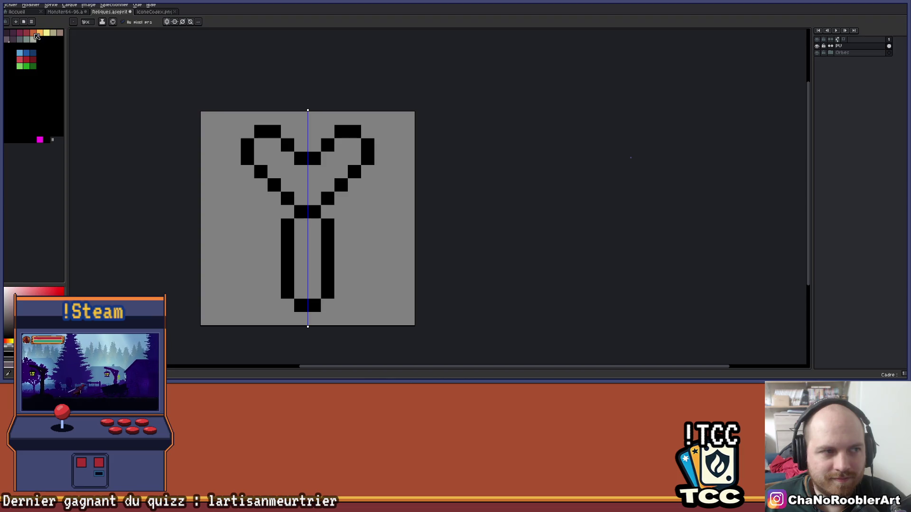
Step: Fill the heart interior orange and the stem interior grey-teal
key(g)
click(288, 198)
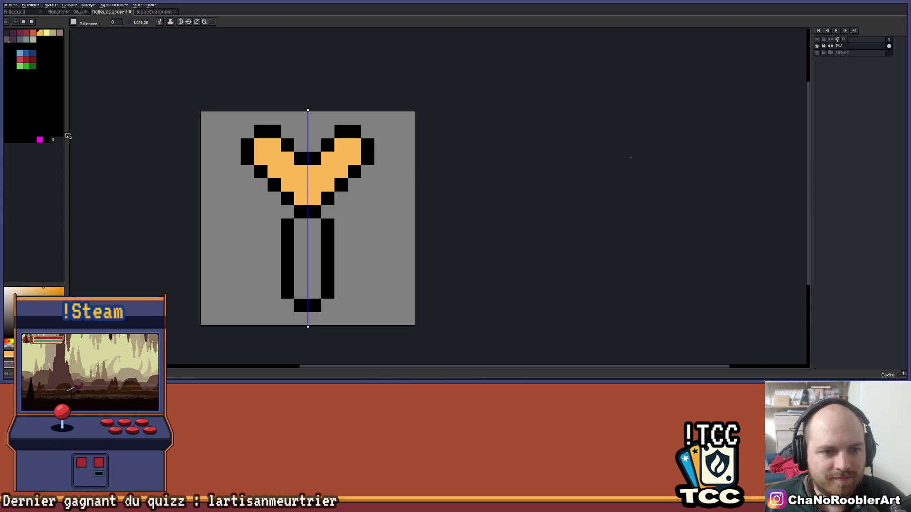
click(26, 39)
click(308, 259)
Step: Add black outline pixels beside the stem top and diagonally along both wings
scroll(346, 238, down, 2)
scroll(343, 193, up, 4)
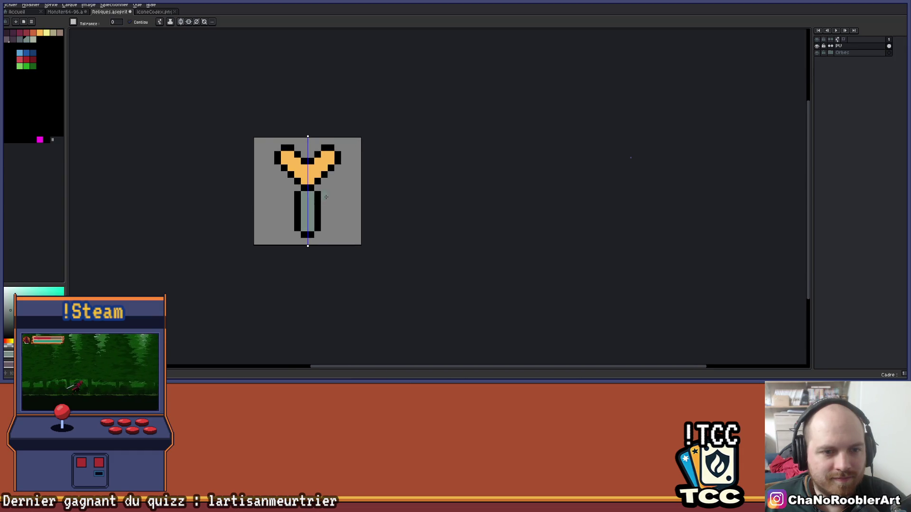
key(b)
alt+click(313, 199)
click(308, 226)
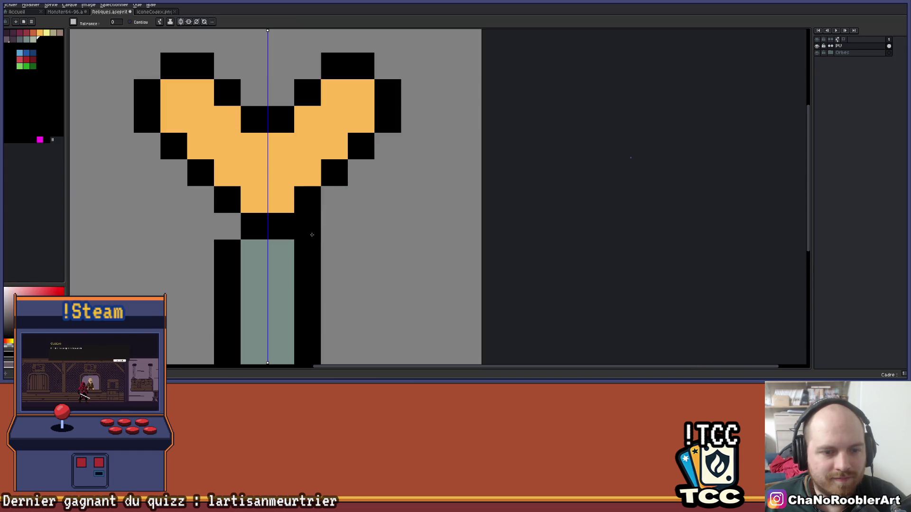
drag(317, 215, 386, 149)
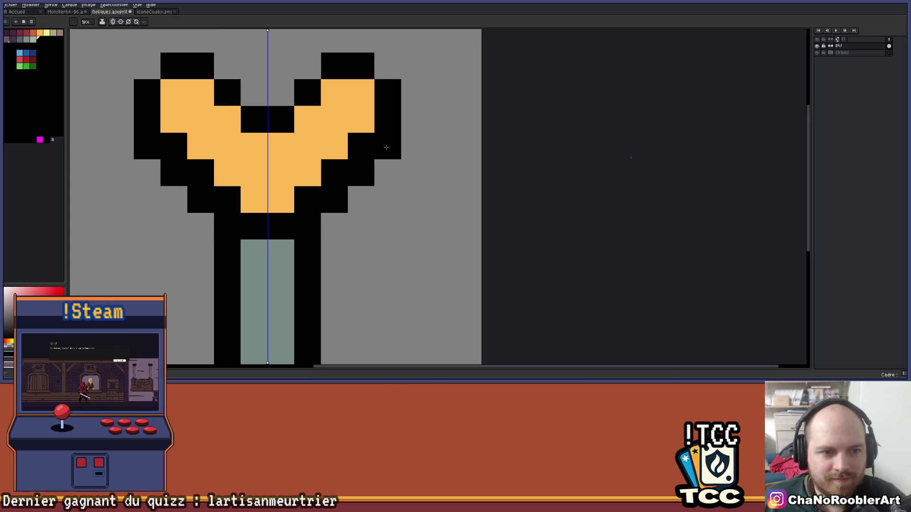
Step: Paint the wing outline pixels orange to round out the lobes
alt+click(301, 153)
click(305, 198)
mouse_move(306, 198)
mouse_down()
mouse_move(356, 142)
mouse_move(332, 137)
mouse_up()
scroll(345, 145, down, 3)
scroll(304, 166, up, 1)
click(303, 167)
Step: Reshape the heart's top notch with black edge pixels and orange centre pixels
alt+click(319, 162)
click(292, 136)
click(324, 164)
click(305, 162)
click(332, 149)
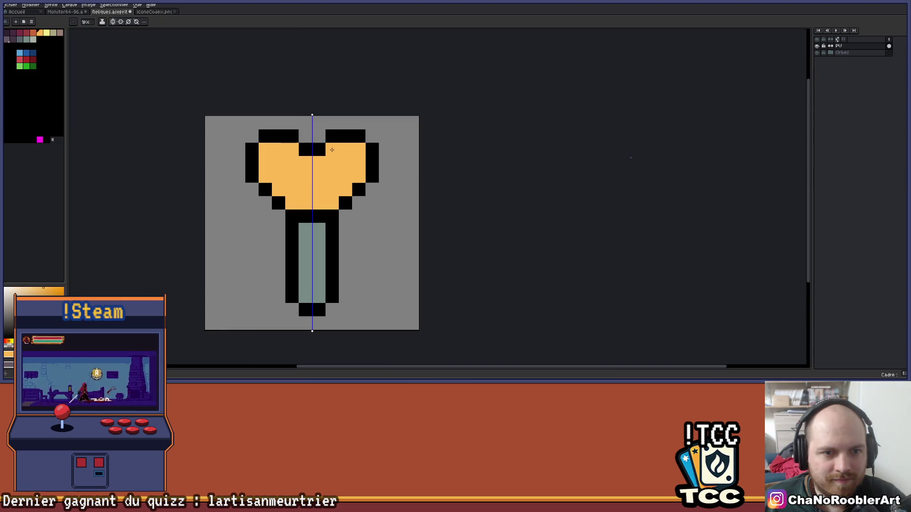
scroll(345, 208, down, 3)
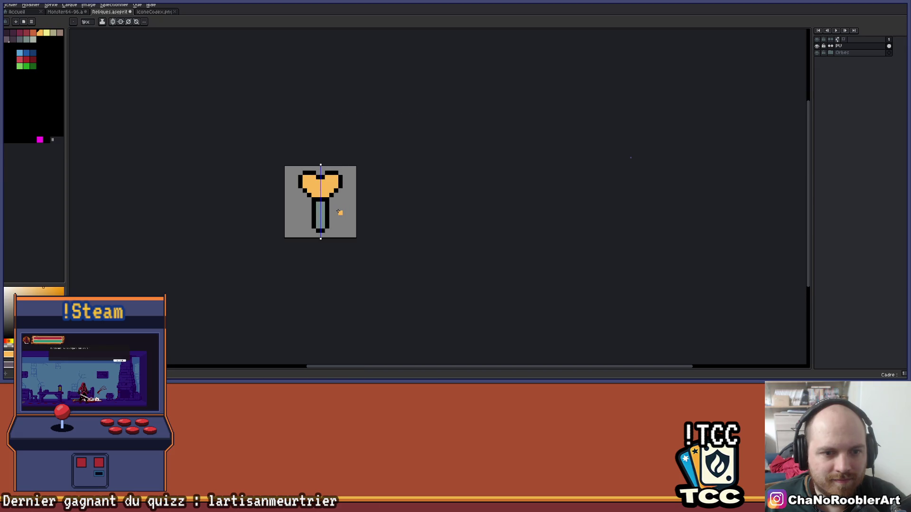
scroll(332, 199, up, 2)
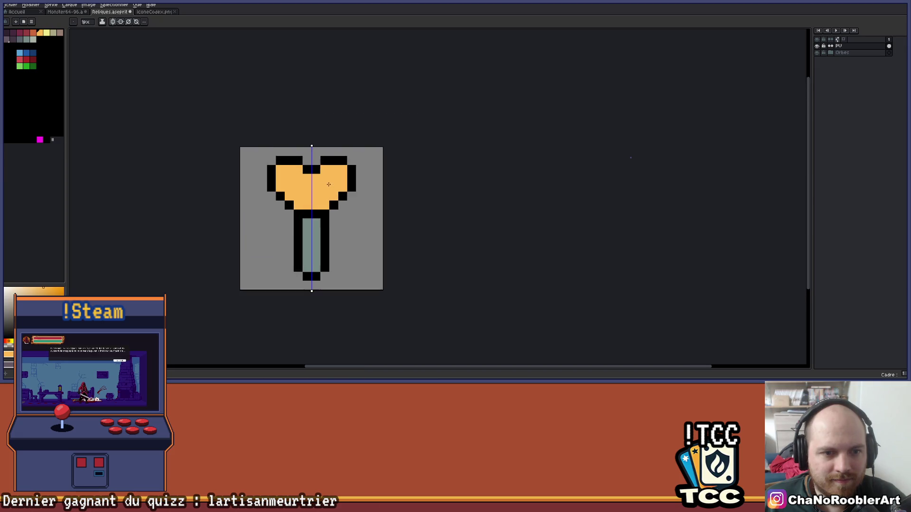
scroll(339, 189, up, 2)
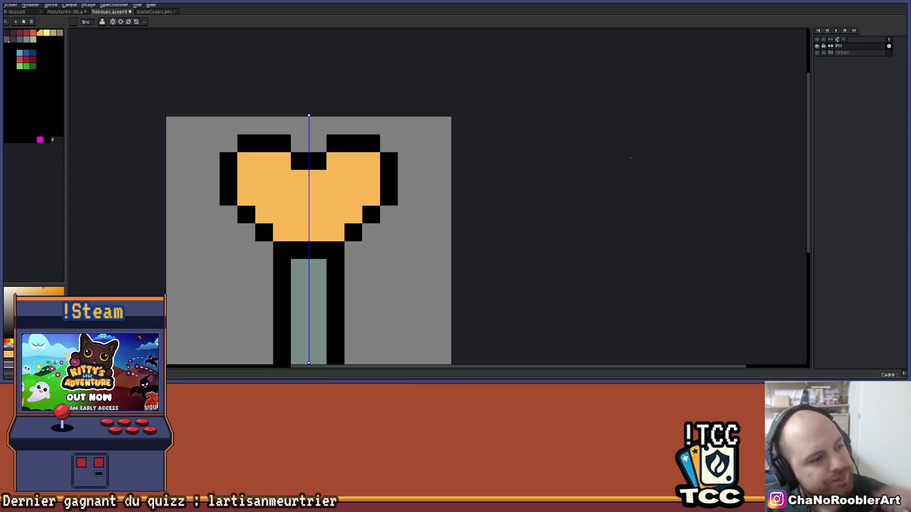
Step: Touch up a black heart pixel, clear the one below, and paint the stem's top row black
scroll(363, 162, down, 2)
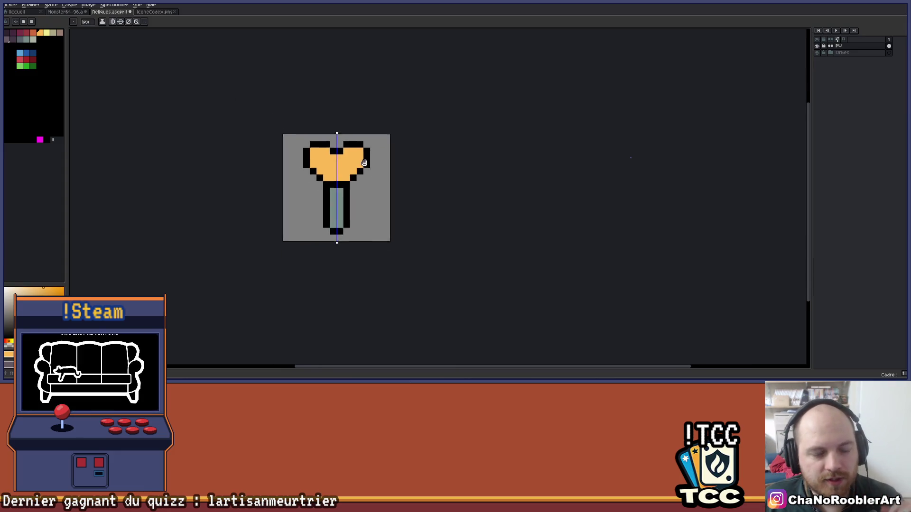
scroll(364, 163, up, 2)
key(b)
click(353, 206)
right_click(348, 217)
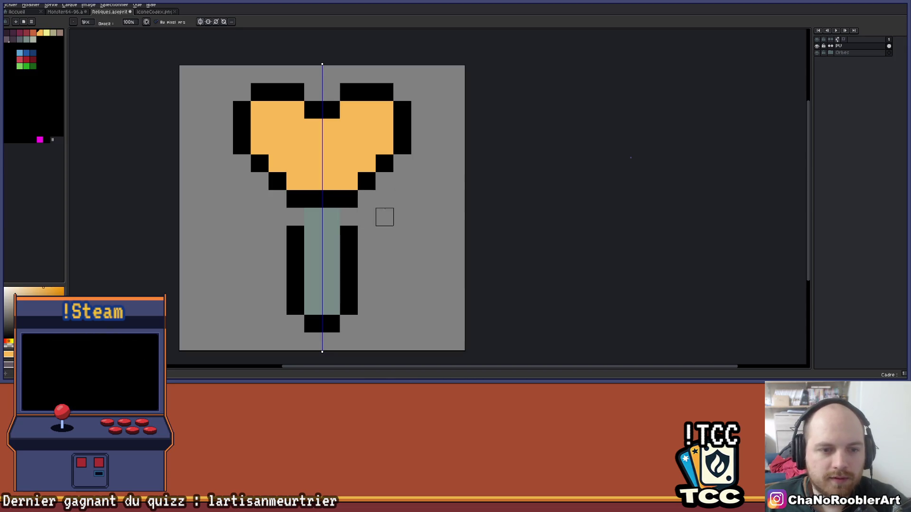
scroll(391, 204, down, 2)
mouse_move(390, 203)
mouse_down()
mouse_move(329, 203)
mouse_move(373, 199)
mouse_move(368, 186)
mouse_up()
scroll(329, 203, down, 2)
scroll(330, 203, up, 3)
scroll(346, 223, down, 3)
scroll(336, 223, up, 5)
drag(315, 241, 304, 240)
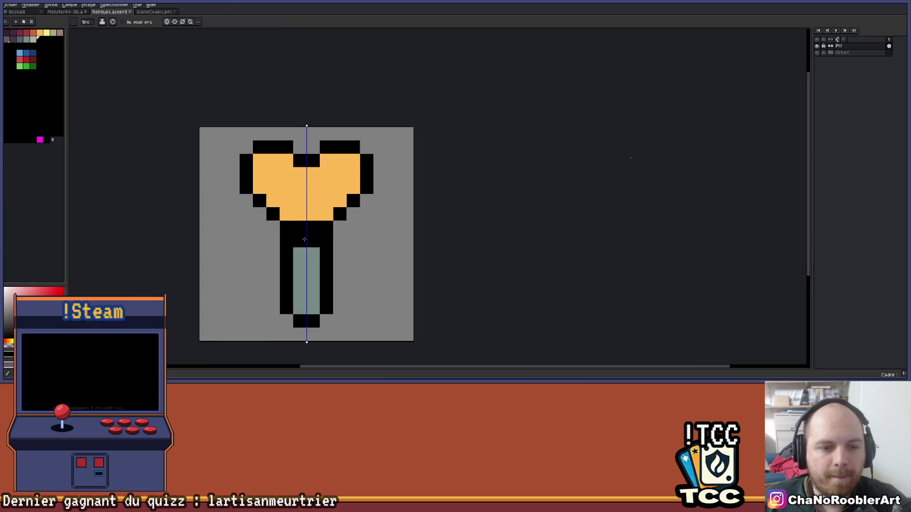
Step: Turn off symmetry and paint four pale yellow highlight pixels on the heart's upper right
scroll(334, 209, down, 3)
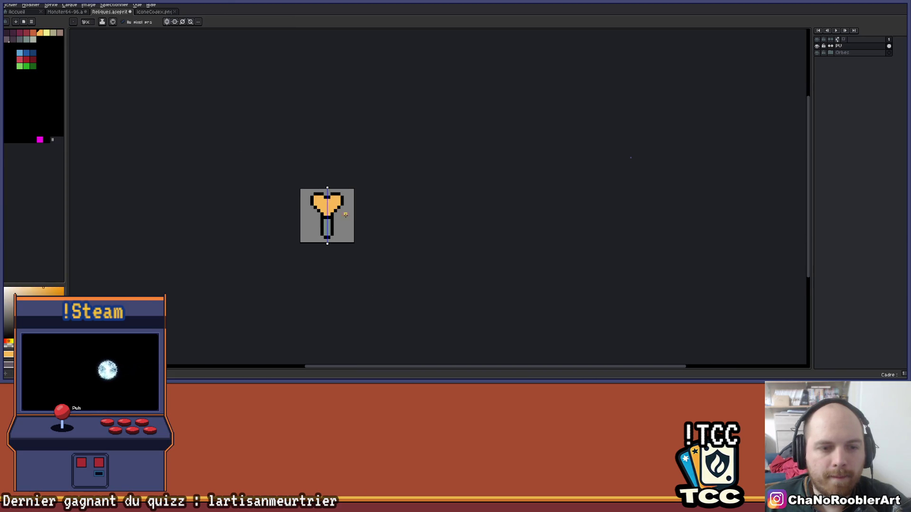
scroll(351, 221, up, 5)
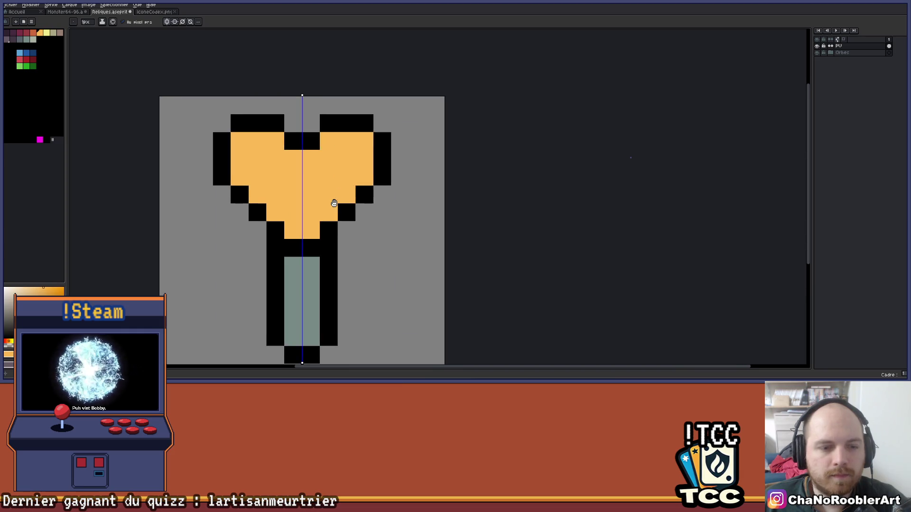
drag(317, 193, 328, 199)
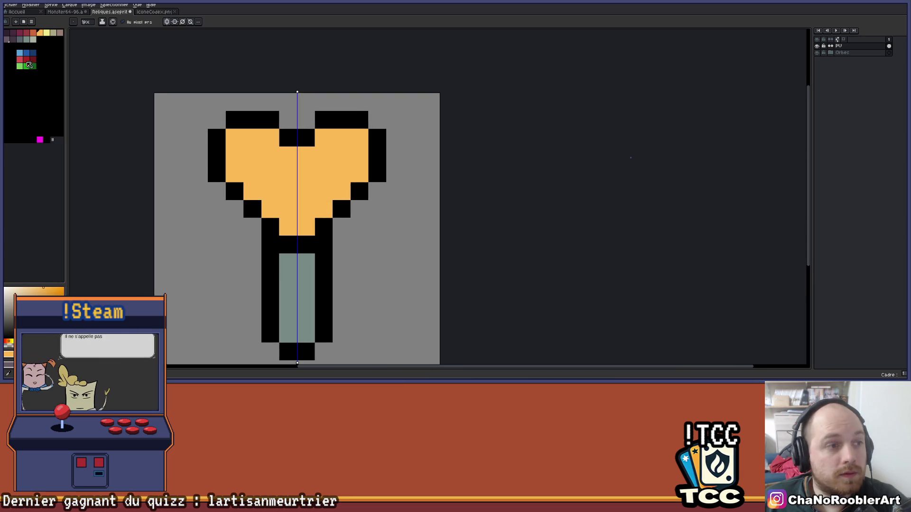
click(46, 33)
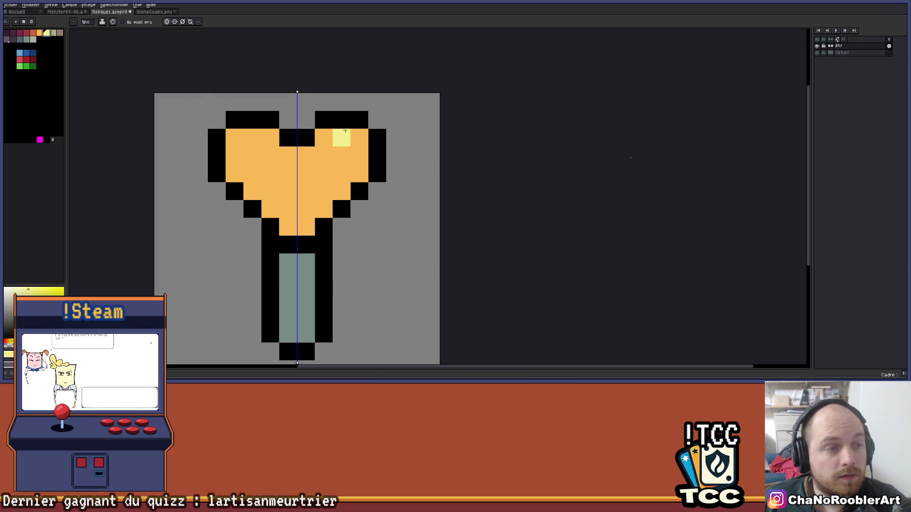
click(172, 23)
click(342, 138)
click(341, 155)
click(325, 155)
click(342, 173)
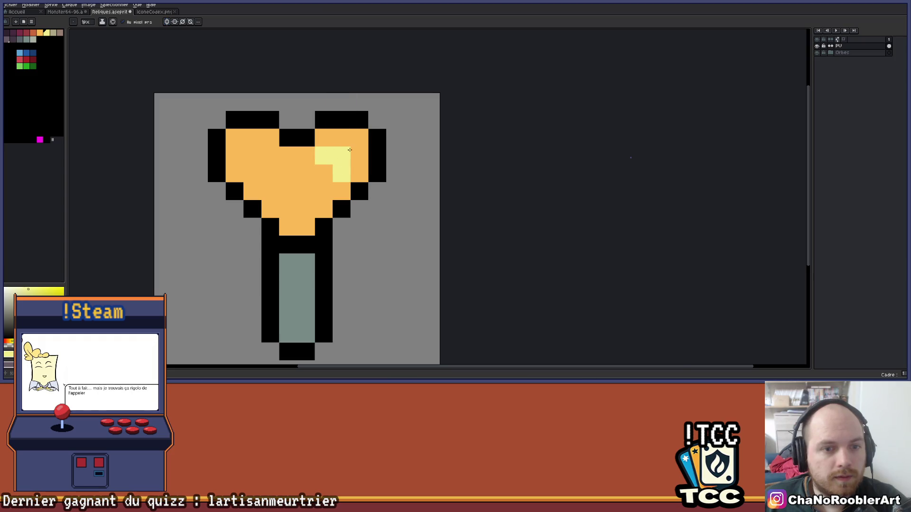
scroll(358, 148, down, 4)
scroll(365, 159, up, 3)
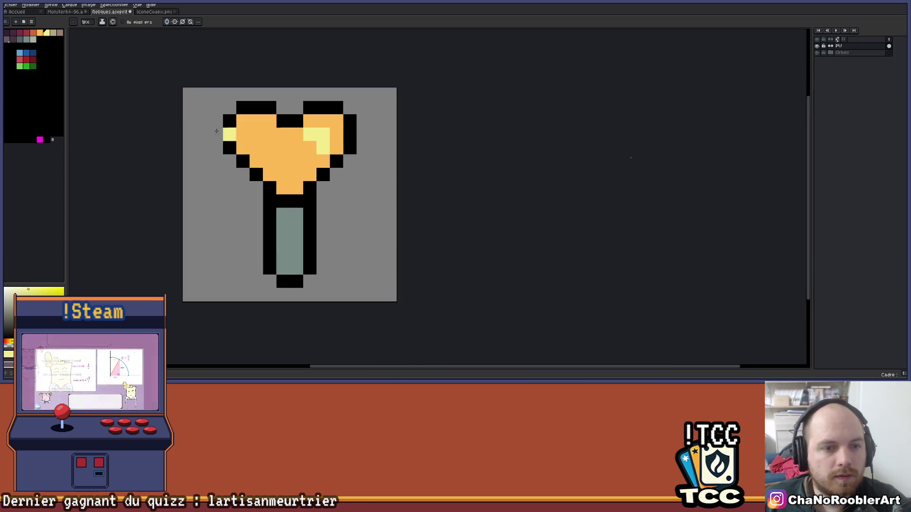
Step: Select red-orange, undo a stray pixel, and shade the heart's bottom
click(40, 33)
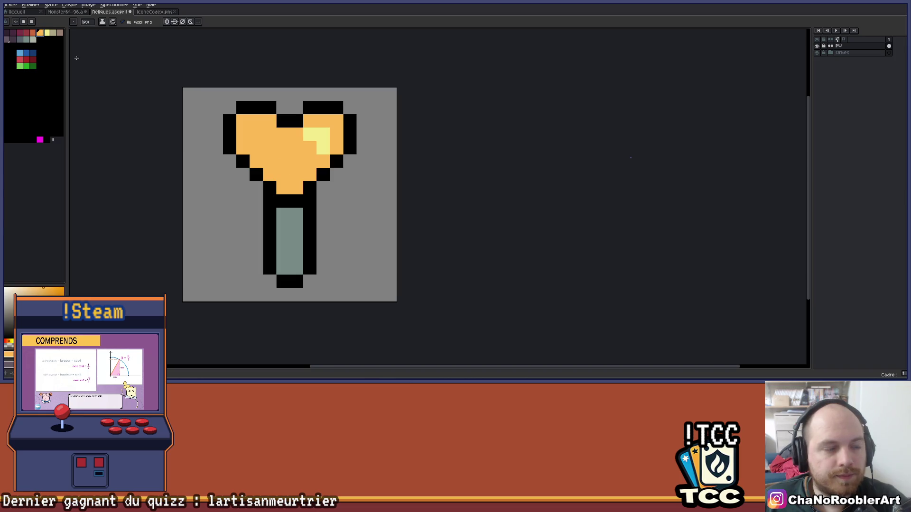
click(31, 34)
click(283, 148)
key(ctrl+z)
click(283, 174)
click(296, 188)
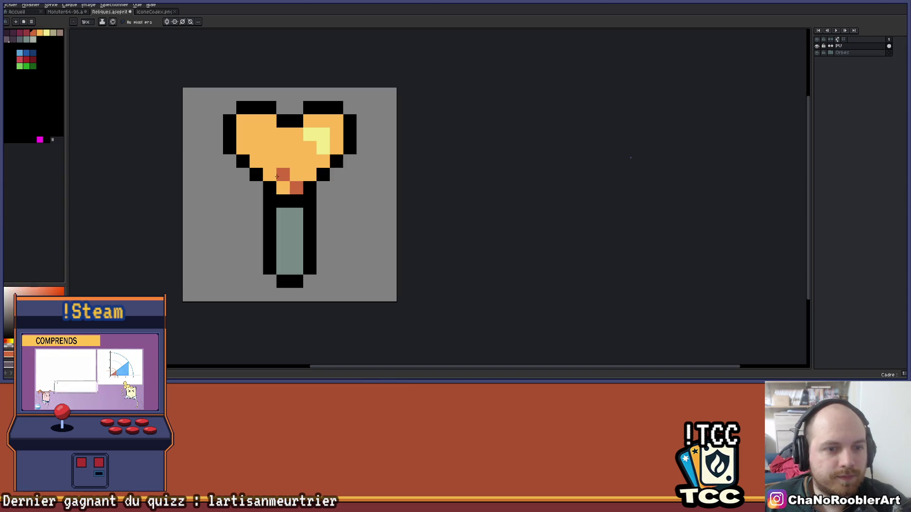
Step: Shade the heart's left edge and the left lobe's top row red-orange
click(283, 188)
click(269, 174)
click(256, 162)
click(243, 148)
click(243, 134)
click(243, 120)
click(269, 121)
click(255, 120)
Step: Sample the handle's grey-blue with the eyedropper and repaint the handle's top pixels with it
scroll(298, 131, down, 5)
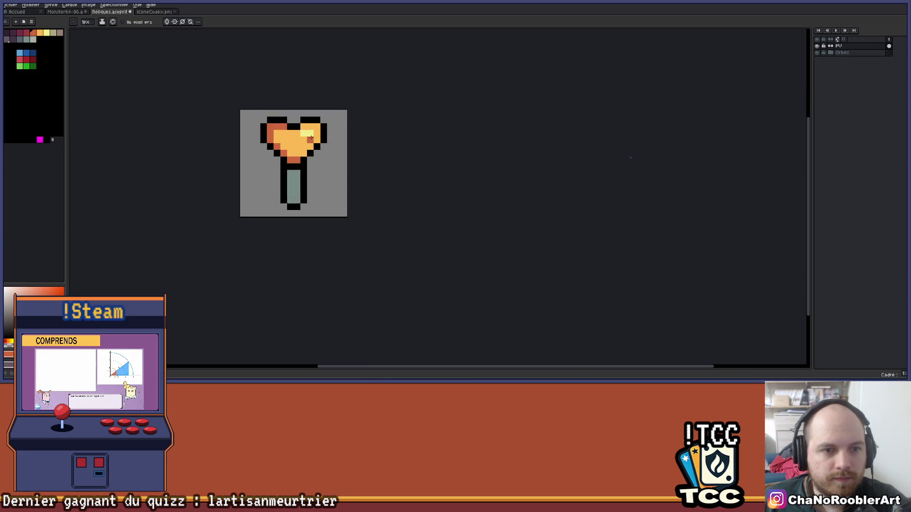
scroll(323, 142, down, 2)
scroll(300, 142, up, 7)
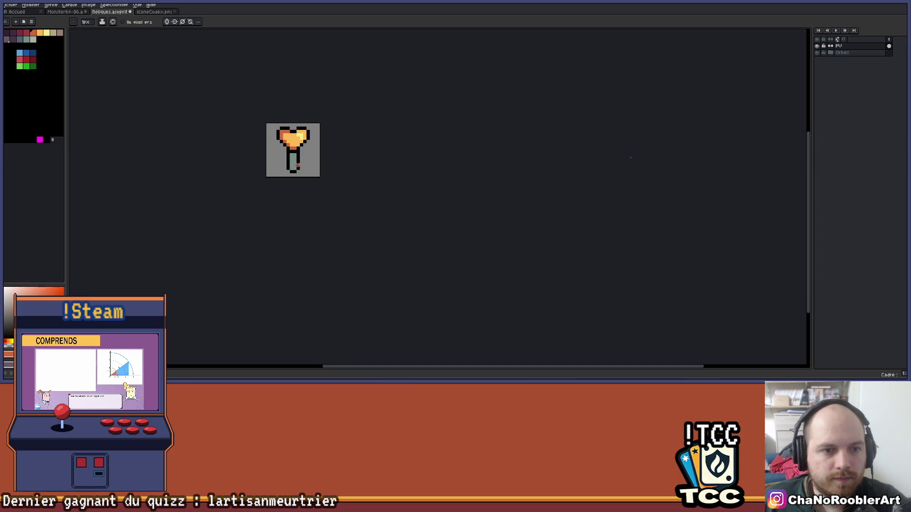
key(i)
click(300, 141)
key(b)
drag(277, 118, 299, 116)
scroll(299, 116, down, 5)
scroll(314, 160, down, 4)
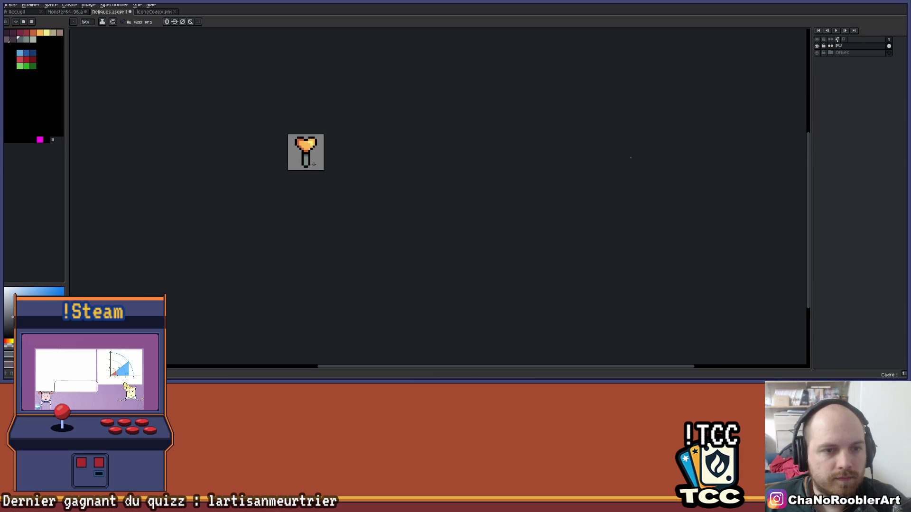
scroll(311, 163, up, 4)
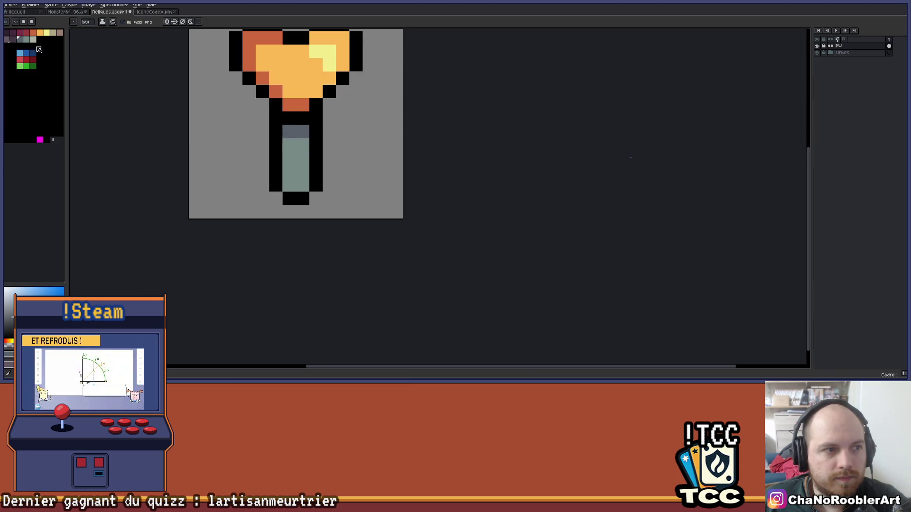
Step: Paint the handle's right column pale grey-green
scroll(356, 129, down, 4)
mouse_move(337, 177)
mouse_down()
mouse_move(296, 227)
mouse_move(310, 228)
mouse_up()
scroll(296, 227, up, 1)
scroll(309, 228, up, 3)
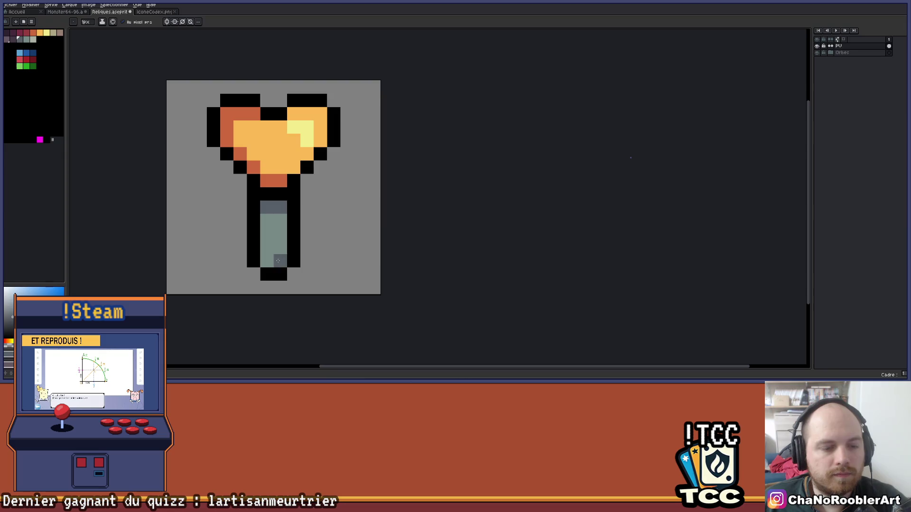
click(32, 40)
drag(280, 261, 282, 222)
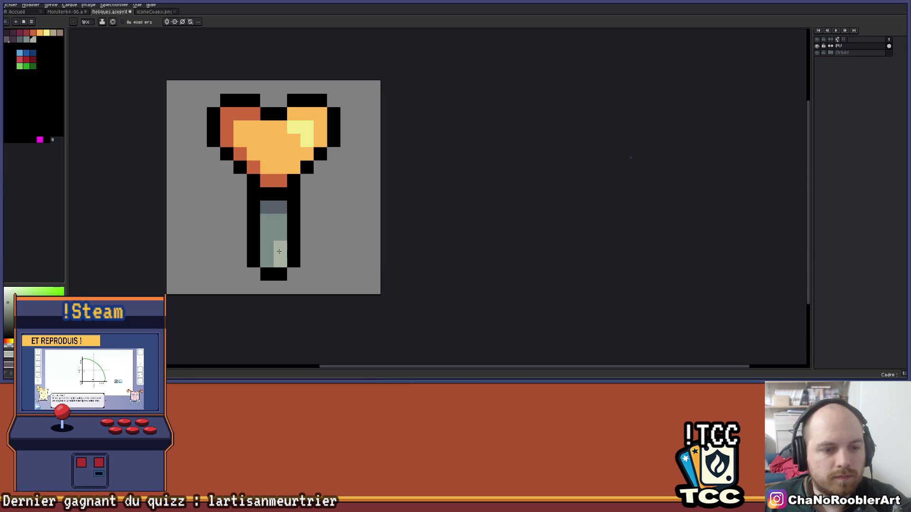
Step: Save the sprite with Ctrl+S
scroll(327, 241, down, 3)
scroll(347, 248, down, 1)
key(ctrl+s)
scroll(358, 231, up, 1)
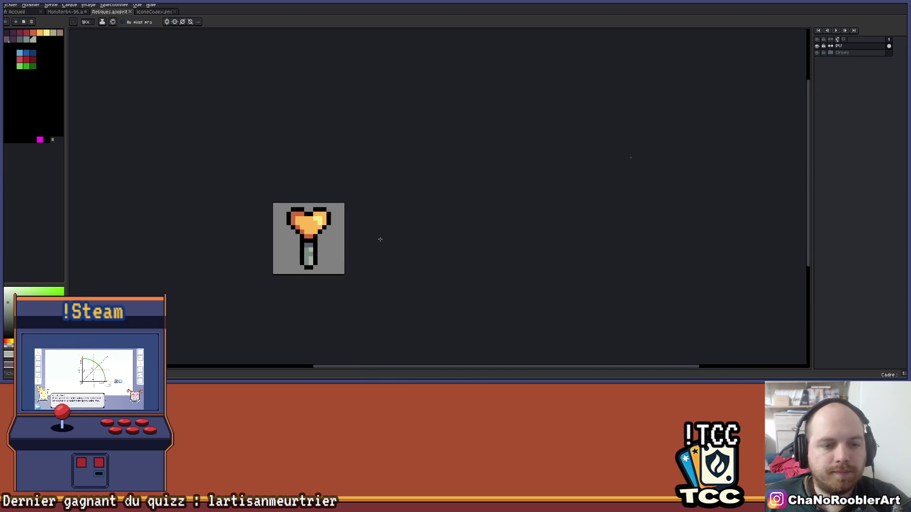
drag(365, 243, 342, 230)
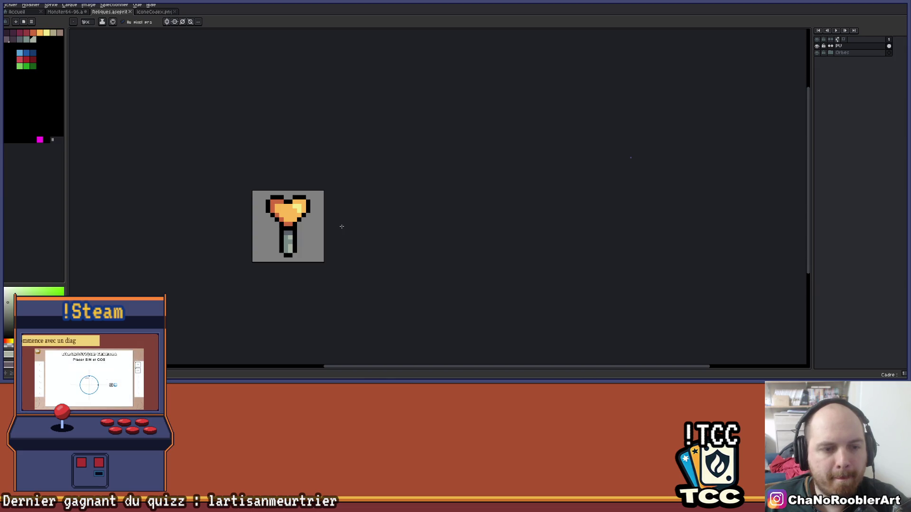
scroll(341, 226, down, 2)
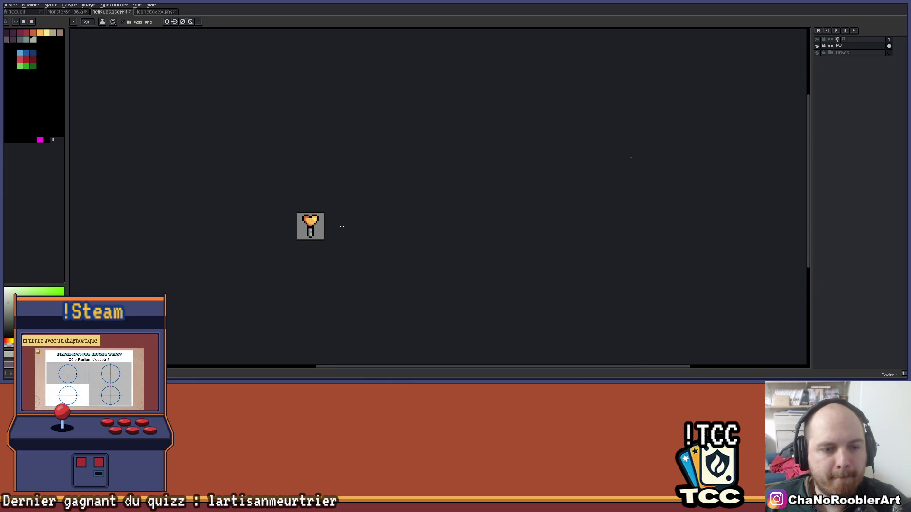
scroll(341, 227, up, 2)
scroll(341, 226, up, 1)
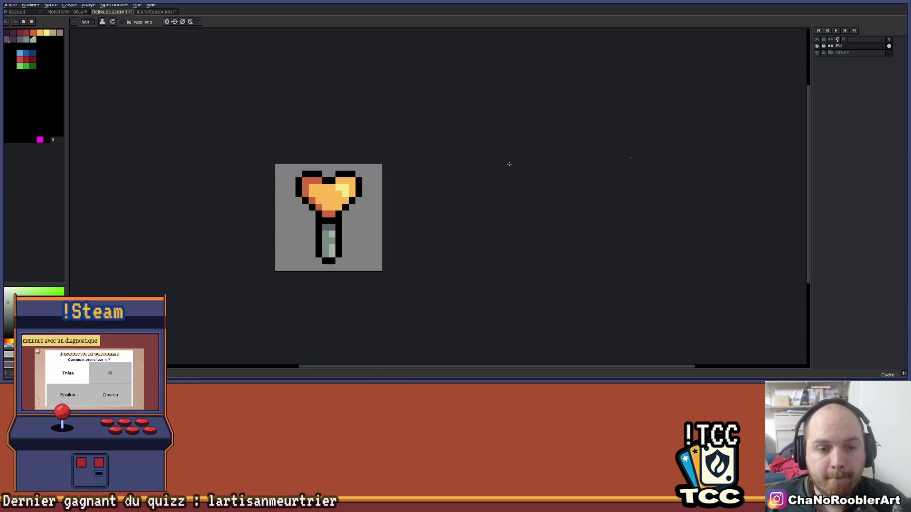
key(i)
key(alt+Tab)
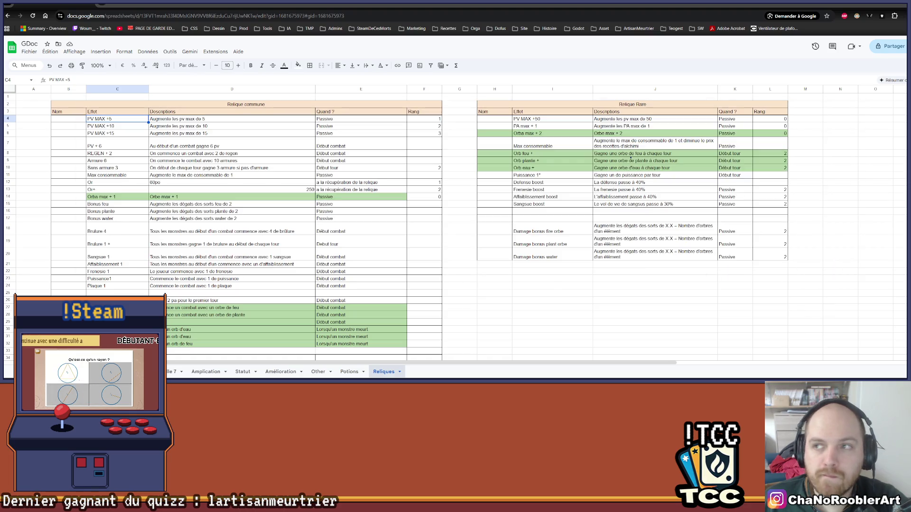
key(alt+Tab)
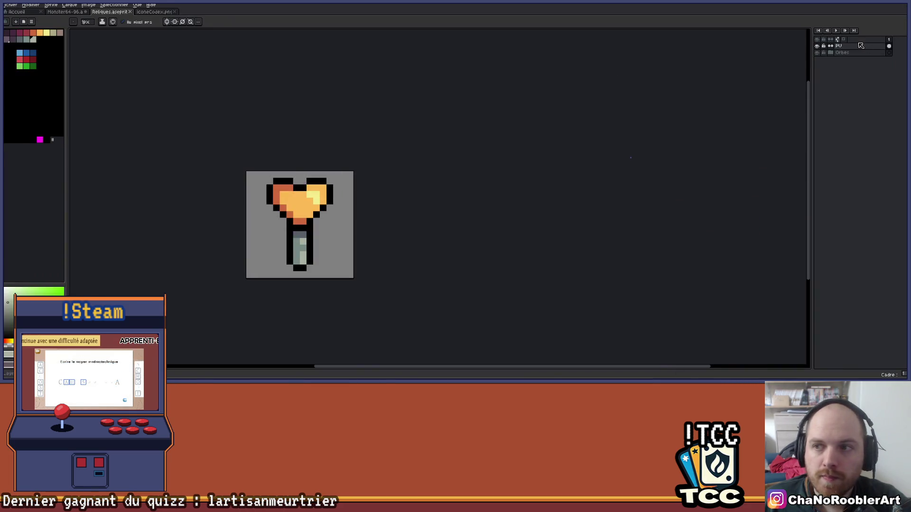
Step: Rename the PU layer to PU5 in Layer Properties and confirm
double_click(849, 45)
click(739, 160)
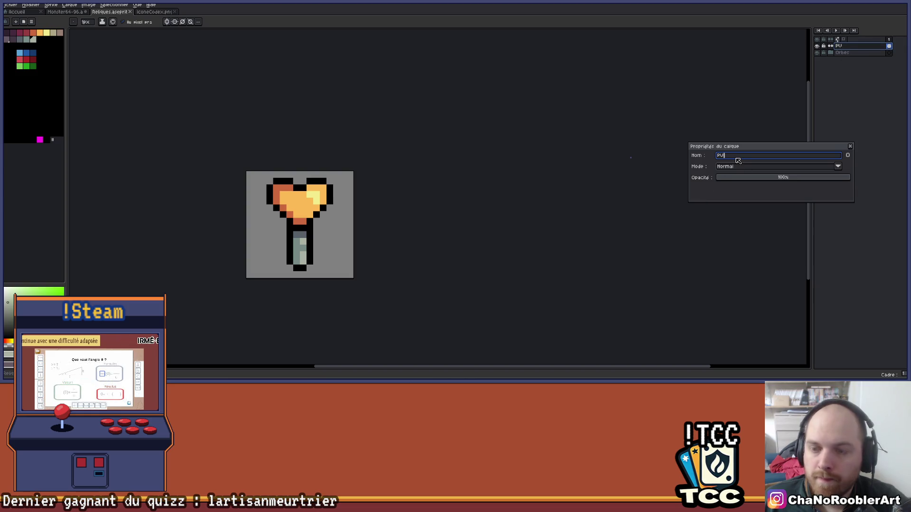
text(5)
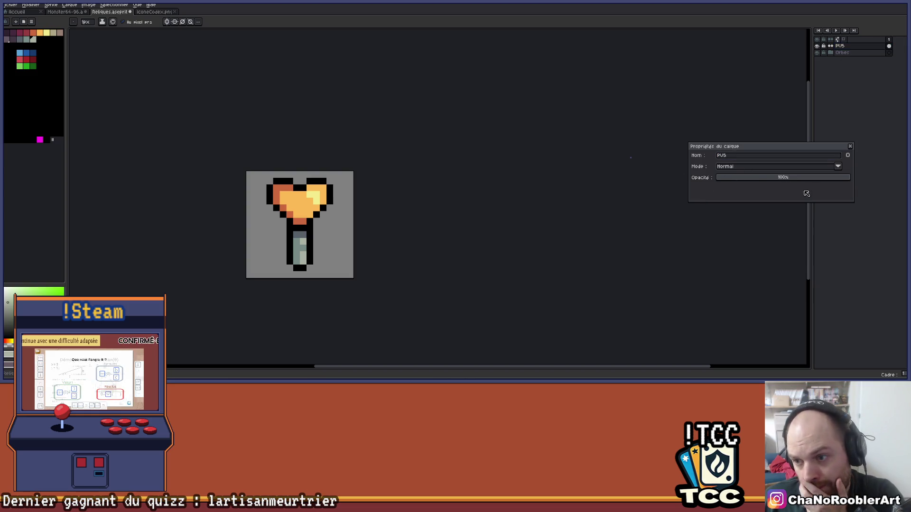
key(Return)
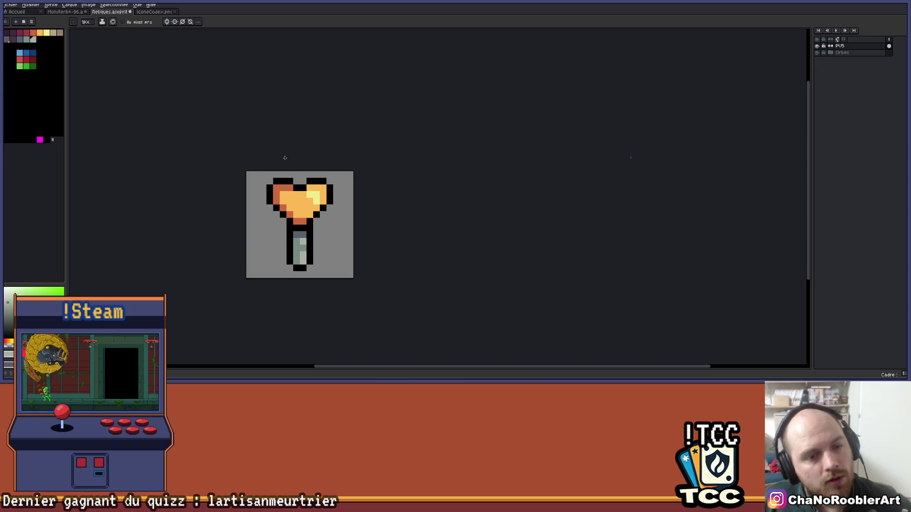
scroll(276, 154, up, 3)
scroll(408, 161, down, 4)
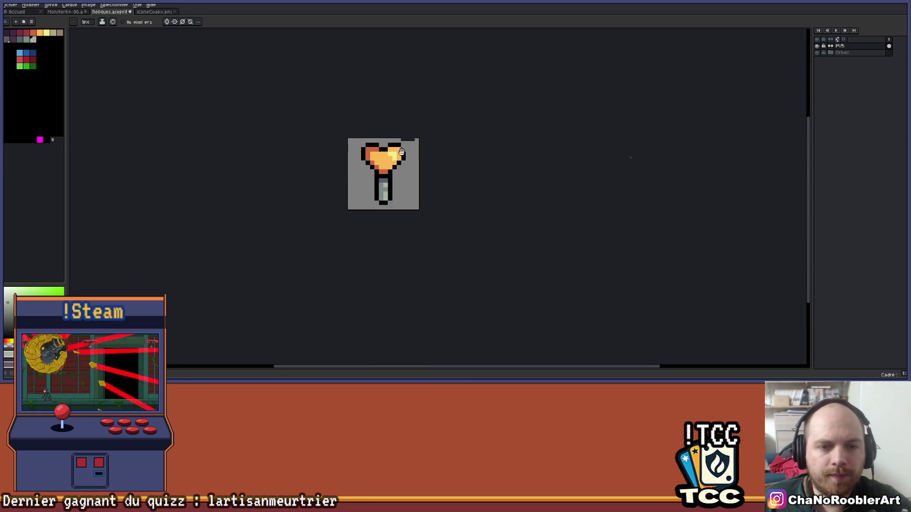
scroll(352, 163, up, 2)
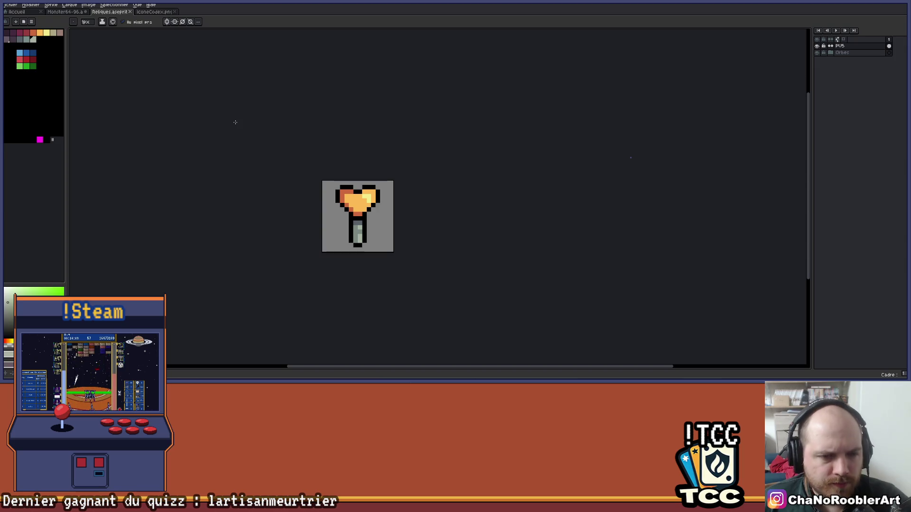
scroll(384, 230, up, 4)
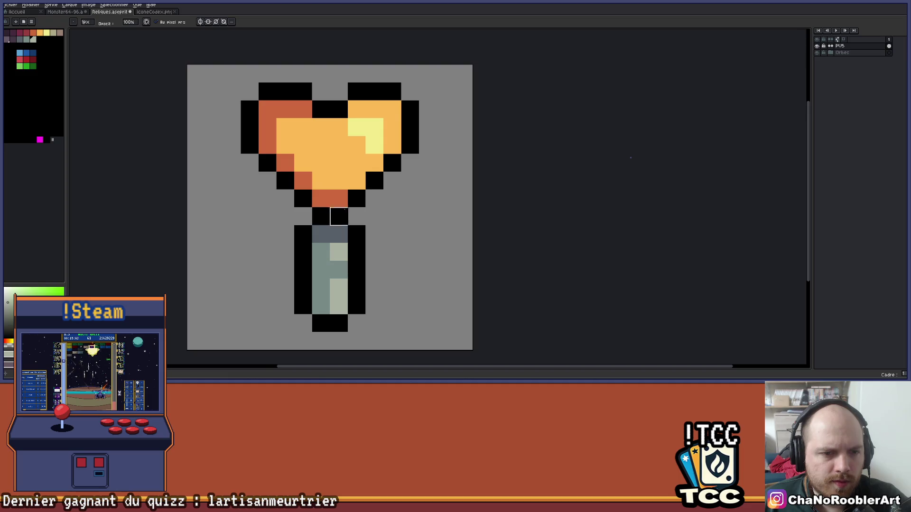
scroll(419, 216, down, 4)
scroll(419, 216, down, 2)
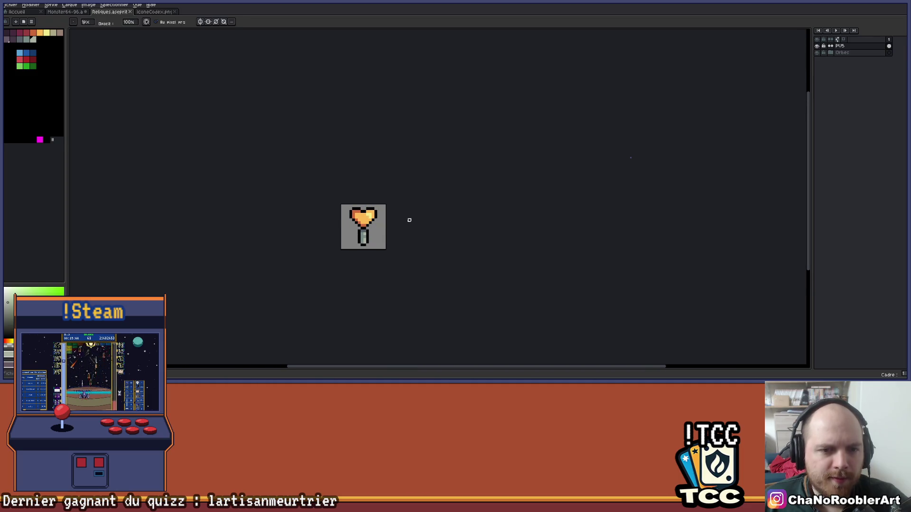
scroll(410, 219, up, 3)
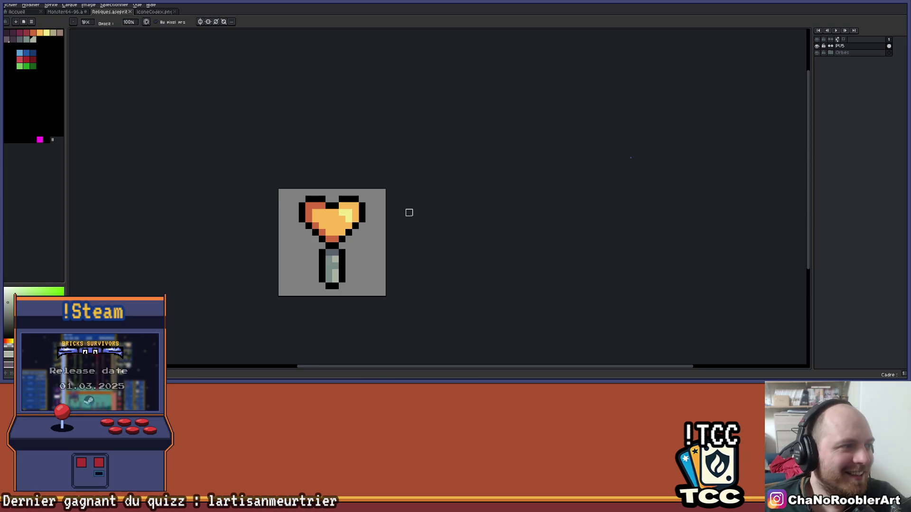
scroll(407, 211, up, 3)
scroll(387, 207, down, 1)
scroll(385, 209, down, 2)
scroll(382, 209, up, 2)
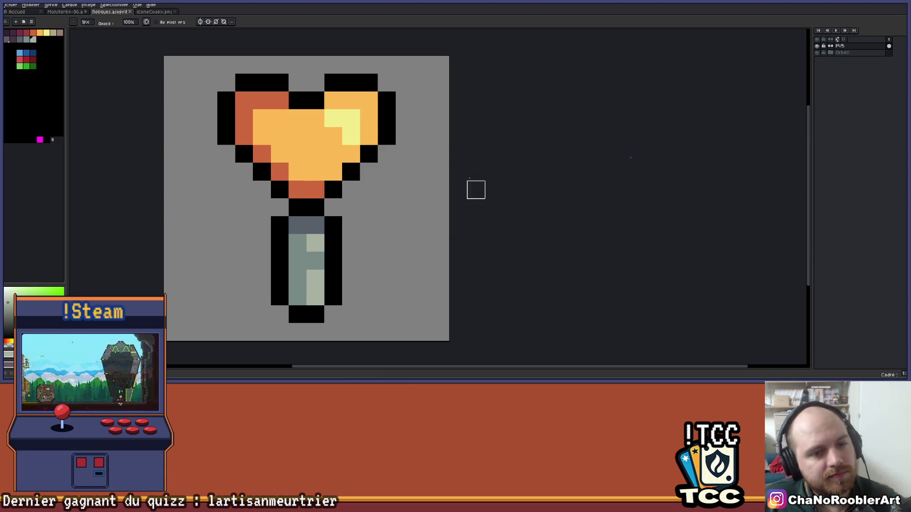
Step: Draw black diagonal outlines on both sides, running from the stem up to the heart
scroll(411, 183, down, 1)
scroll(411, 189, up, 2)
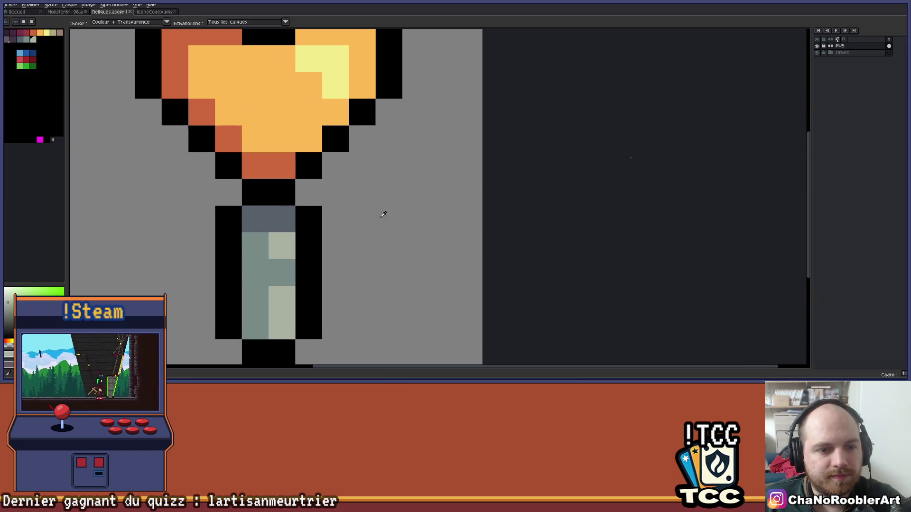
key(i)
key(b)
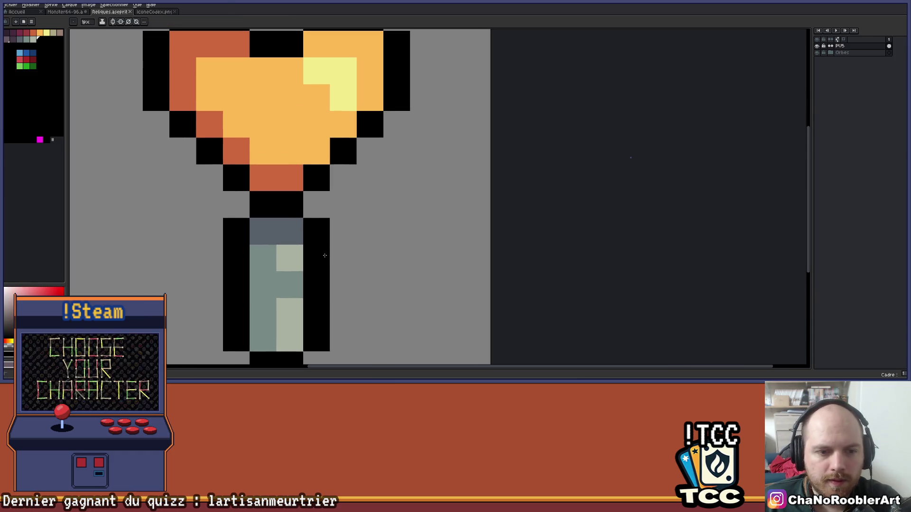
drag(343, 231, 420, 118)
shift+click(397, 124)
drag(235, 258, 321, 280)
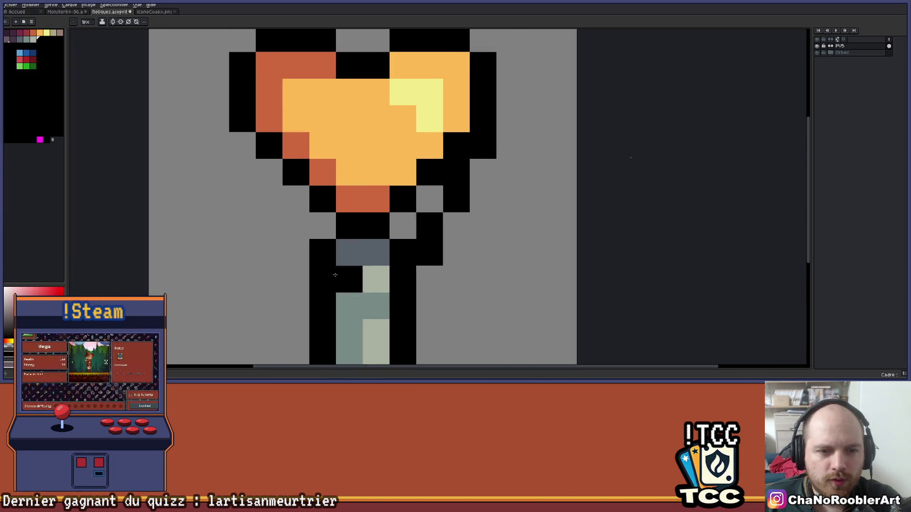
click(321, 279)
shift+click(240, 145)
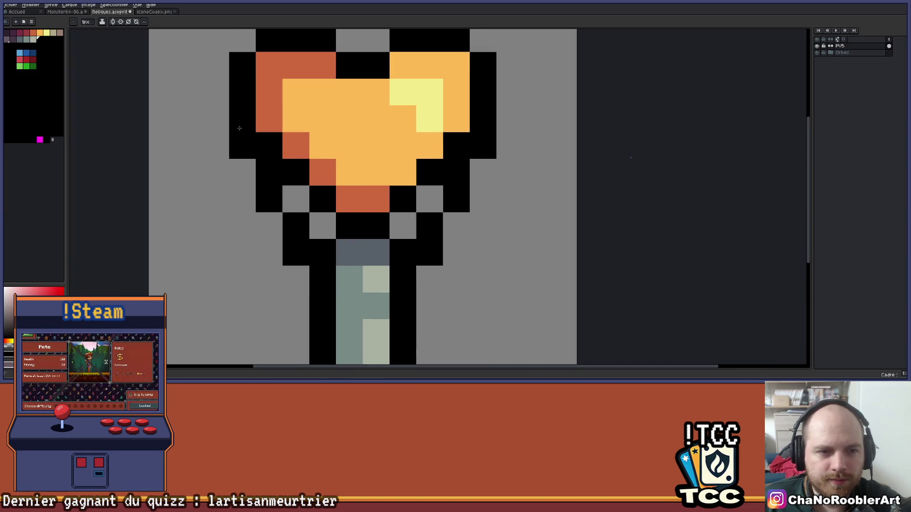
Step: Fill the three grey gaps in the collar with slate grey
scroll(304, 180, down, 8)
scroll(377, 205, up, 6)
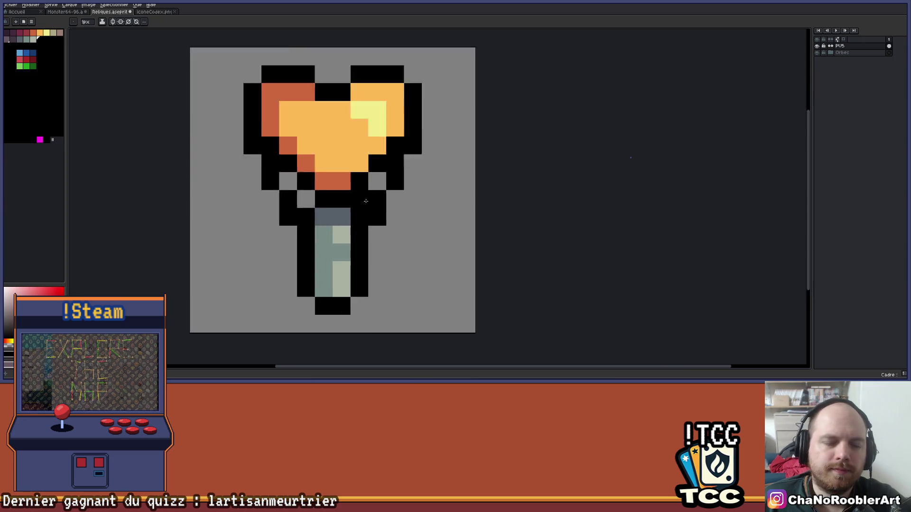
scroll(366, 201, up, 2)
click(352, 196)
click(388, 161)
click(209, 161)
scroll(276, 193, down, 4)
scroll(311, 202, up, 2)
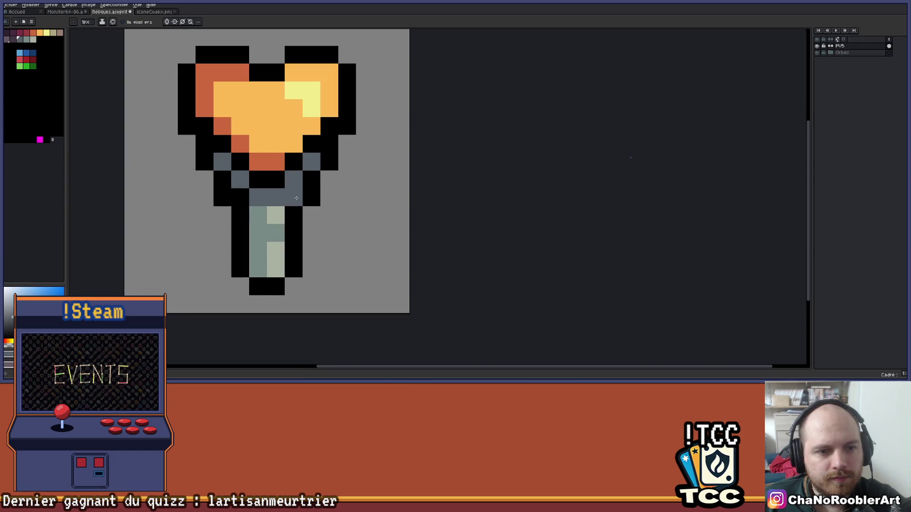
Step: Recolour a black outline pixel slate grey and lighten the pixel beside the handle's highlight
drag(296, 198, 369, 214)
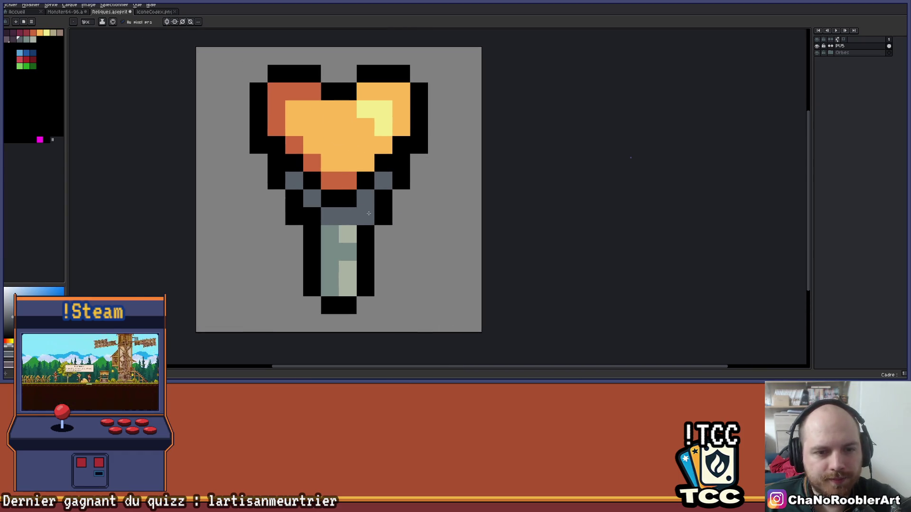
click(313, 217)
scroll(357, 221, down, 4)
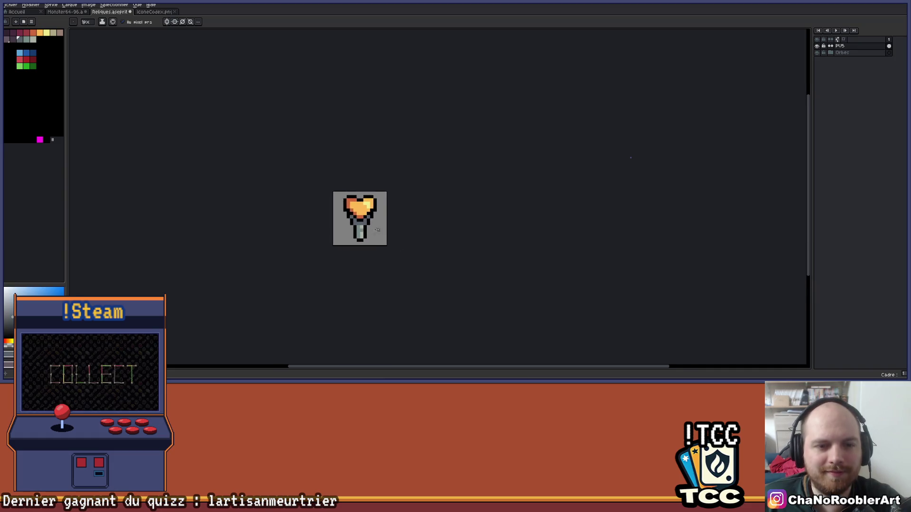
scroll(361, 214, up, 6)
click(358, 171)
scroll(332, 156, down, 5)
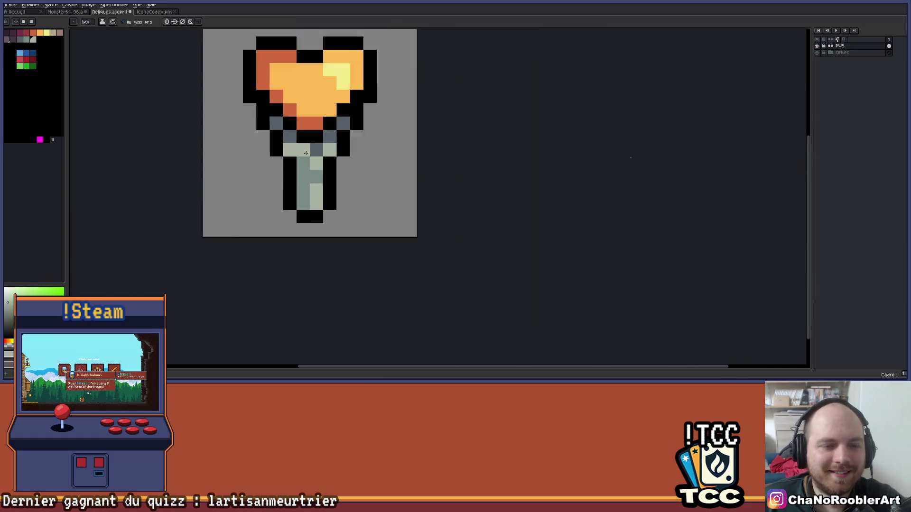
drag(378, 193, 413, 242)
scroll(396, 233, down, 2)
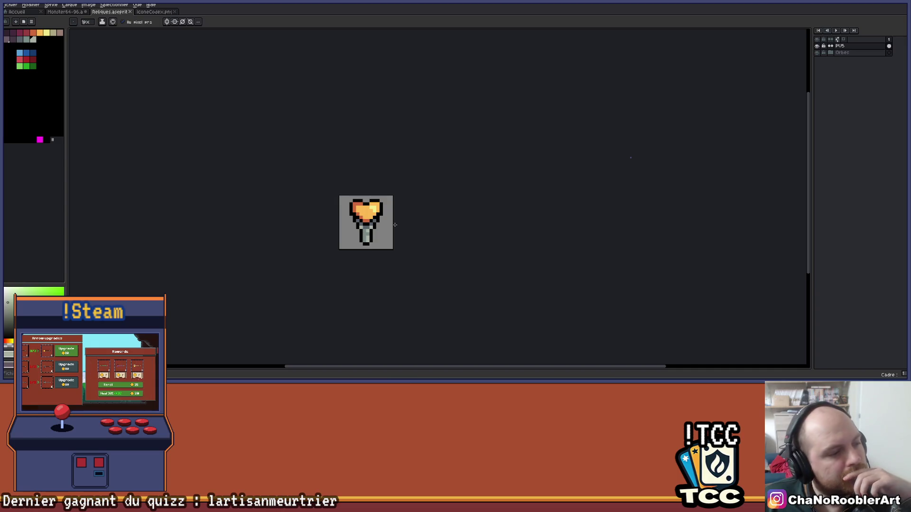
scroll(395, 224, up, 2)
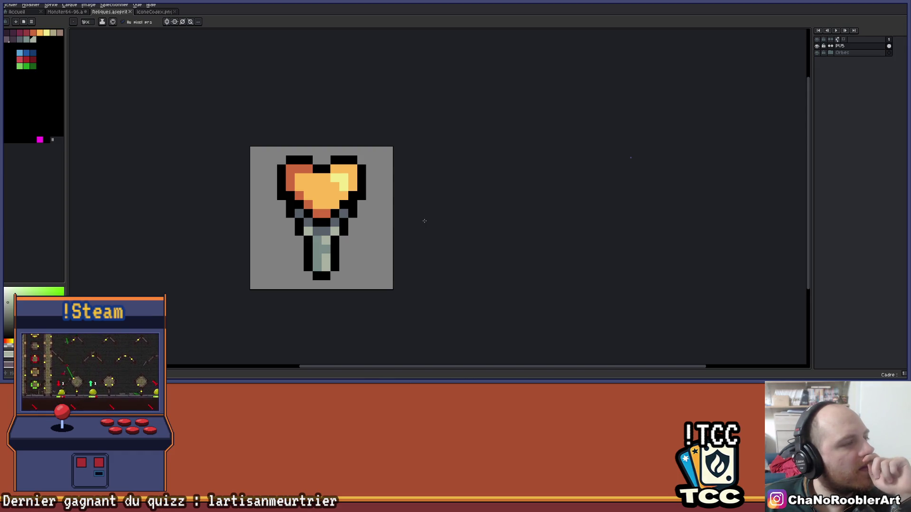
scroll(392, 260, up, 5)
scroll(370, 238, down, 7)
scroll(357, 209, up, 4)
scroll(339, 229, up, 1)
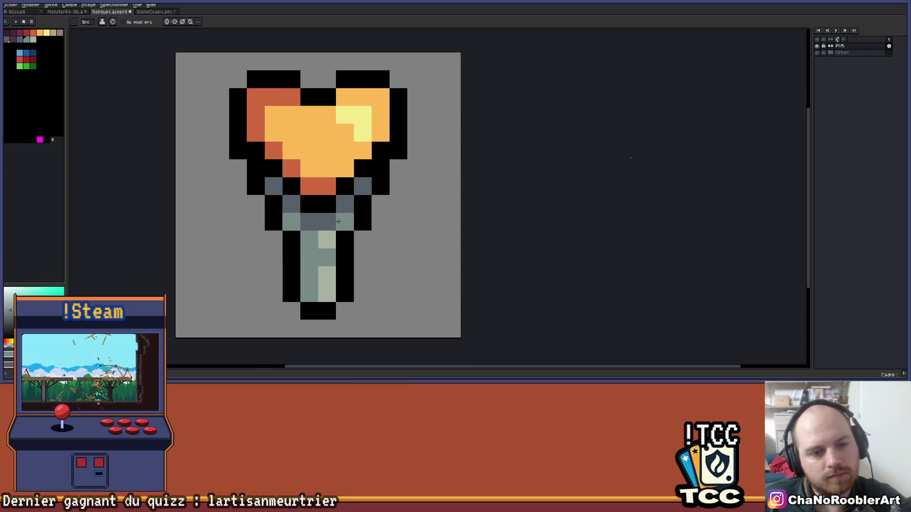
scroll(366, 220, down, 4)
scroll(366, 219, up, 1)
scroll(372, 240, down, 5)
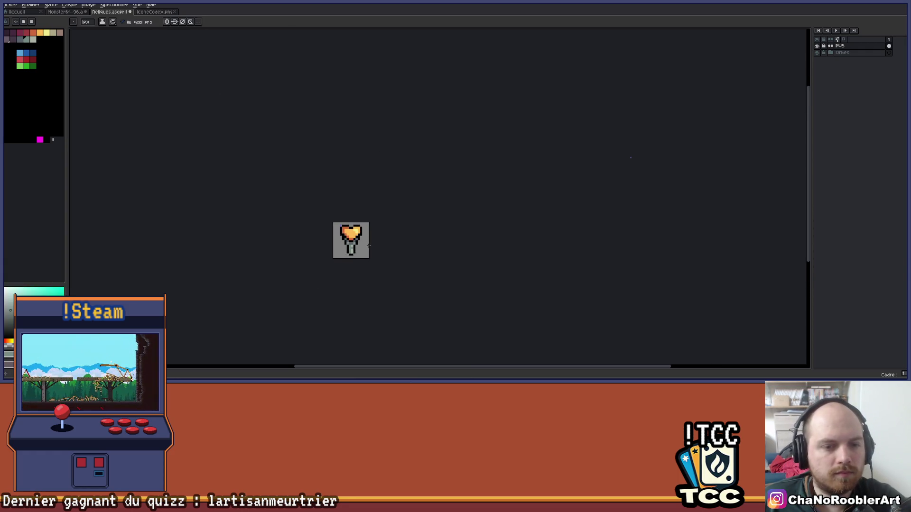
scroll(369, 245, up, 3)
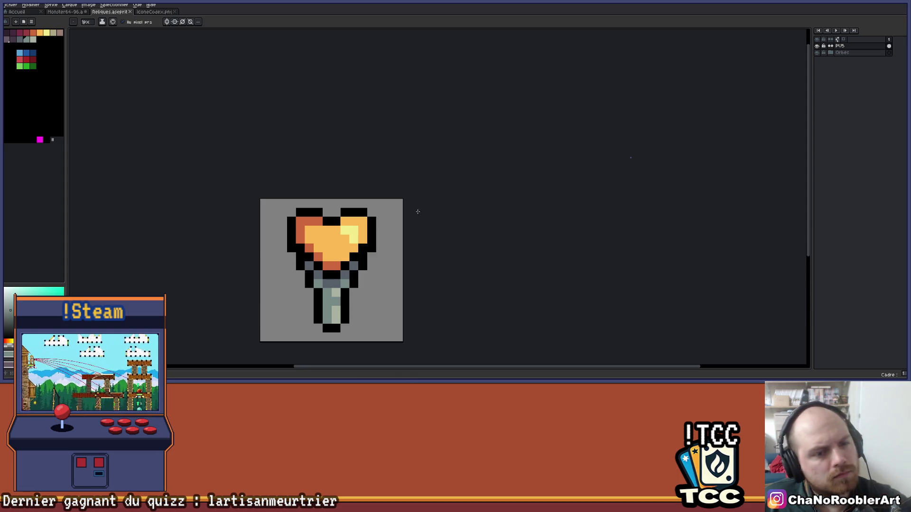
scroll(403, 223, down, 1)
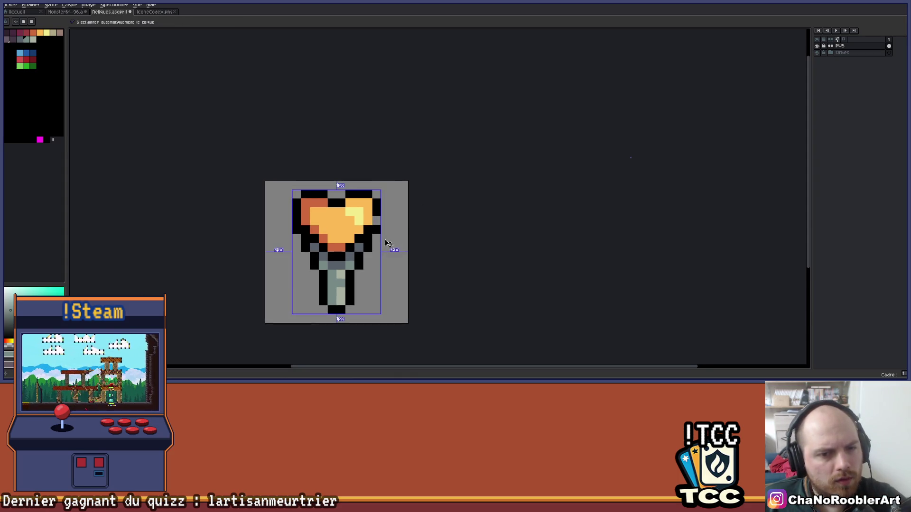
mouse_move(374, 264)
mouse_down()
mouse_move(350, 273)
mouse_move(332, 243)
mouse_up()
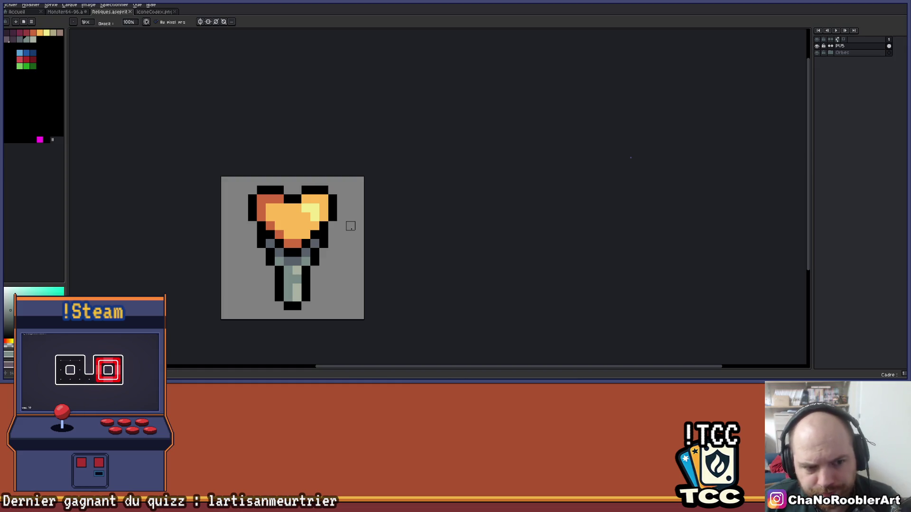
scroll(350, 227, up, 1)
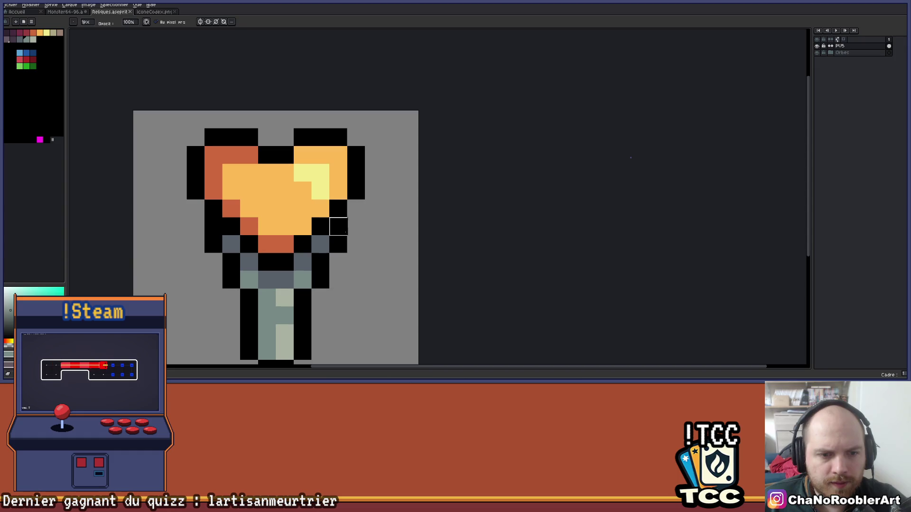
scroll(178, 245, down, 3)
mouse_move(242, 267)
mouse_down()
mouse_move(312, 256)
mouse_move(327, 164)
mouse_move(332, 220)
mouse_up()
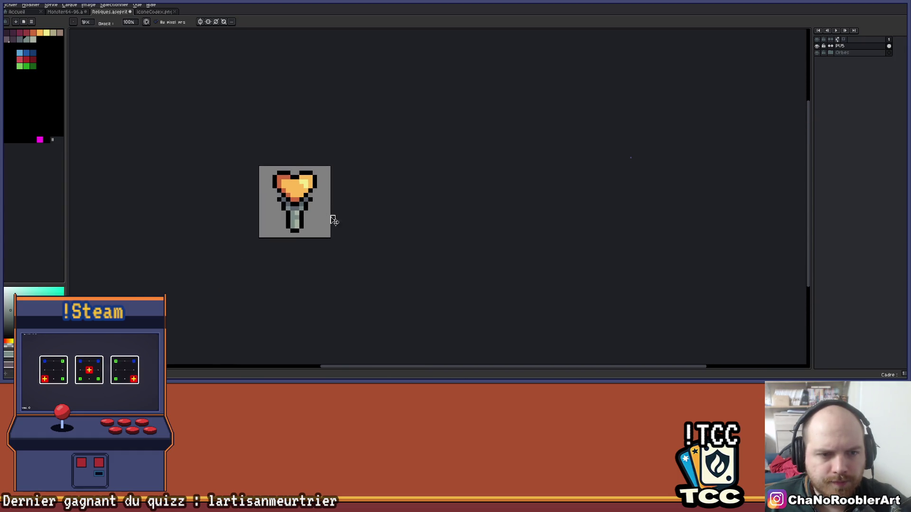
scroll(335, 211, down, 1)
scroll(337, 204, up, 1)
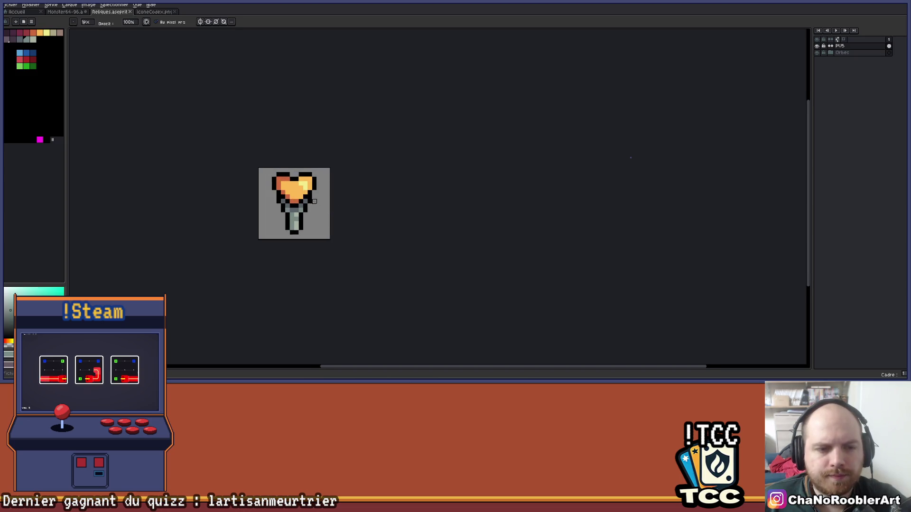
scroll(339, 223, up, 1)
scroll(353, 282, down, 2)
key(ctrl)
scroll(351, 237, up, 3)
scroll(361, 199, up, 1)
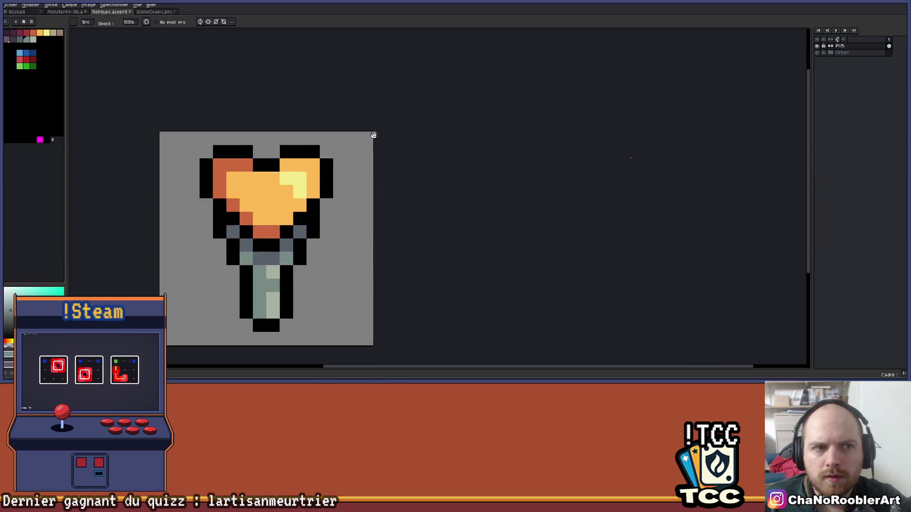
click(199, 21)
click(210, 23)
click(199, 21)
drag(277, 67, 309, 80)
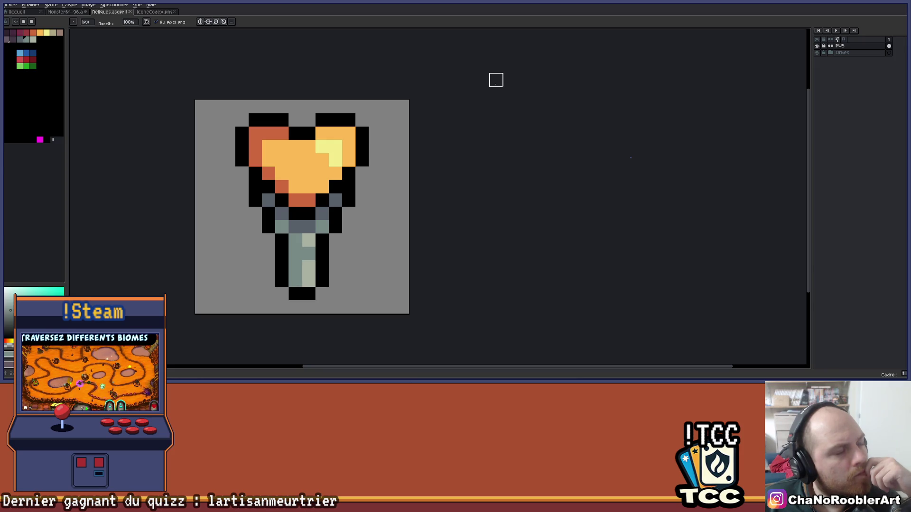
scroll(496, 80, down, 3)
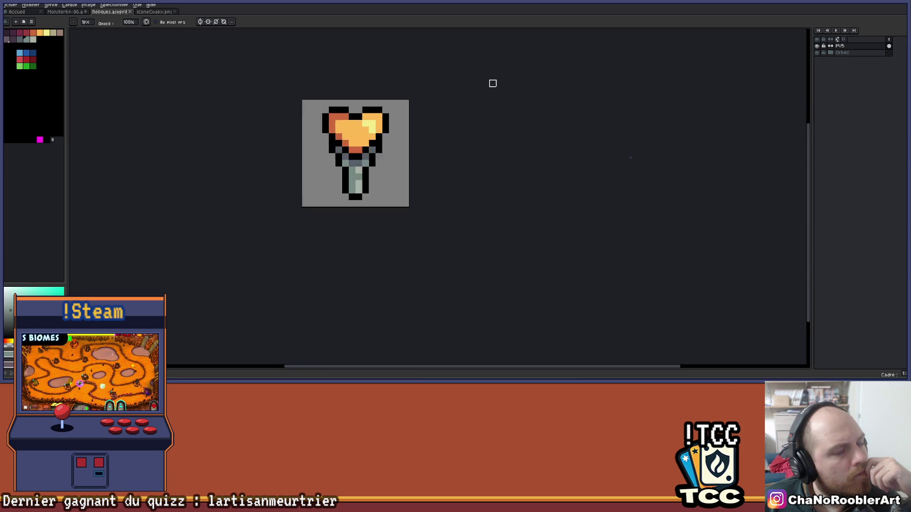
mouse_move(486, 85)
mouse_down()
mouse_move(463, 166)
mouse_move(429, 217)
mouse_up()
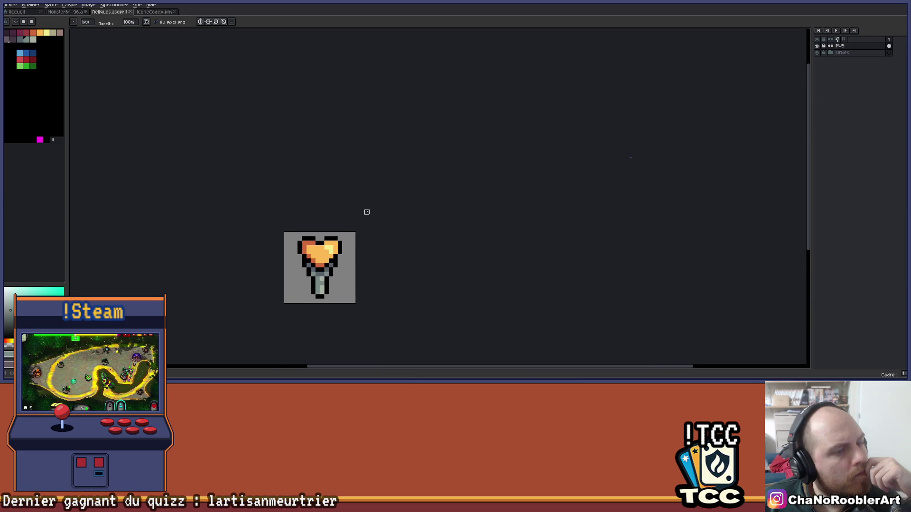
scroll(345, 209, up, 1)
mouse_move(345, 209)
mouse_down()
mouse_move(377, 151)
mouse_move(423, 122)
mouse_up()
key(Return)
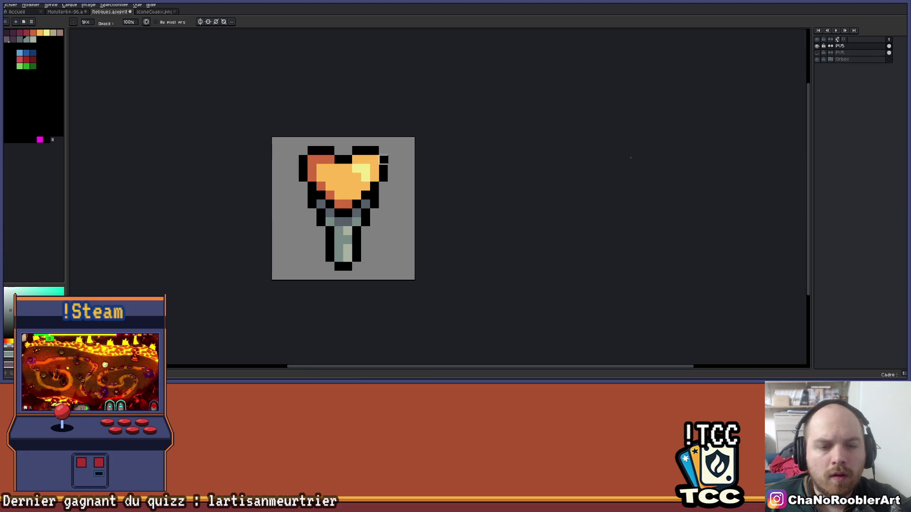
scroll(393, 226, up, 1)
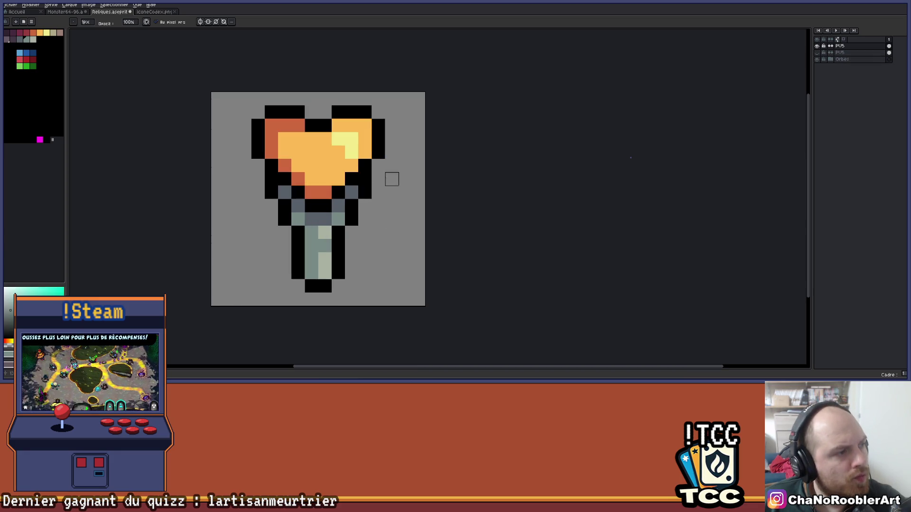
scroll(392, 179, up, 1)
scroll(382, 175, down, 1)
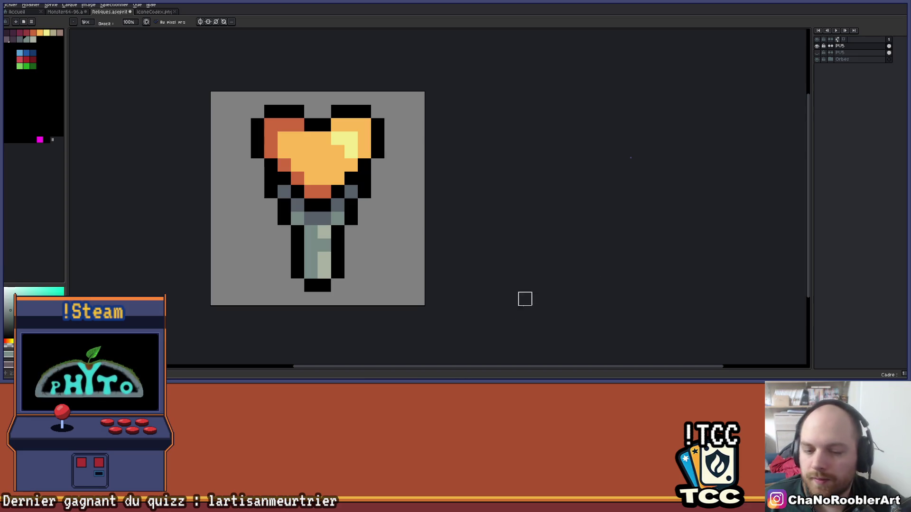
key(alt+Tab)
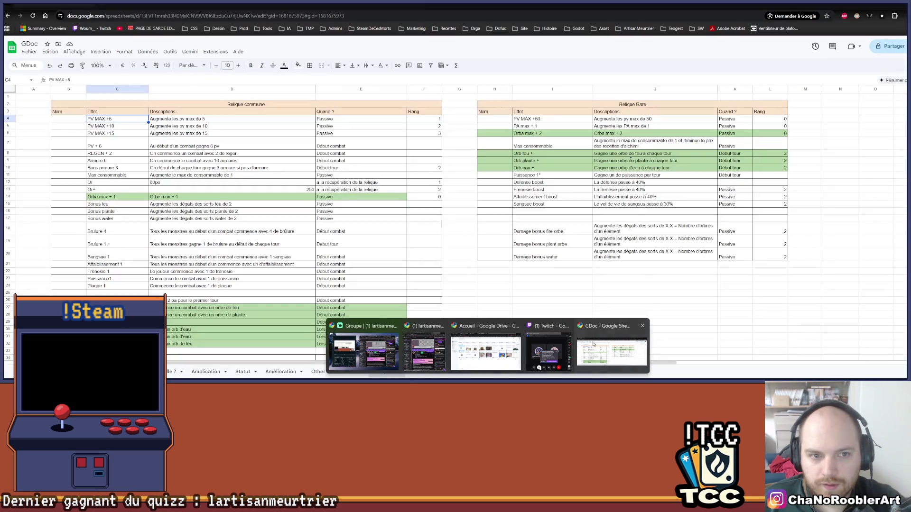
Step: Fill cells C4:E4 of the PV MAX +5 row green from the fill colour palette
mouse_move(117, 119)
mouse_down()
mouse_move(422, 121)
mouse_move(403, 121)
mouse_up()
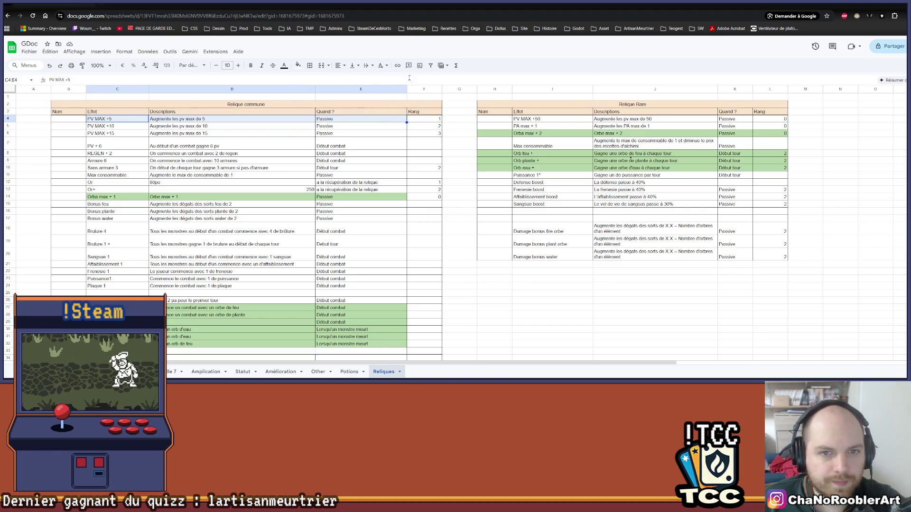
click(298, 66)
click(331, 113)
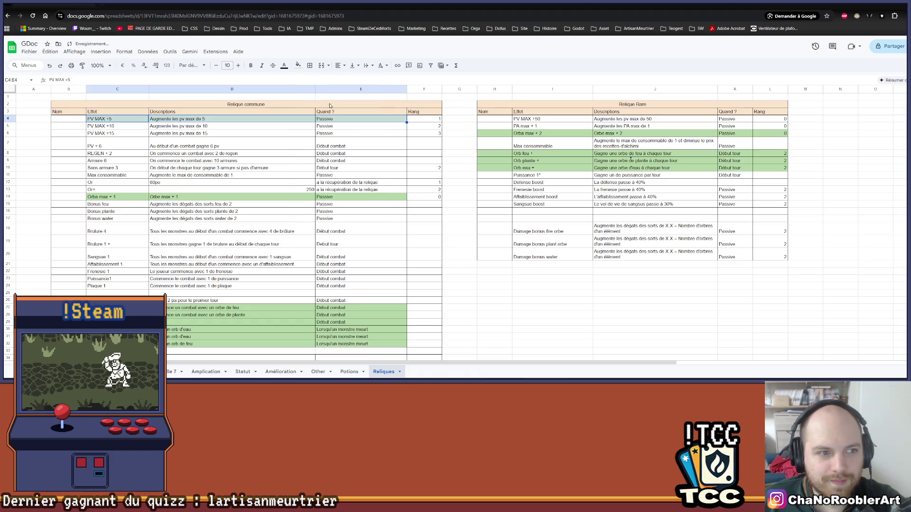
click(273, 165)
Step: Reapply the green fill to C4:E4 and switch back to Aseprite
drag(95, 119, 342, 122)
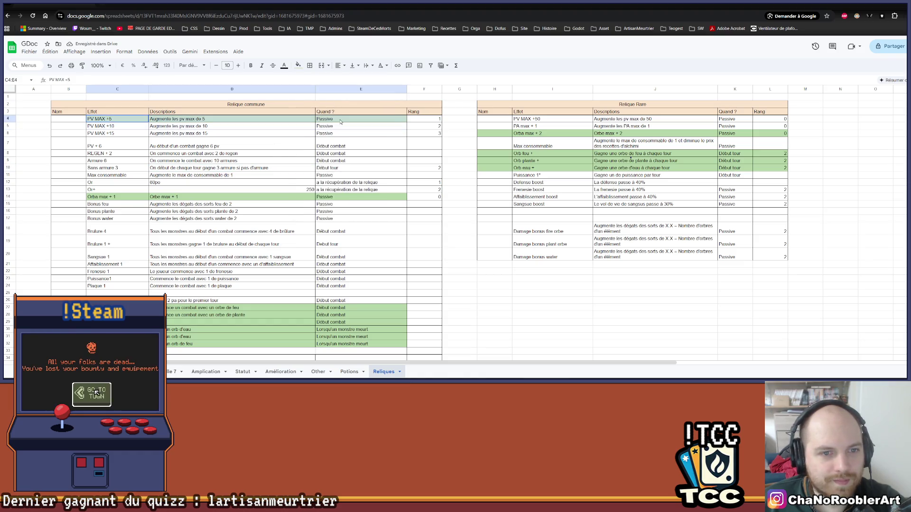
click(299, 66)
click(330, 113)
click(244, 169)
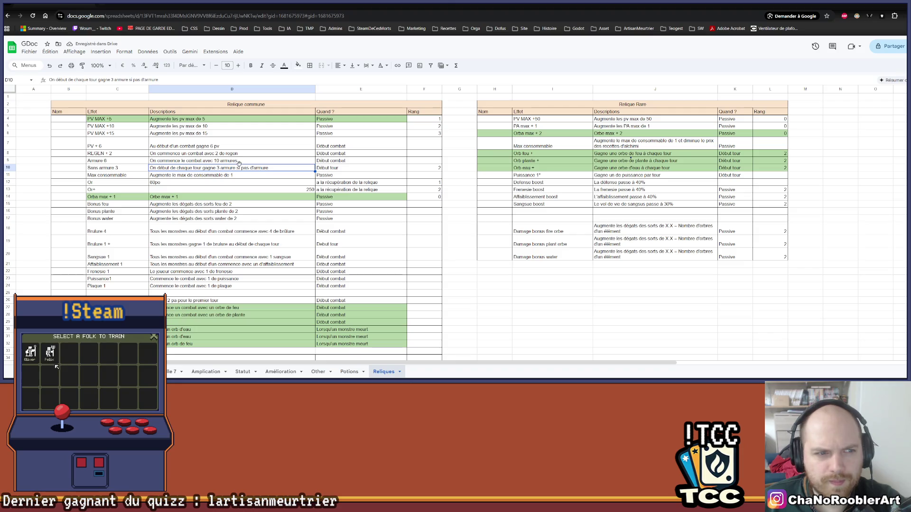
key(alt+Tab)
scroll(407, 161, down, 1)
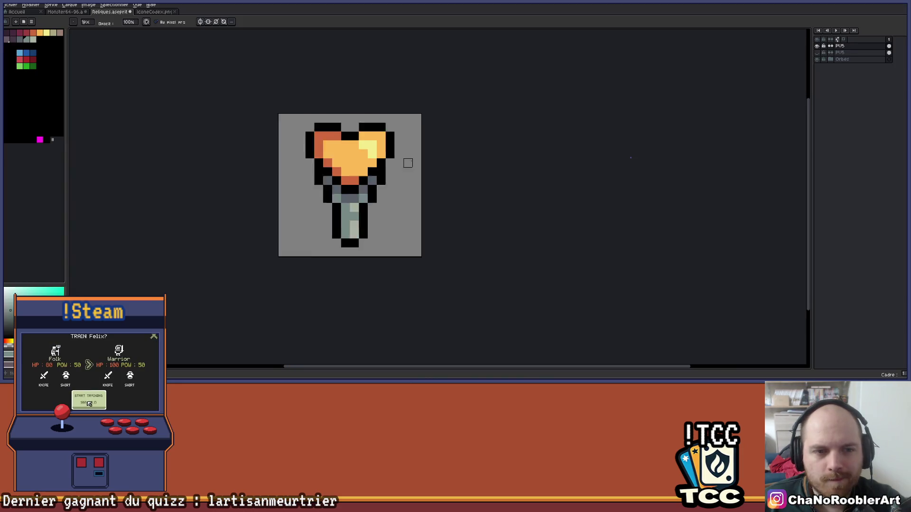
Step: Sample black and try an outline strip left of the heart, then undo it
scroll(410, 170, up, 2)
key(alt)
alt+click(384, 260)
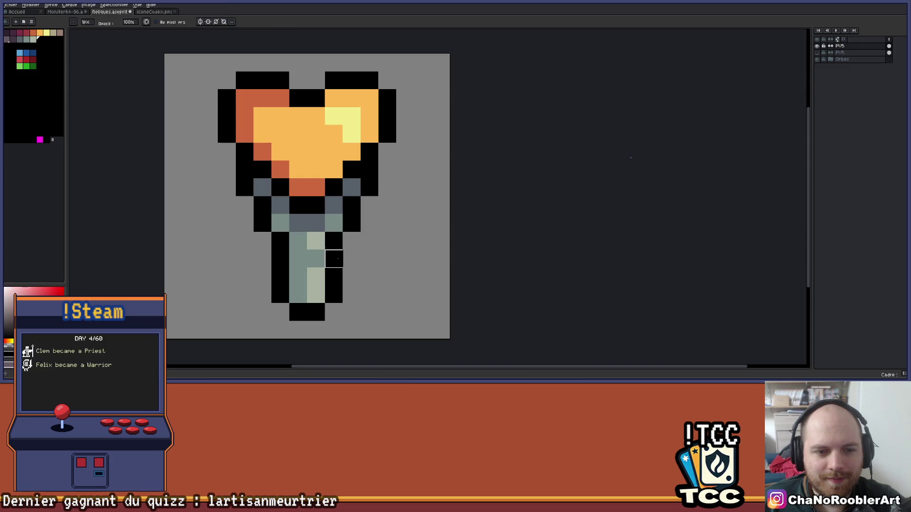
scroll(384, 257, down, 2)
scroll(382, 249, up, 2)
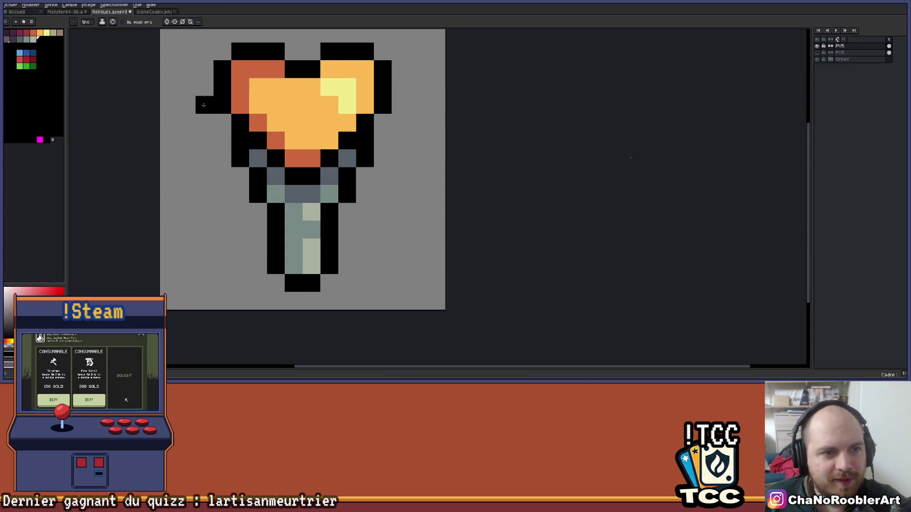
drag(203, 105, 203, 124)
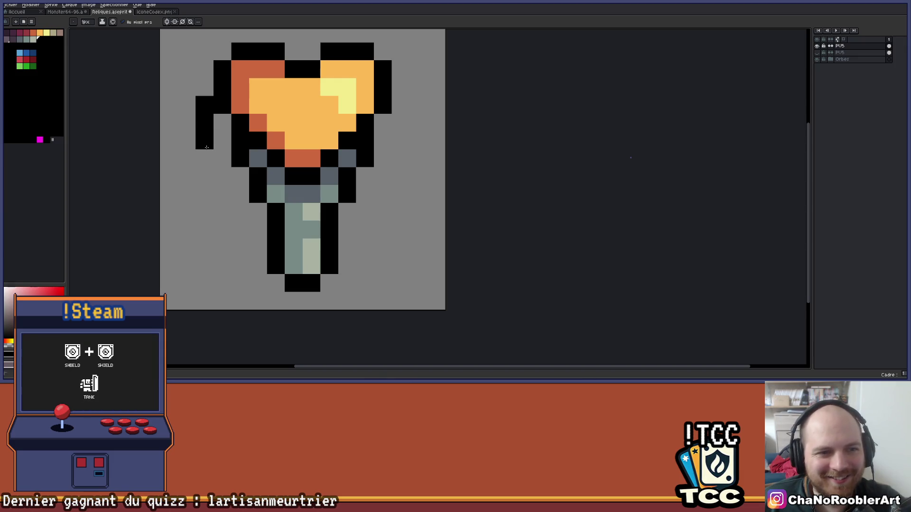
key(ctrl+z)
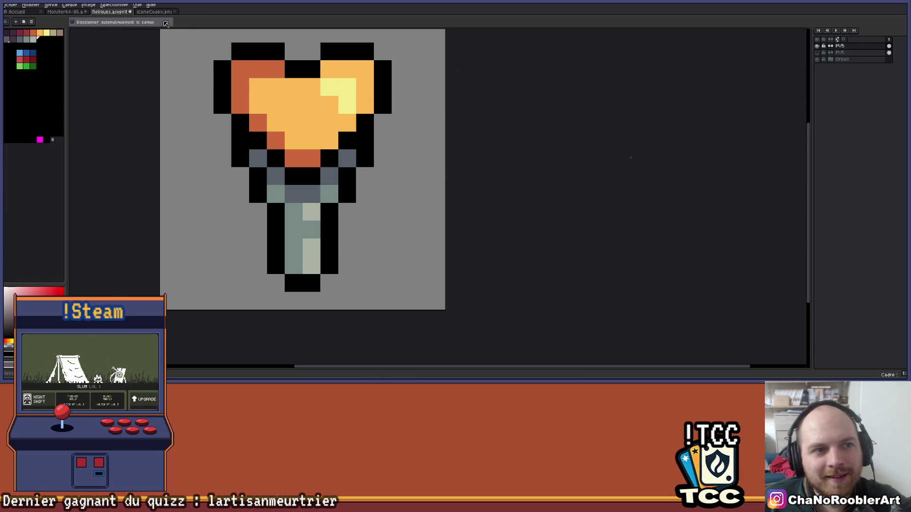
Step: Enable vertical mirror symmetry and draw mirrored black strips beside the heart
click(175, 22)
click(167, 21)
click(174, 21)
drag(204, 104, 208, 154)
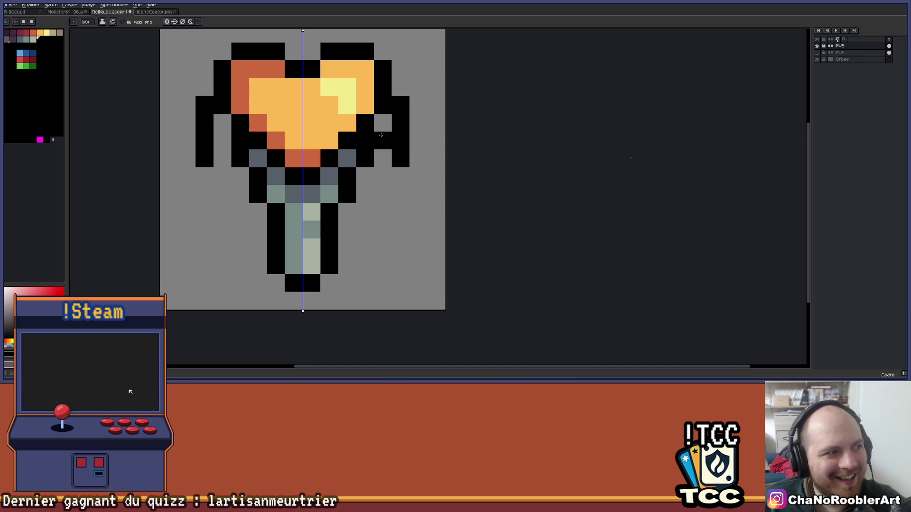
Step: Draw mirrored black diagonal outlines with the line tool down to the bottom tip
key(l)
click(258, 124)
scroll(207, 123, down, 1)
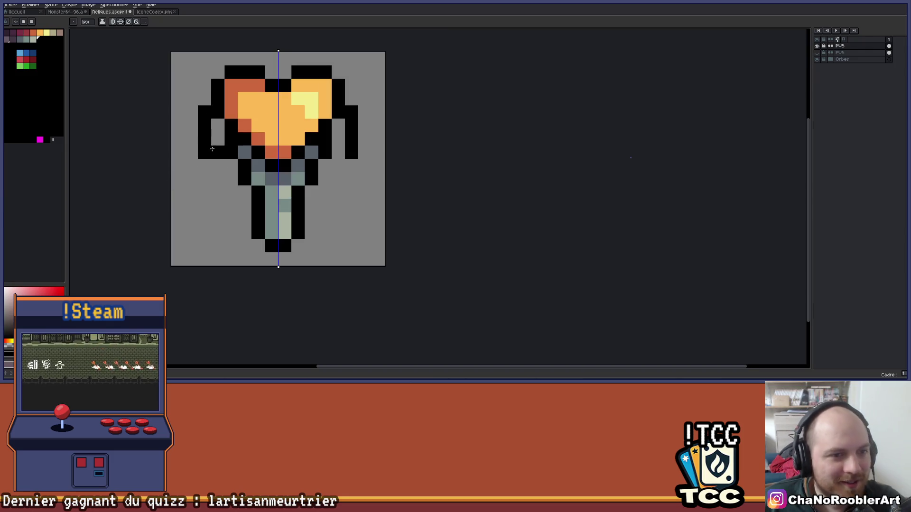
mouse_move(206, 151)
mouse_down()
mouse_move(244, 256)
mouse_move(255, 246)
mouse_up()
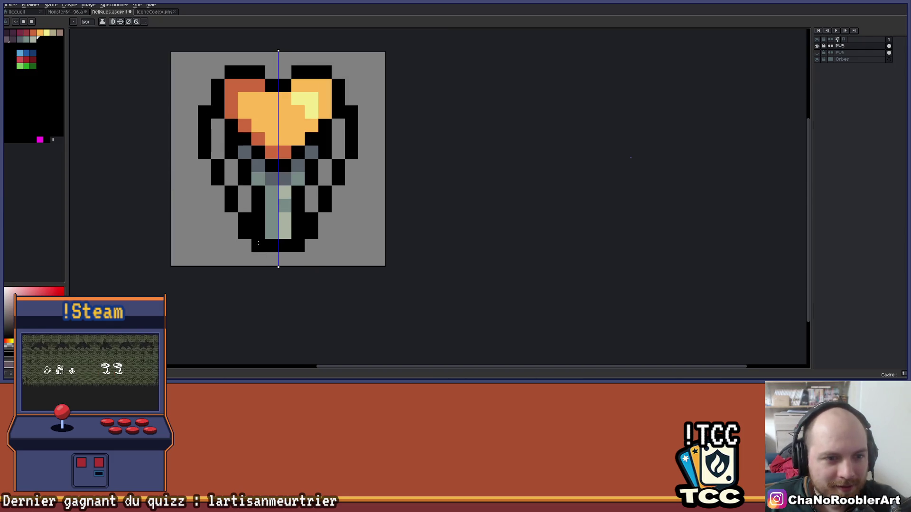
scroll(344, 192, down, 1)
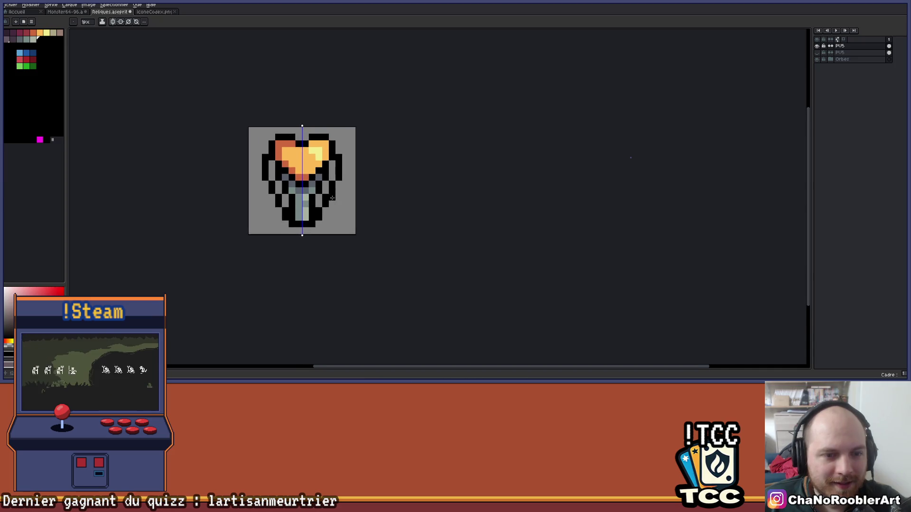
scroll(320, 197, up, 1)
drag(325, 172, 306, 183)
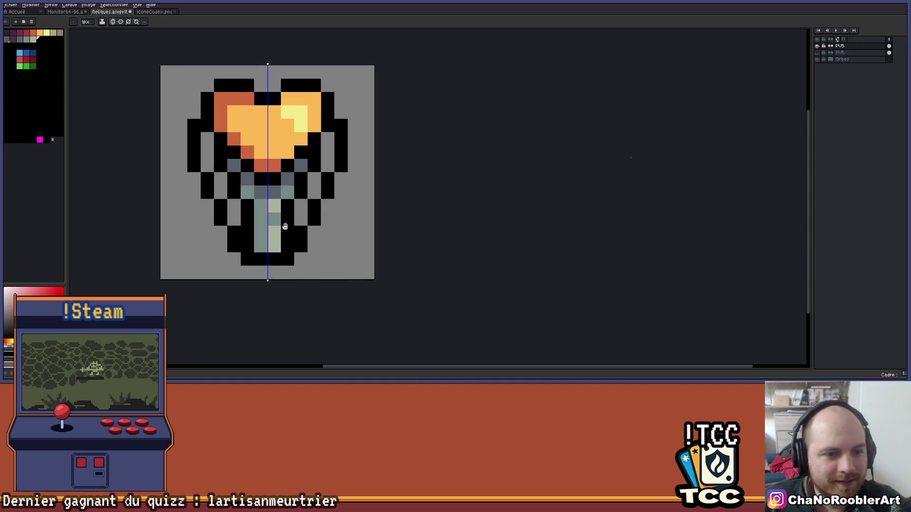
Step: Pick the heart's light orange and paint it down both sides of the ring
scroll(295, 188, down, 2)
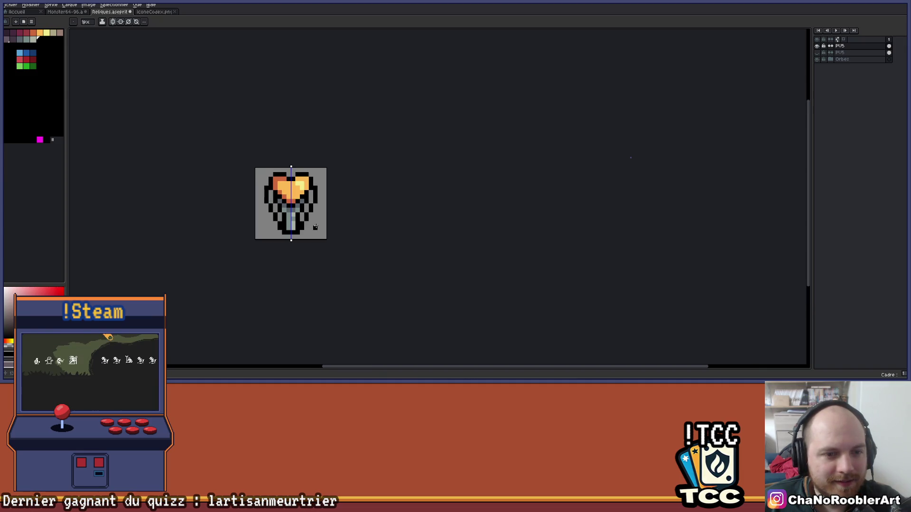
scroll(301, 225, up, 2)
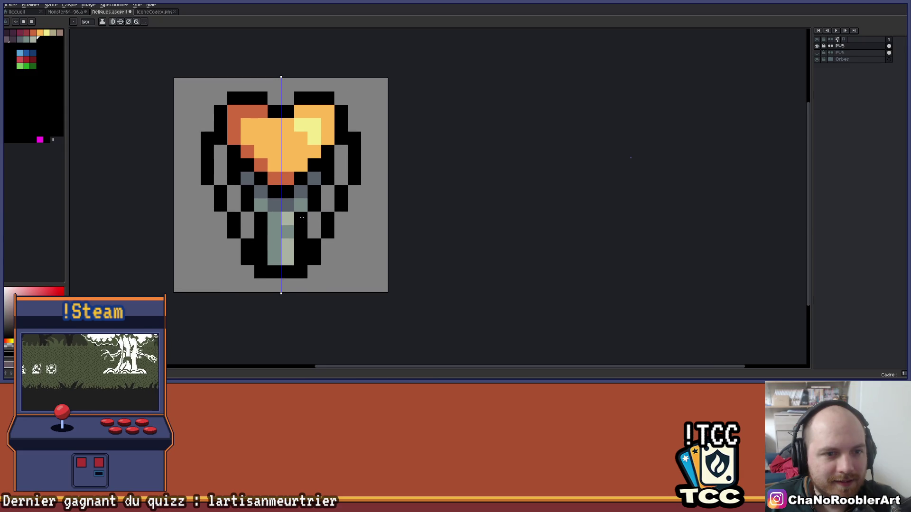
key(i)
click(293, 151)
key(b)
mouse_move(341, 150)
mouse_down()
mouse_move(331, 228)
mouse_move(313, 229)
mouse_move(351, 223)
mouse_up()
Step: Repaint the ring's orange pixels in rust orange
scroll(350, 229, down, 3)
scroll(311, 223, up, 3)
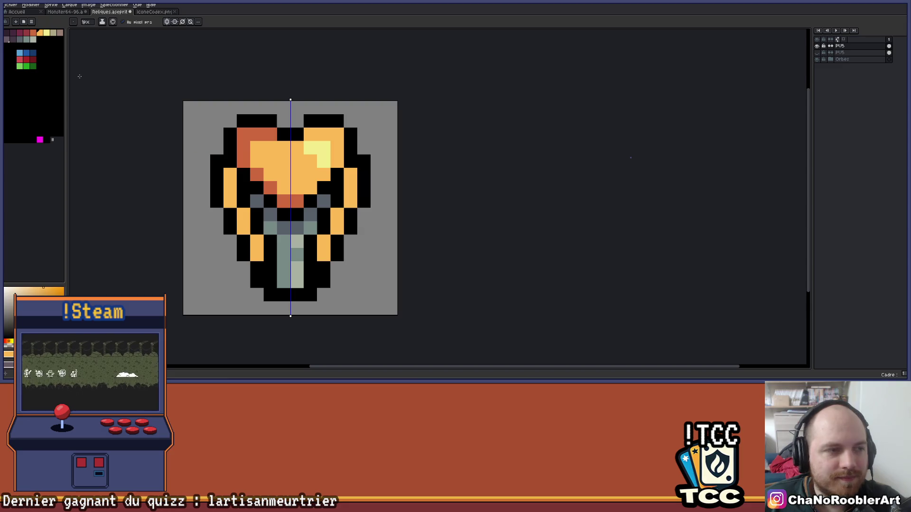
click(32, 32)
click(350, 173)
mouse_move(350, 187)
mouse_down()
mouse_move(349, 209)
mouse_move(337, 216)
mouse_move(323, 255)
mouse_move(349, 250)
mouse_move(323, 245)
mouse_up()
scroll(339, 247, down, 3)
scroll(315, 229, up, 3)
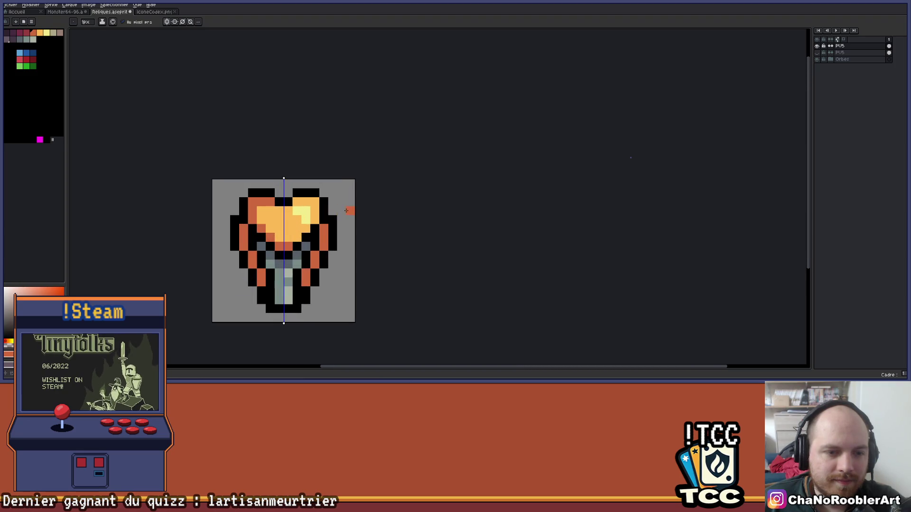
scroll(357, 229, down, 3)
drag(357, 230, 343, 238)
scroll(342, 237, up, 3)
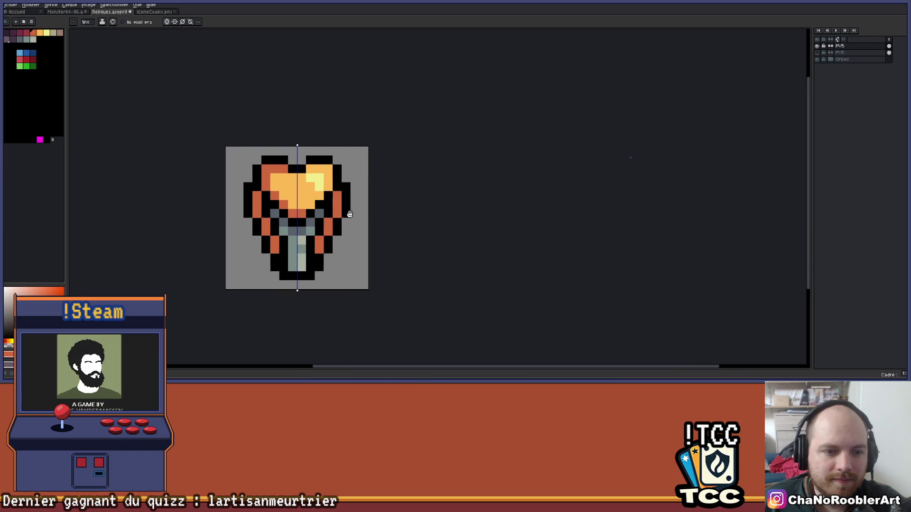
scroll(349, 214, up, 1)
Step: Add mirrored dark-red accent pixels on both sides of the ring
click(26, 33)
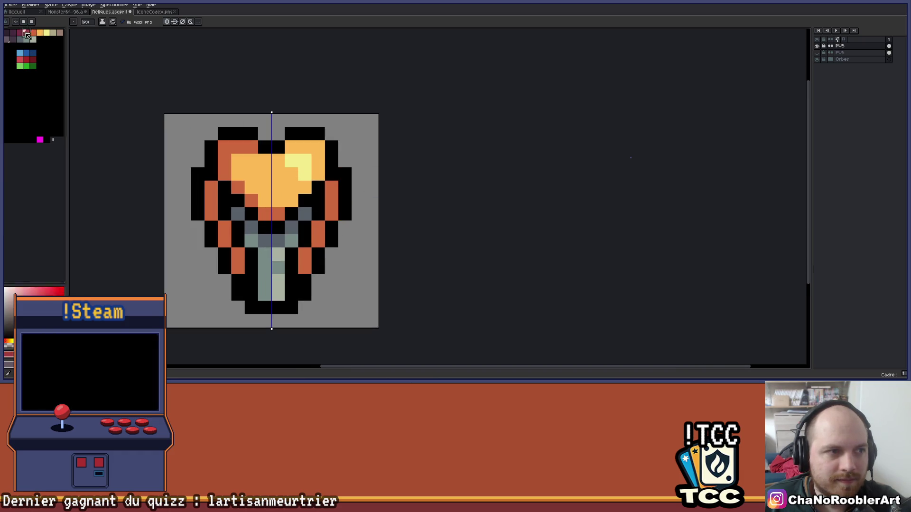
click(331, 187)
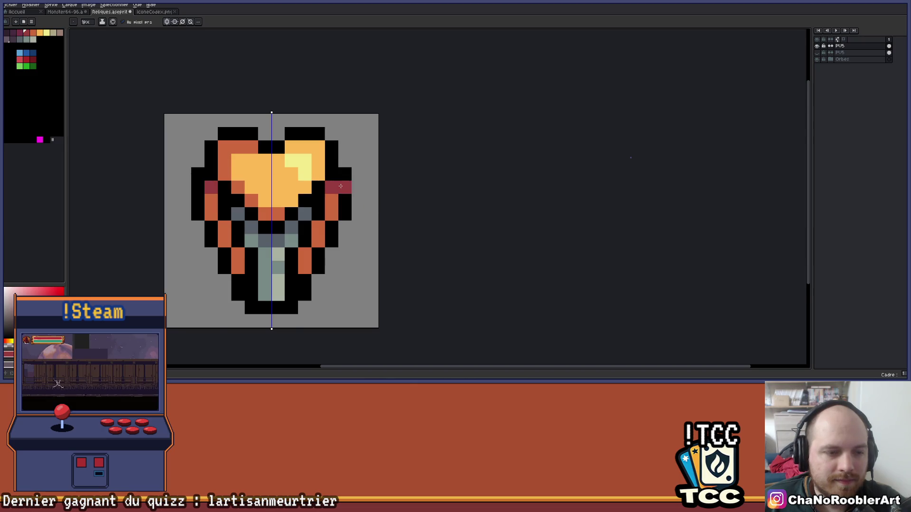
scroll(341, 186, down, 1)
scroll(300, 188, up, 1)
click(273, 204)
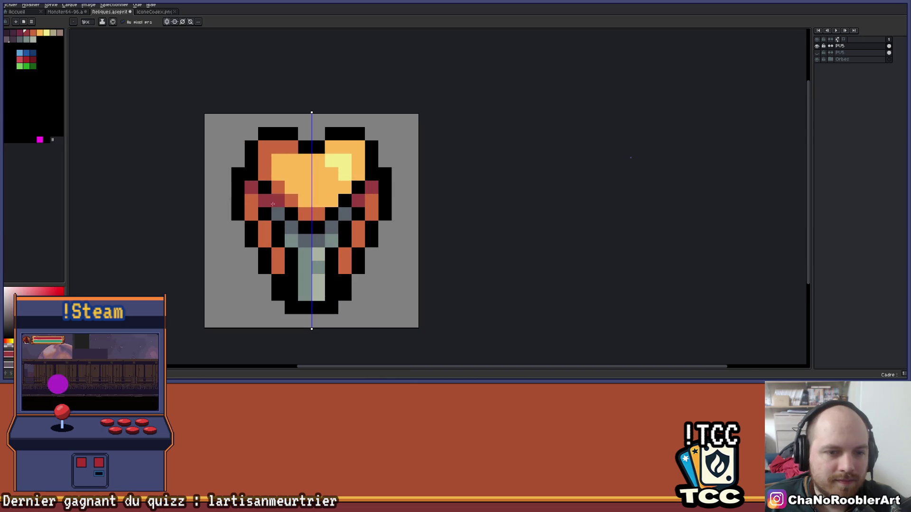
scroll(408, 202, down, 3)
drag(420, 203, 380, 205)
scroll(381, 206, down, 1)
scroll(382, 207, up, 3)
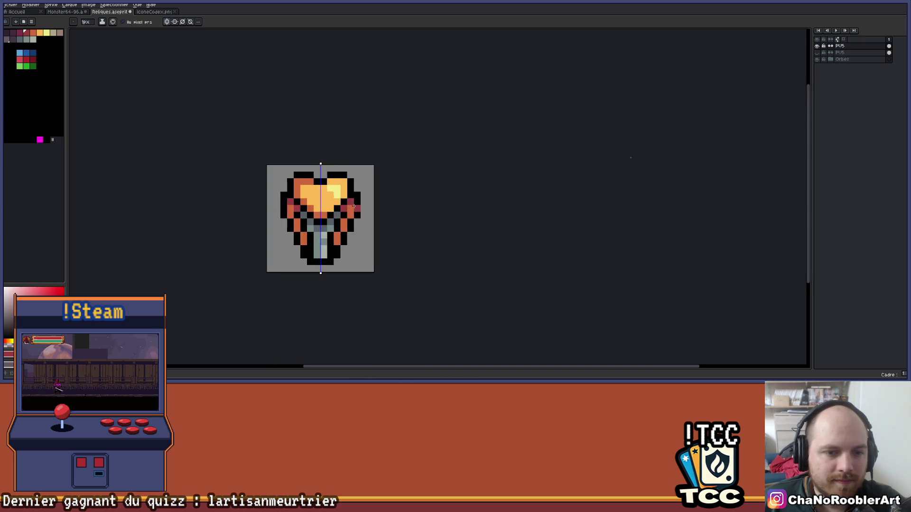
scroll(393, 165, down, 3)
drag(393, 185, 354, 203)
Step: Darken a few light-orange pixels at the heart's top right with orange
key(v)
key(b)
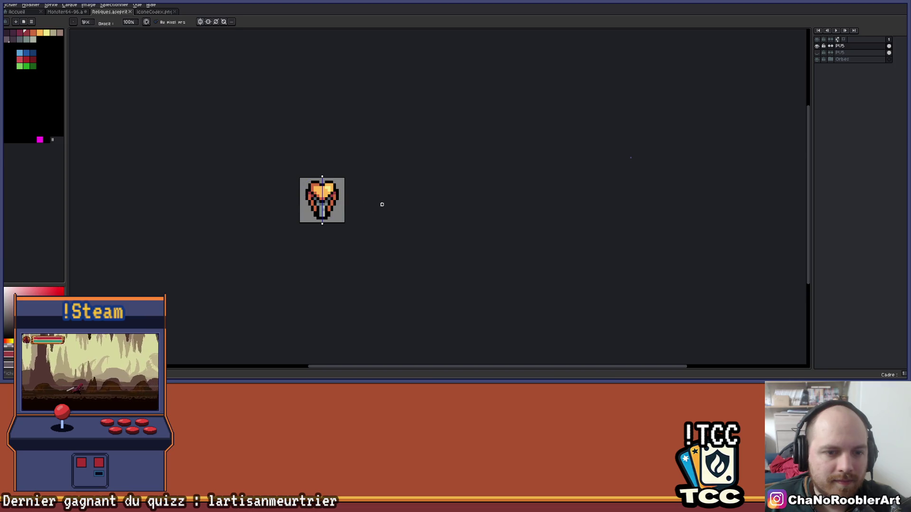
scroll(351, 204, up, 5)
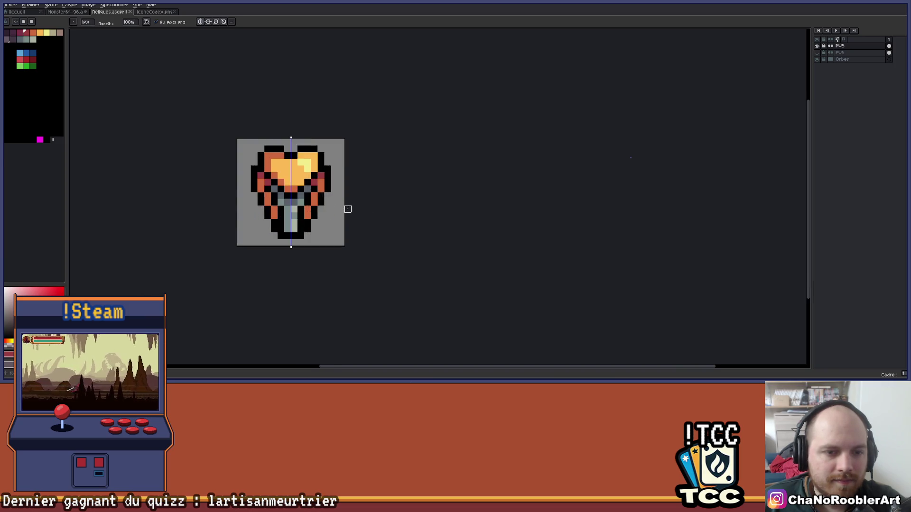
scroll(353, 251, down, 4)
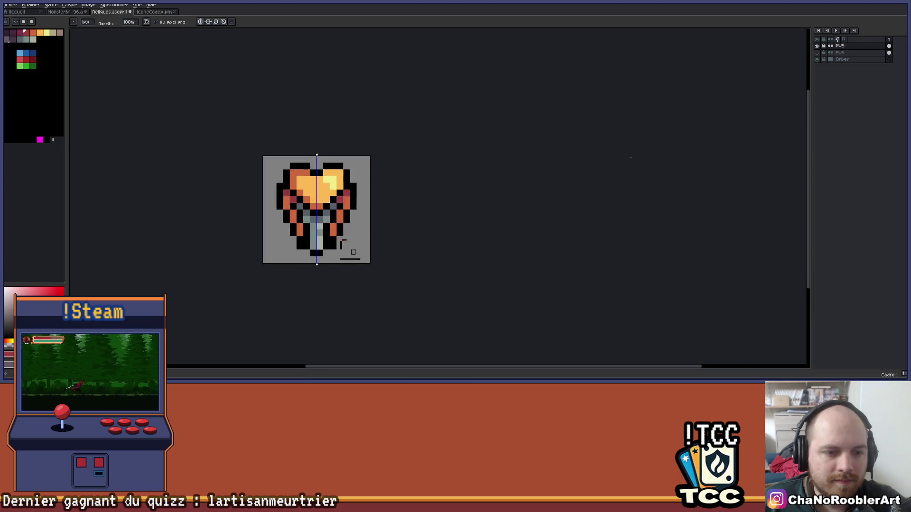
mouse_move(363, 236)
mouse_down()
mouse_move(339, 236)
mouse_move(333, 226)
mouse_up()
scroll(325, 211, up, 4)
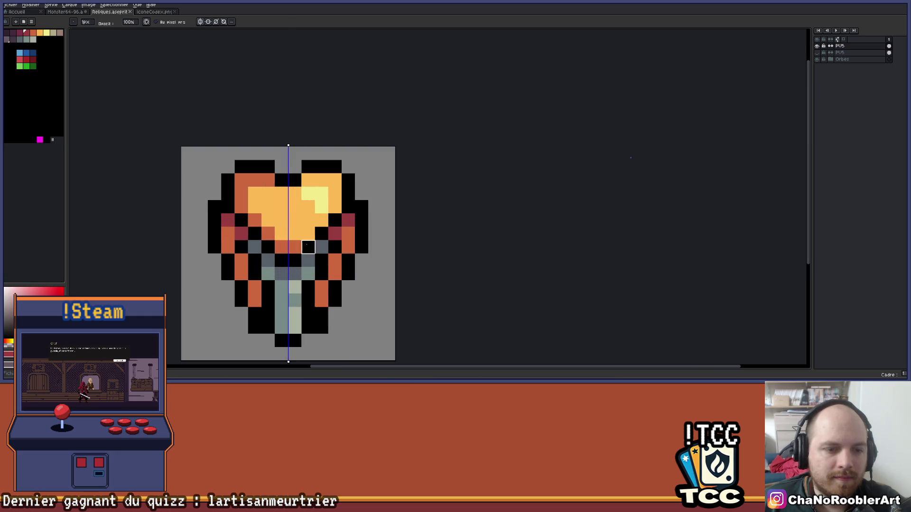
alt+click(314, 229)
mouse_move(334, 210)
mouse_down()
mouse_move(335, 179)
mouse_move(307, 181)
mouse_up()
Step: Sample the heart's orange and paint the pale-yellow highlight pixel orange
scroll(332, 182, down, 4)
scroll(363, 189, down, 2)
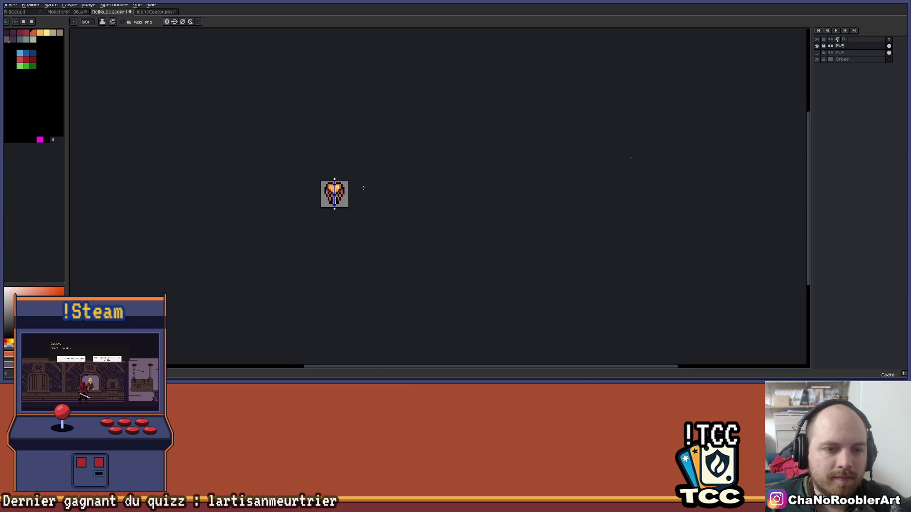
scroll(358, 189, up, 5)
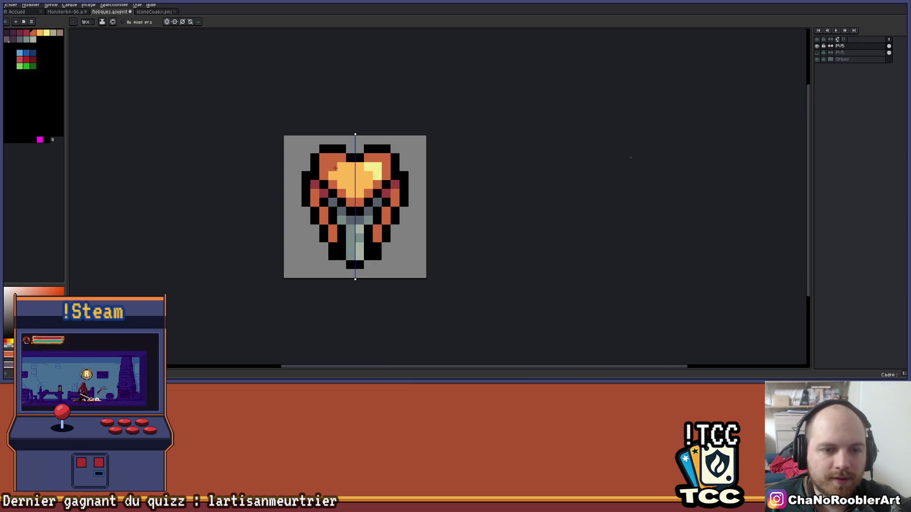
scroll(387, 169, down, 4)
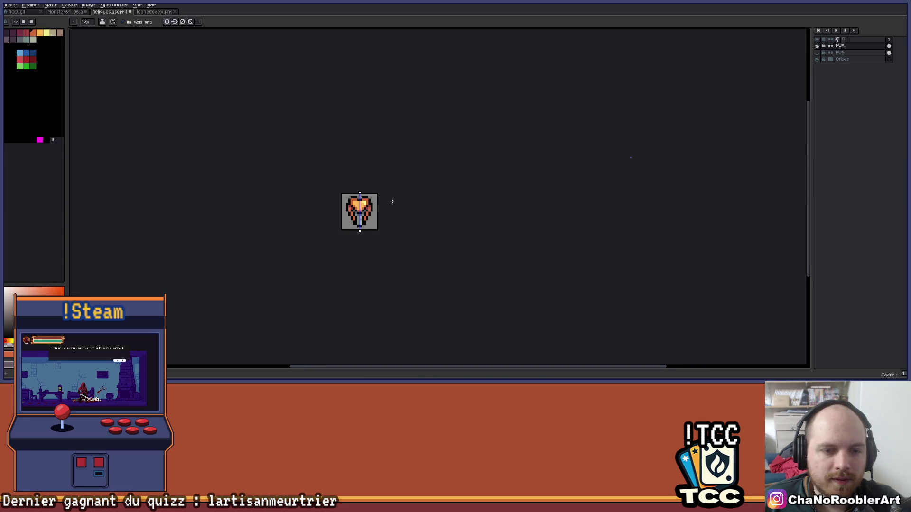
scroll(387, 194, up, 4)
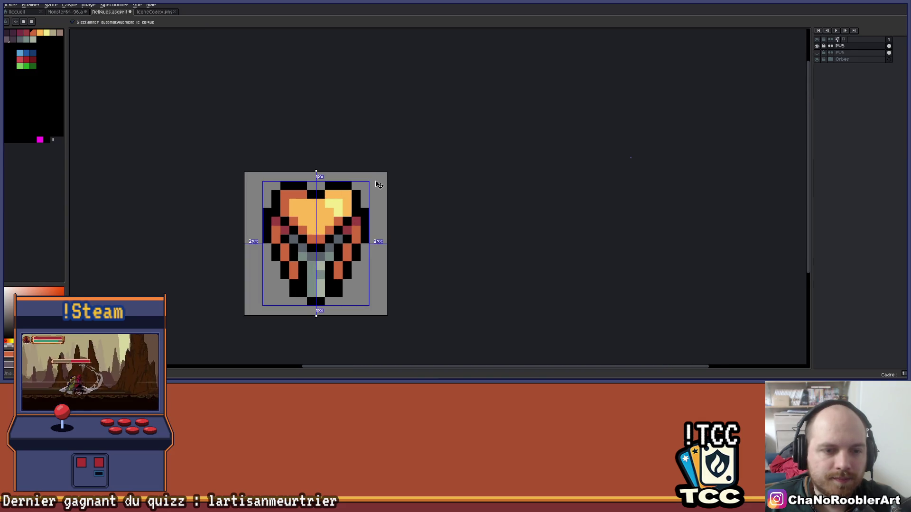
key(b)
scroll(375, 183, down, 3)
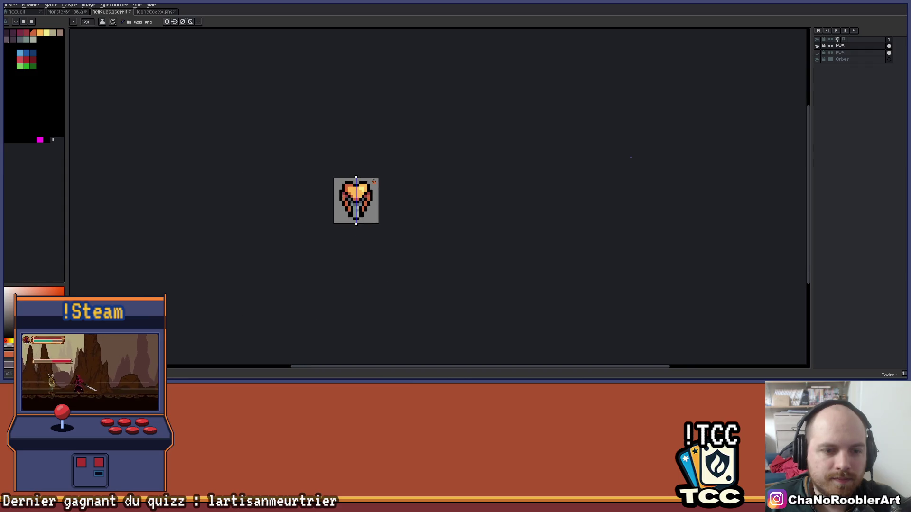
scroll(346, 197, up, 5)
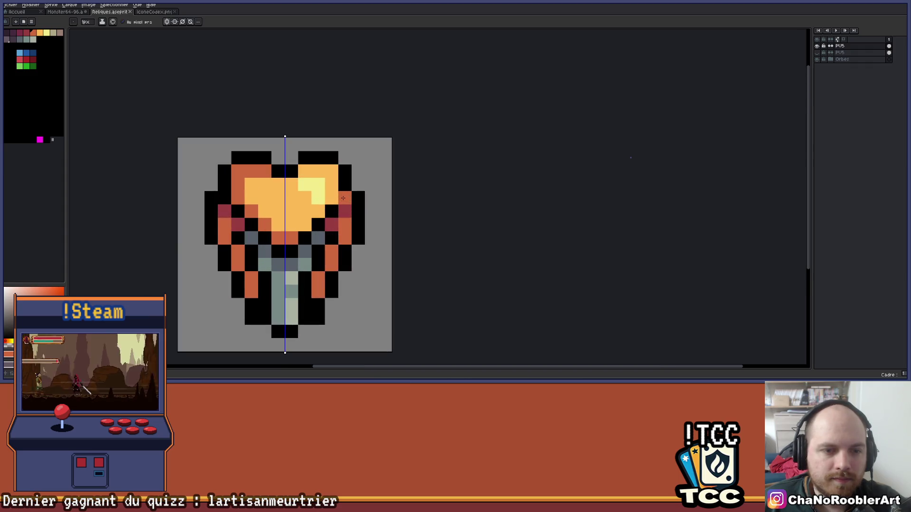
alt+click(332, 198)
click(318, 198)
scroll(322, 186, down, 7)
drag(358, 185, 374, 175)
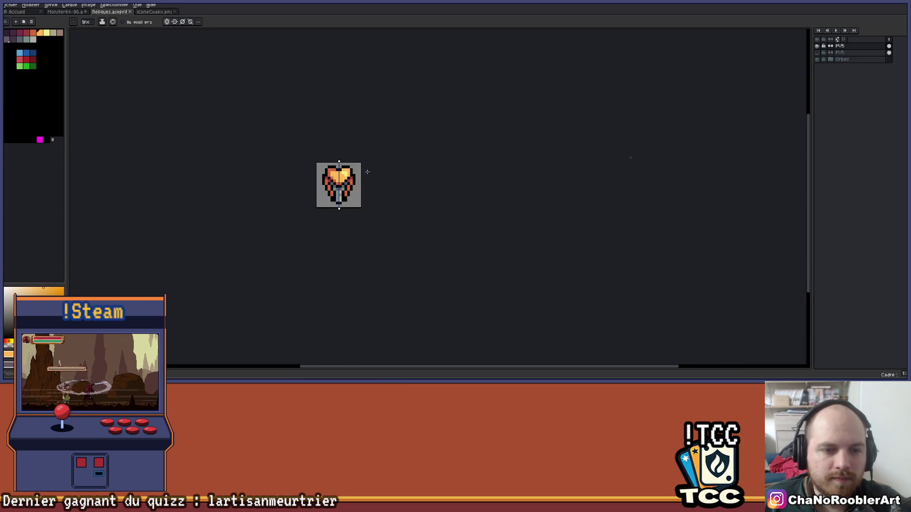
scroll(362, 172, up, 3)
mouse_move(363, 172)
mouse_down()
mouse_move(360, 203)
mouse_move(349, 189)
mouse_up()
scroll(365, 204, down, 3)
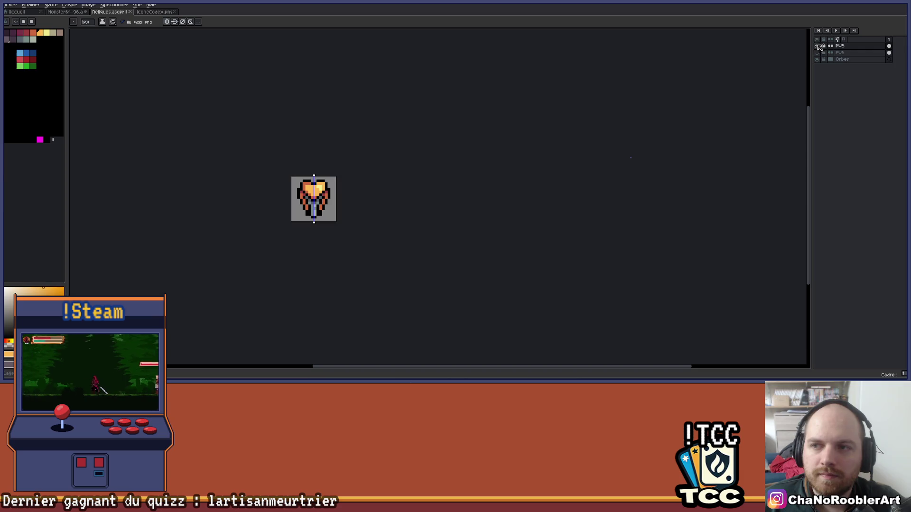
Step: Rename layer PU5 to PU10, then toggle its visibility off and on to compare
double_click(850, 46)
click(745, 157)
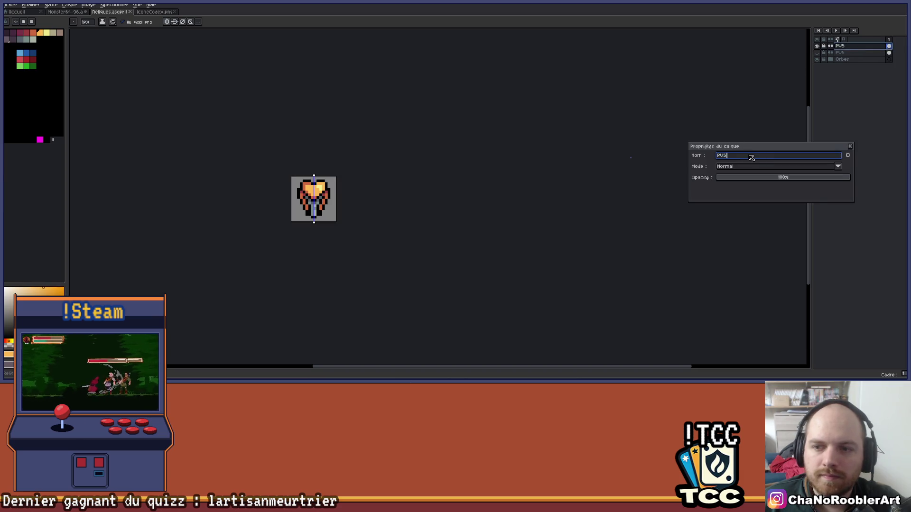
key(BackSpace)
key(Return)
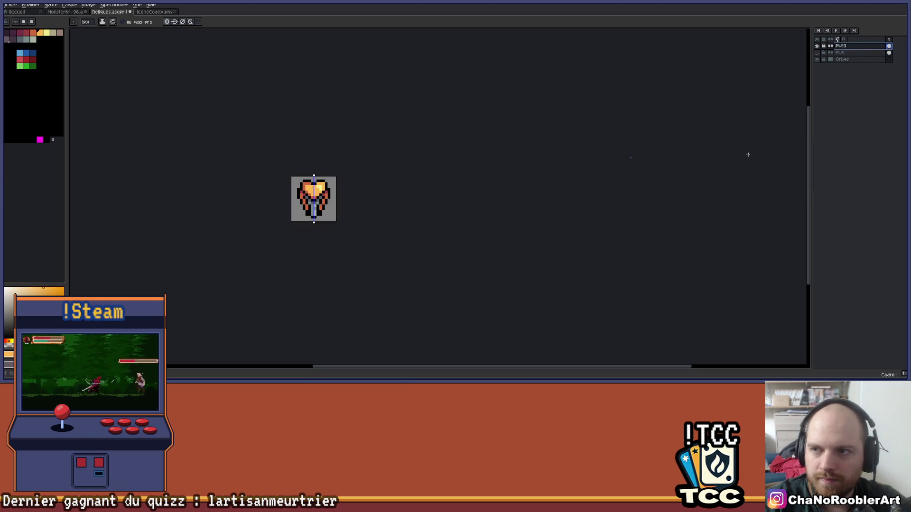
click(817, 47)
click(817, 47)
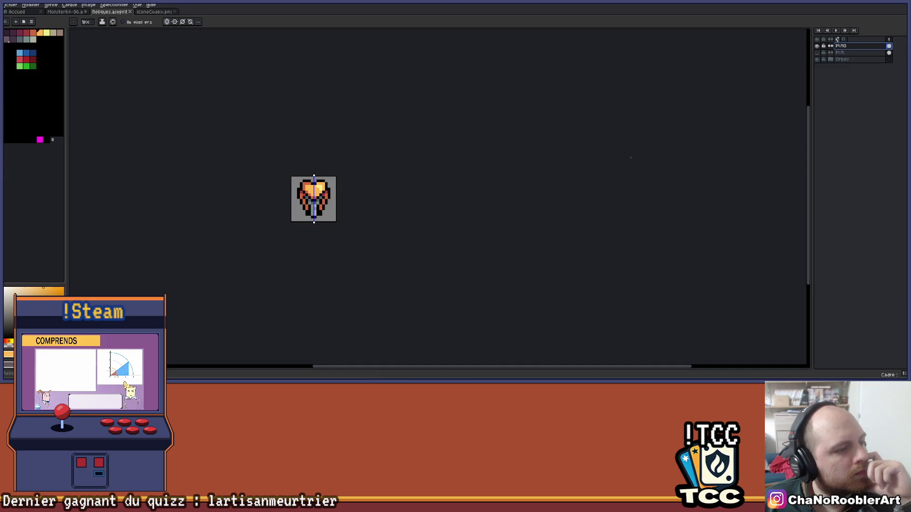
Step: Add a black pixel beside the heart's right lobe, then undo the mirrored result
scroll(383, 180, up, 3)
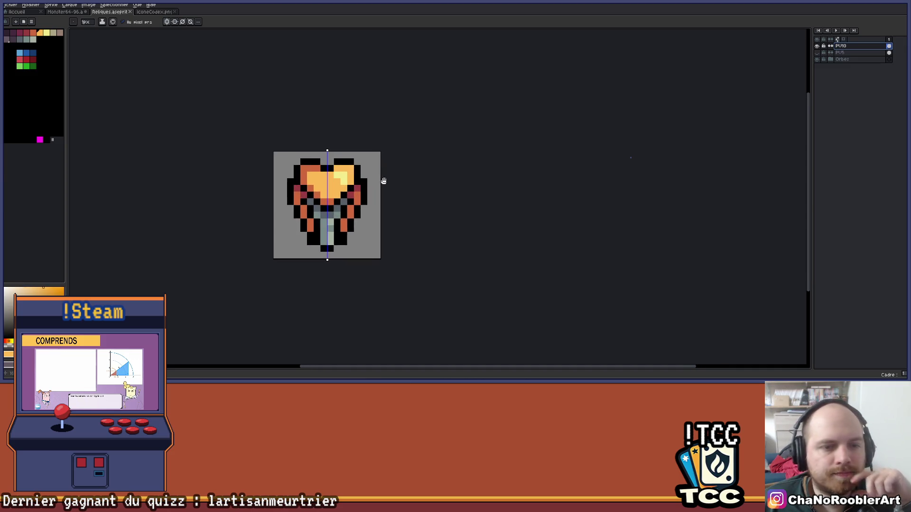
scroll(379, 182, up, 2)
scroll(405, 198, down, 4)
scroll(405, 198, up, 4)
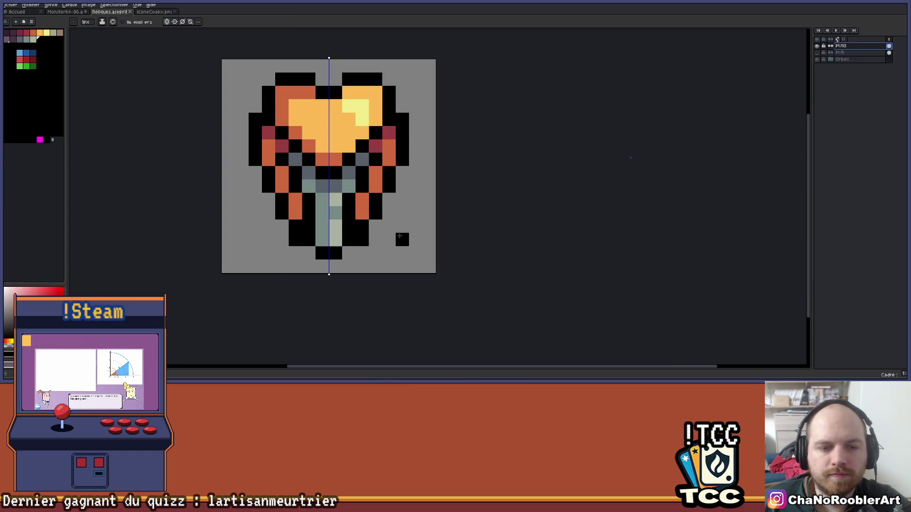
scroll(400, 236, down, 2)
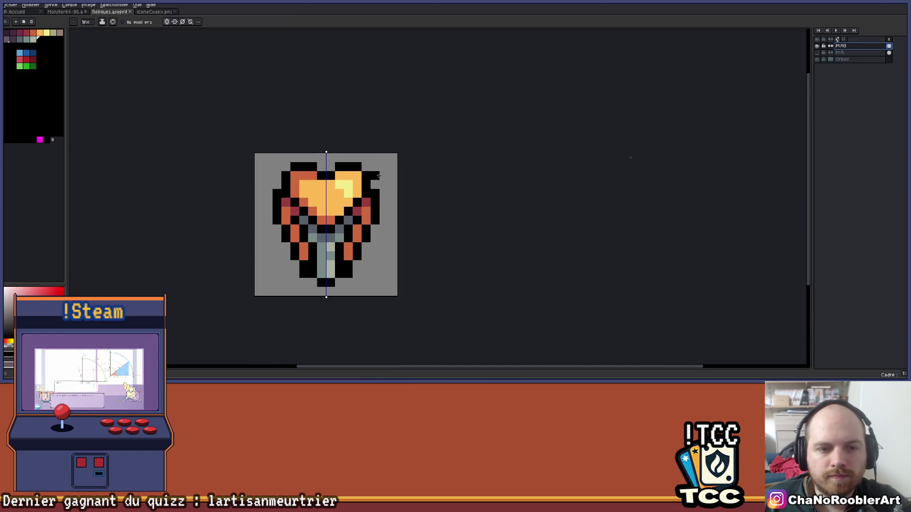
click(375, 176)
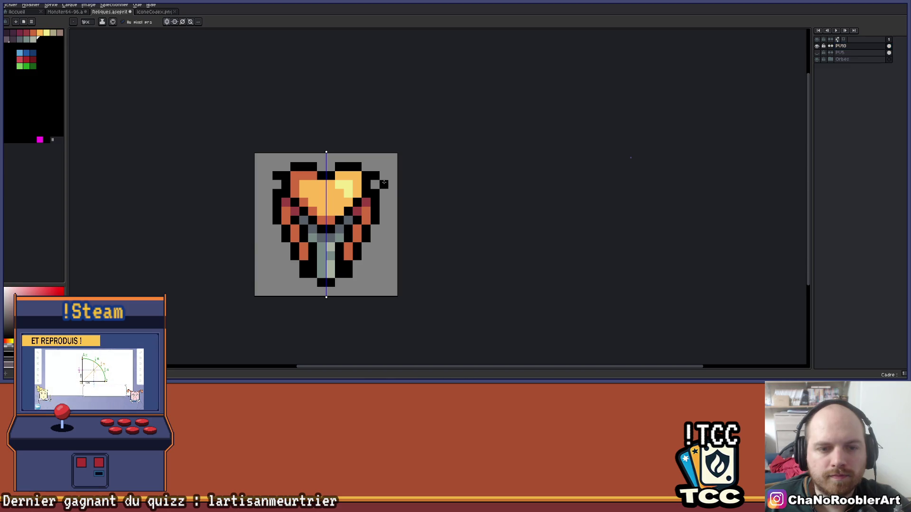
key(ctrl+z)
Step: Turn off vertical mirror symmetry
scroll(486, 162, down, 1)
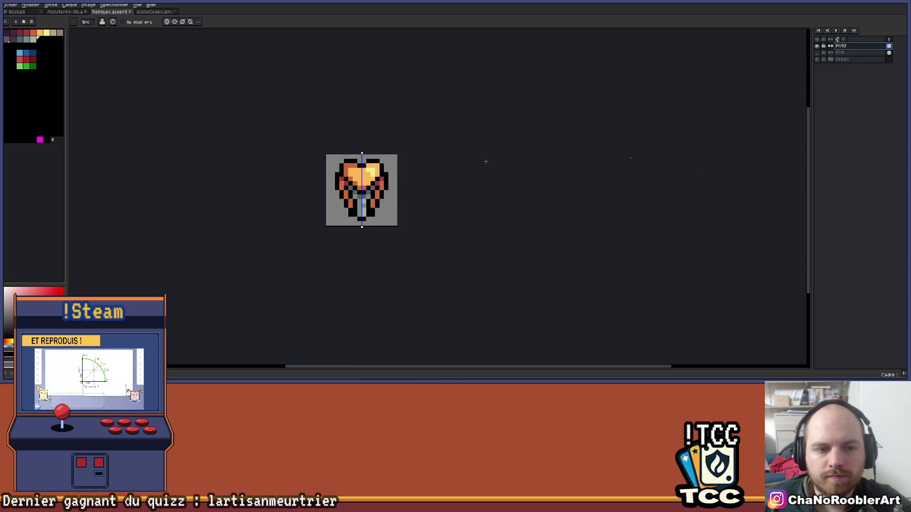
scroll(486, 162, down, 1)
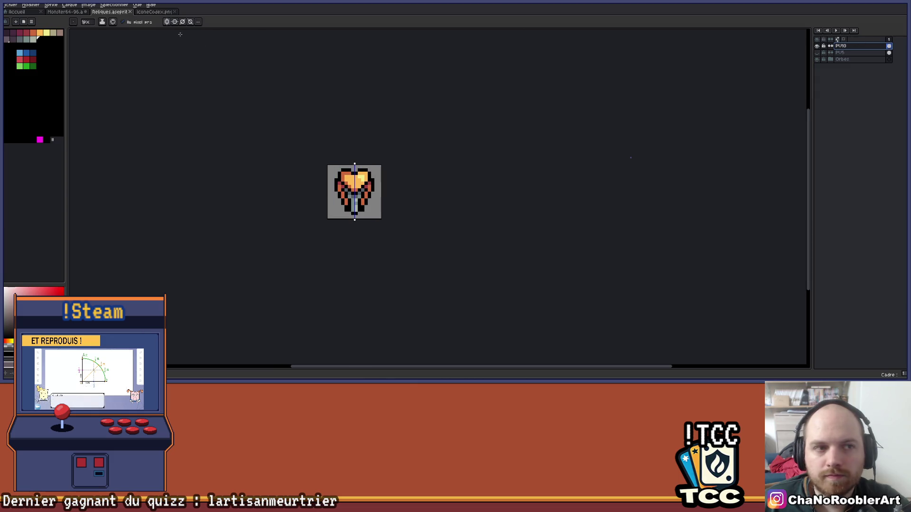
click(166, 22)
scroll(476, 124, up, 2)
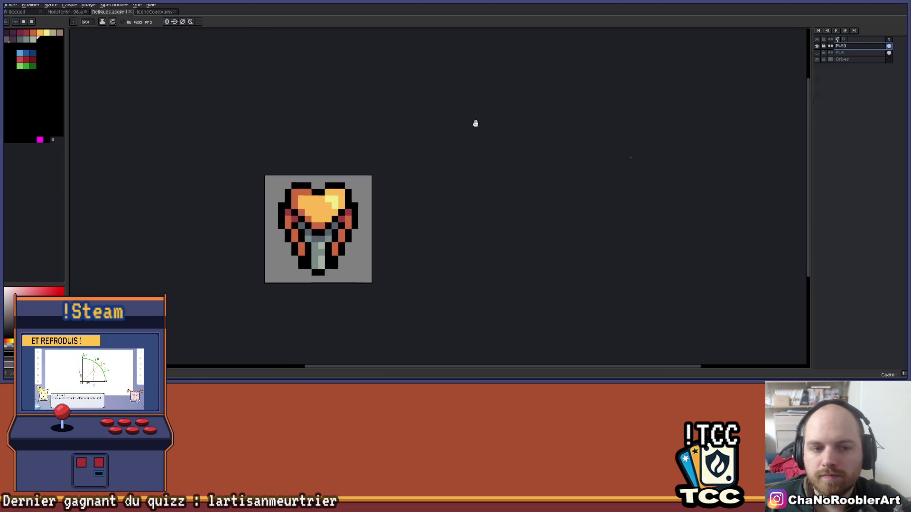
scroll(476, 123, up, 2)
Step: Return to the Pencil and pick a yellow from the palette
key(b)
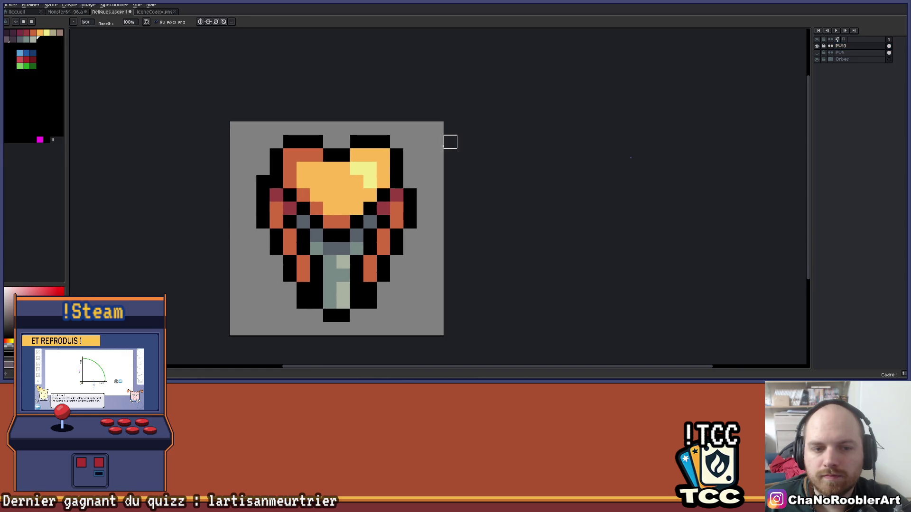
scroll(291, 153, down, 2)
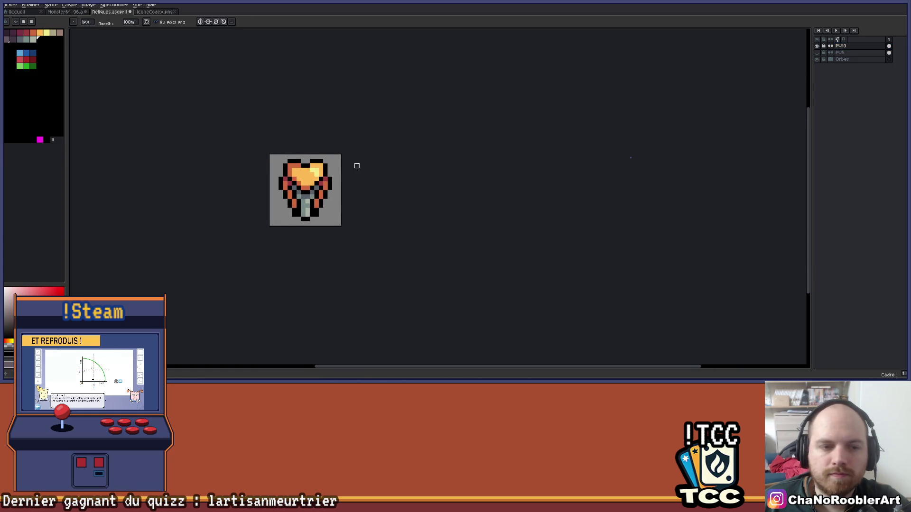
scroll(356, 166, down, 2)
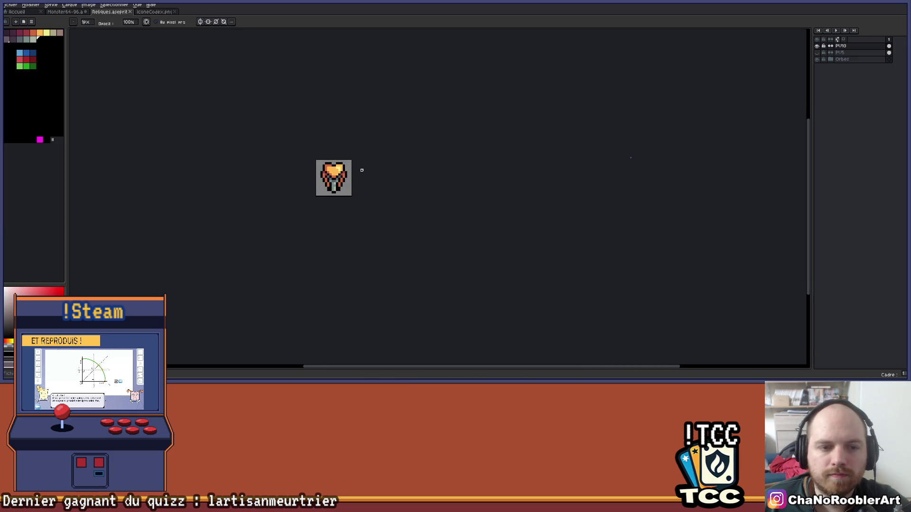
scroll(334, 142, up, 2)
scroll(334, 182, up, 2)
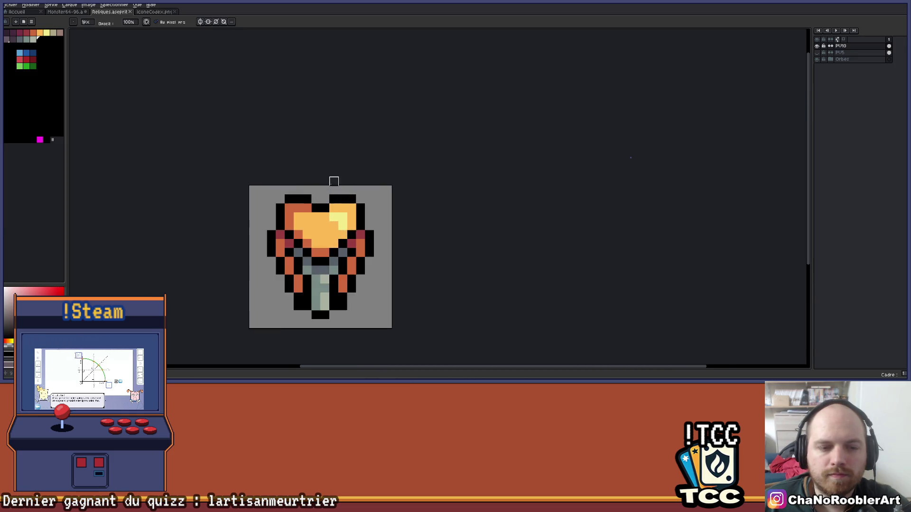
scroll(335, 181, up, 1)
key(alt)
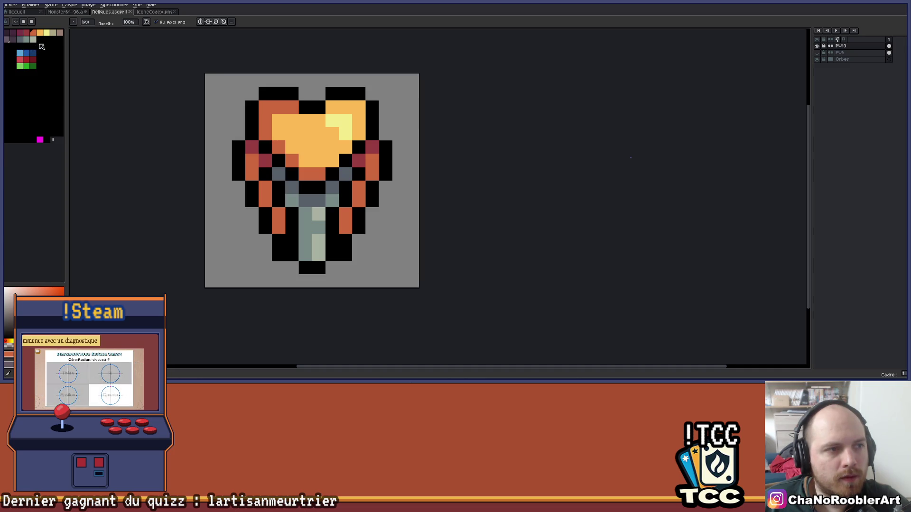
click(53, 32)
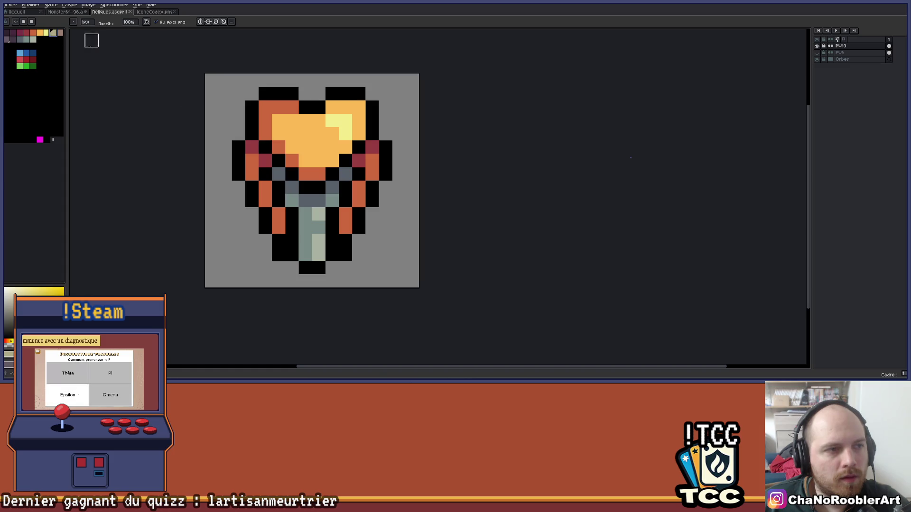
Step: Repaint the orange side pixels on both sides of the key pinkish-brown
click(60, 33)
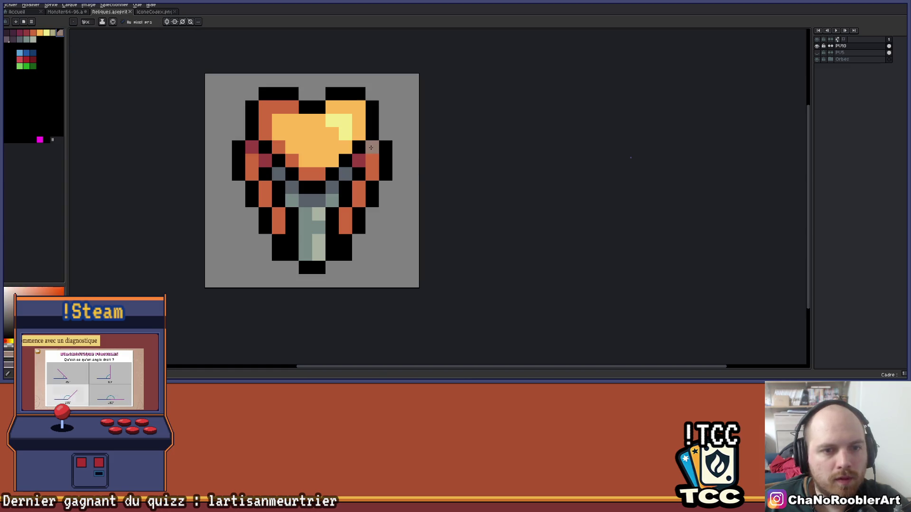
drag(373, 170, 346, 226)
click(282, 214)
click(279, 227)
drag(264, 199, 254, 172)
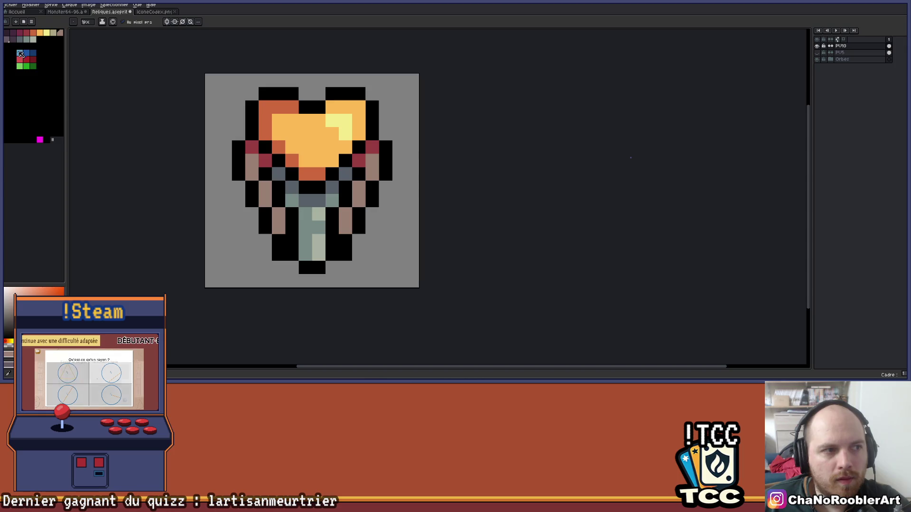
Step: Turn the two crimson pixels beside the heart dark grey-purple
click(8, 41)
click(266, 163)
click(357, 163)
scroll(363, 160, down, 4)
mouse_move(388, 148)
mouse_down()
mouse_move(354, 169)
mouse_move(301, 163)
mouse_up()
scroll(248, 175, up, 2)
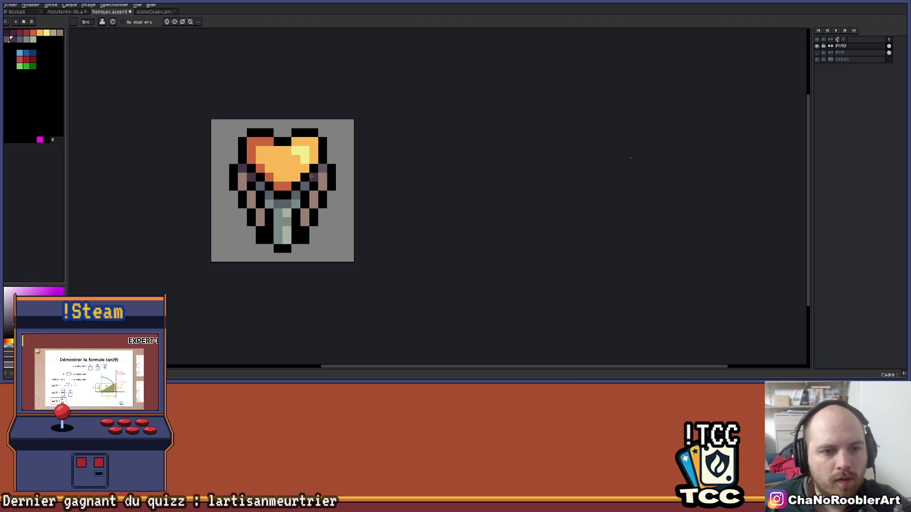
scroll(335, 163, down, 3)
scroll(378, 176, down, 2)
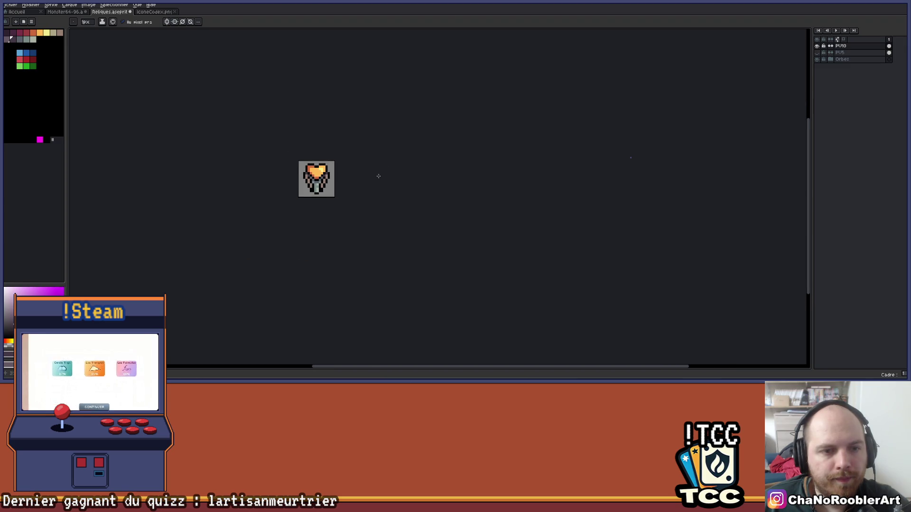
scroll(334, 163, up, 3)
scroll(334, 162, up, 1)
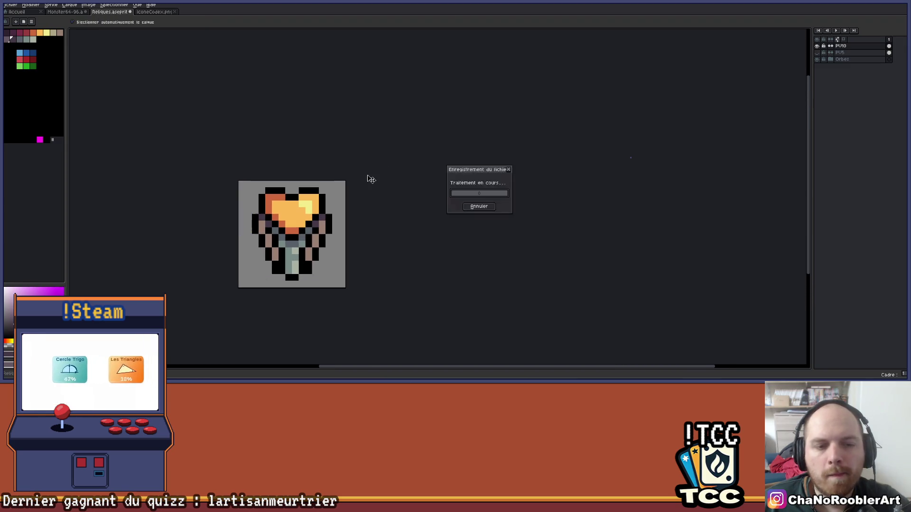
Step: Rename the PU10 layer to PU15 in its layer properties
click(841, 52)
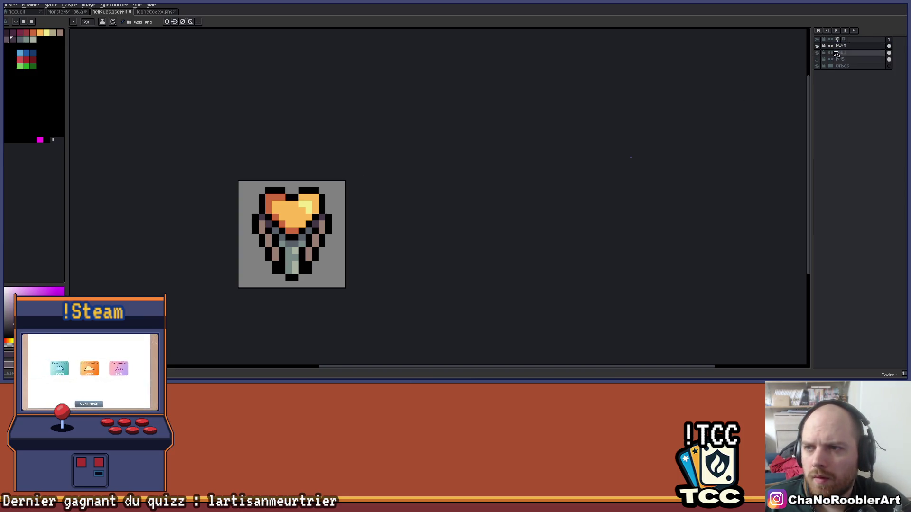
click(847, 46)
double_click(848, 46)
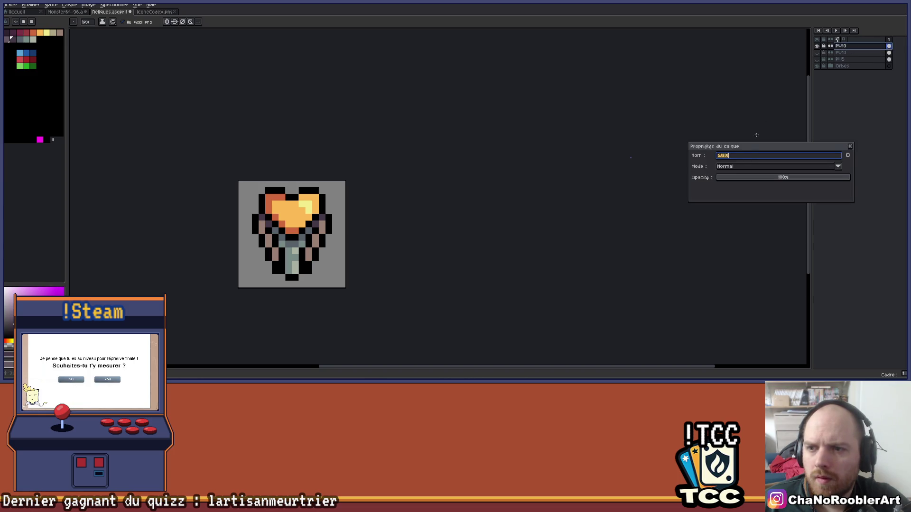
key(BackSpace)
text(5)
key(Return)
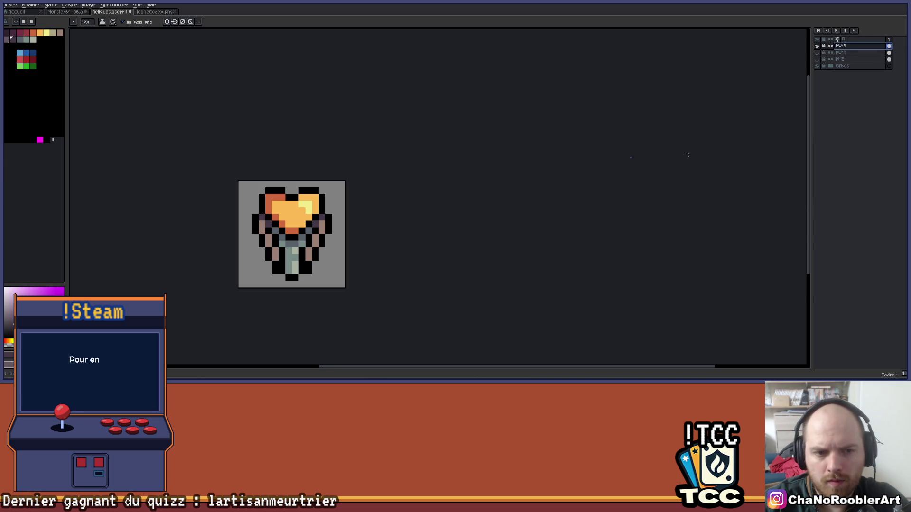
Step: Undo a stray black pixel beside the heart and enable vertical mirror symmetry
scroll(298, 265, up, 4)
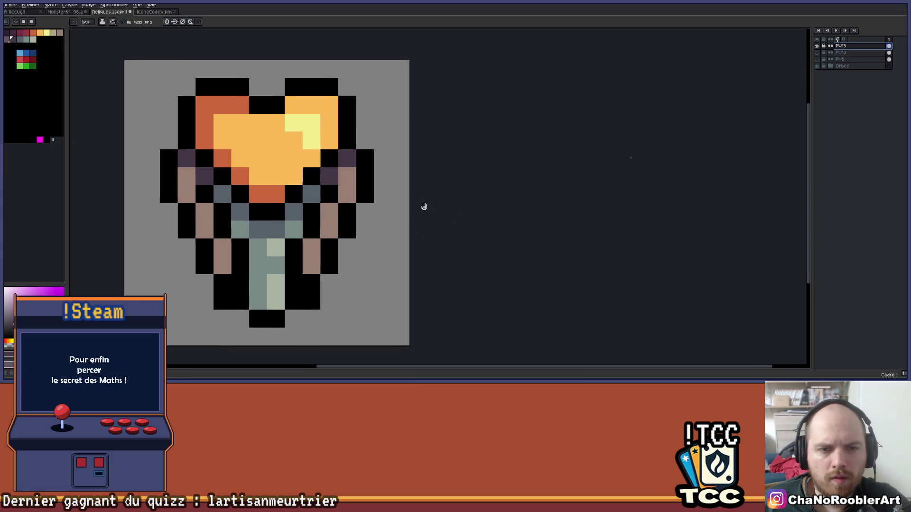
scroll(428, 172, down, 3)
scroll(428, 172, up, 1)
click(401, 135)
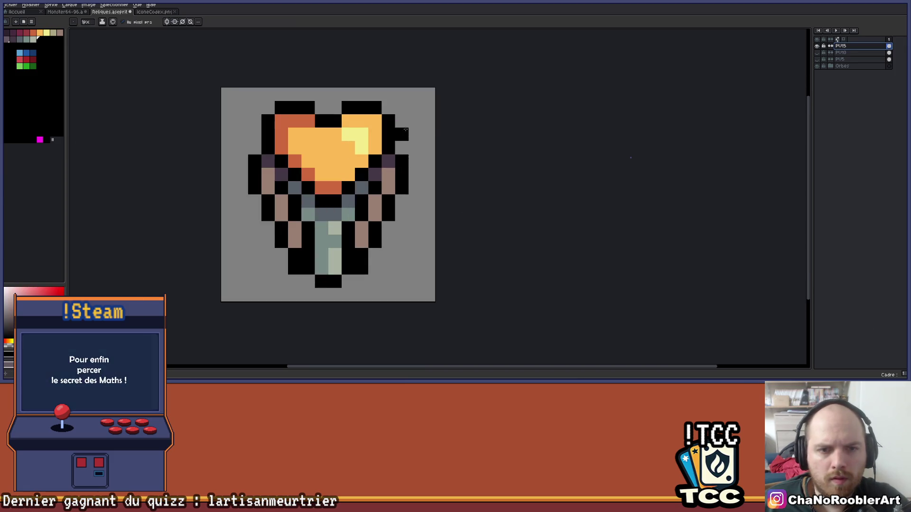
key(ctrl+z)
key(ctrl+z)
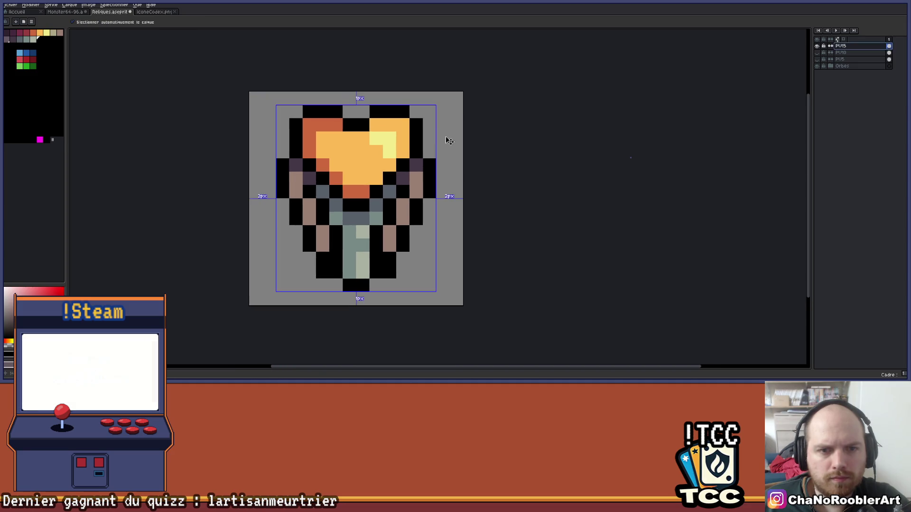
click(166, 21)
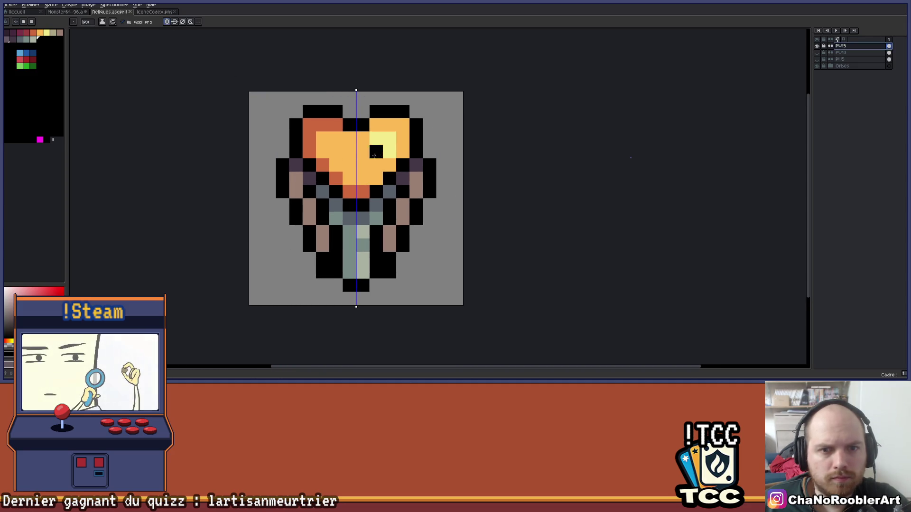
Step: Draw mirrored black stair-step outline pixels beside the heart, down the sides and along the bottom
click(429, 138)
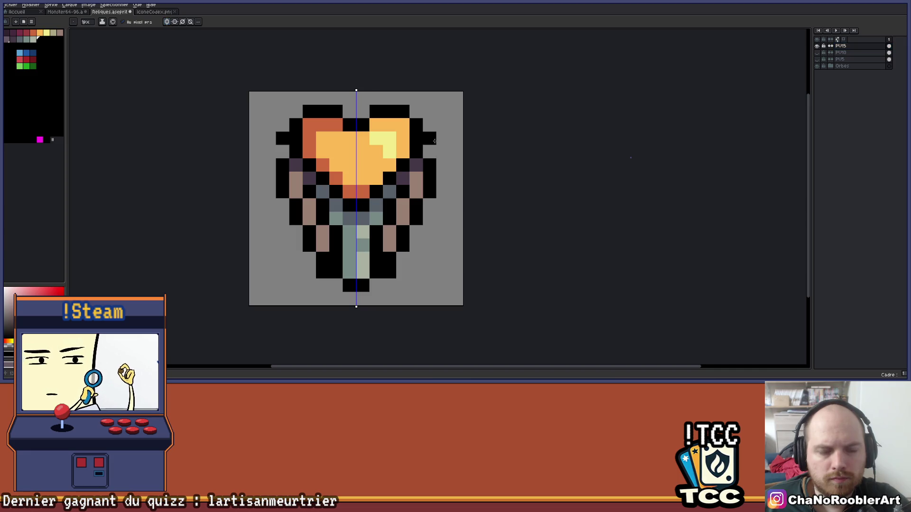
click(443, 148)
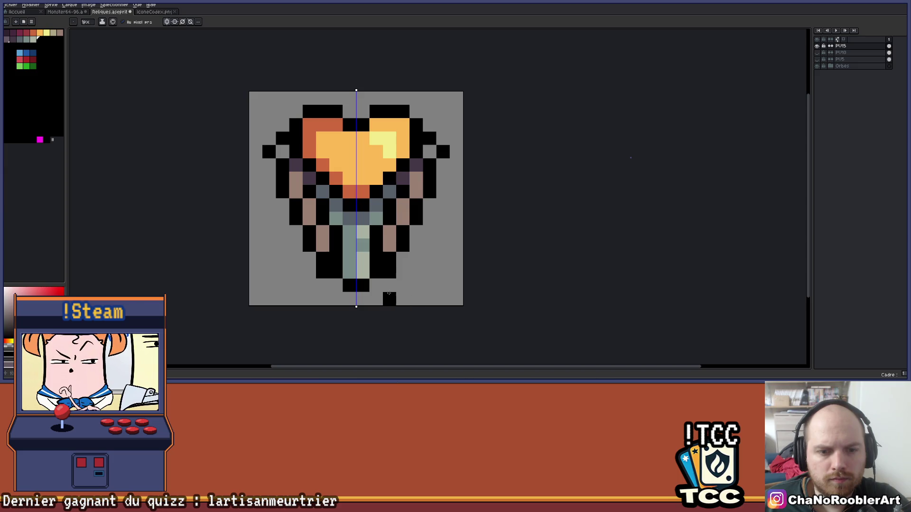
click(380, 295)
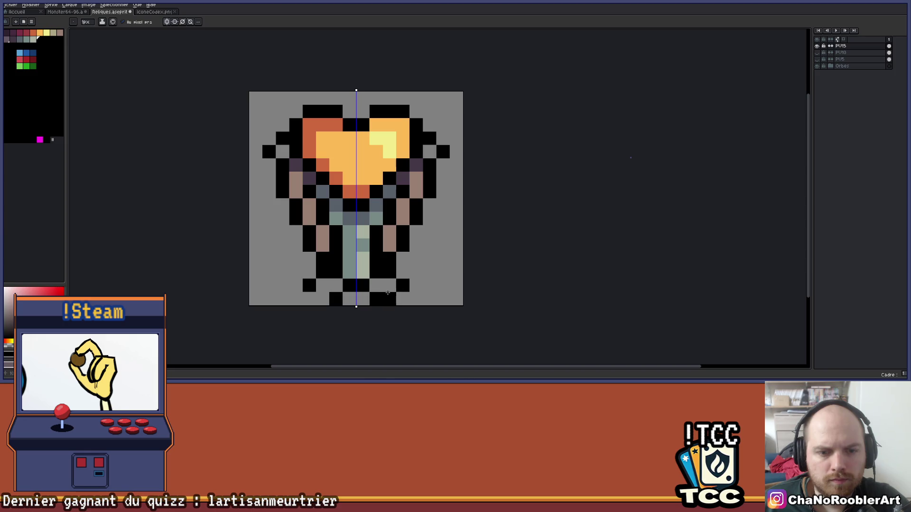
click(387, 293)
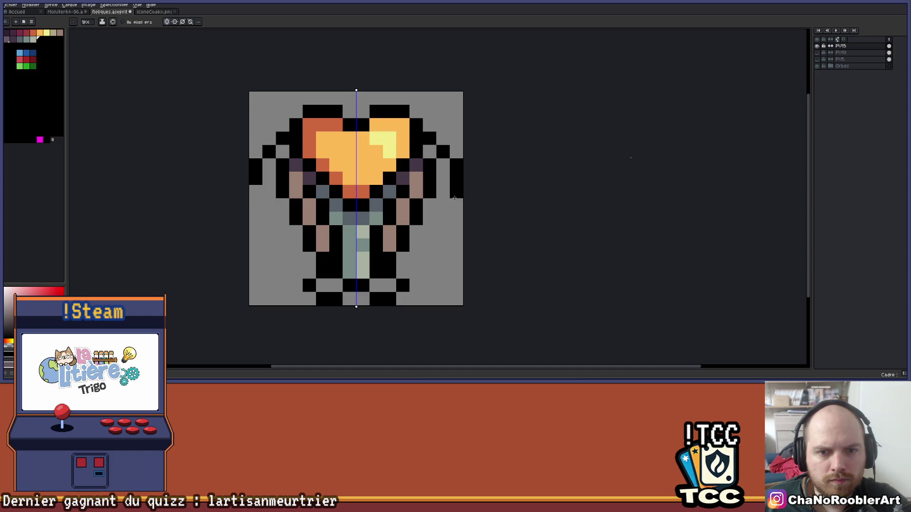
mouse_move(443, 204)
mouse_down()
mouse_move(418, 269)
mouse_move(387, 233)
mouse_move(401, 207)
mouse_up()
scroll(403, 281, down, 4)
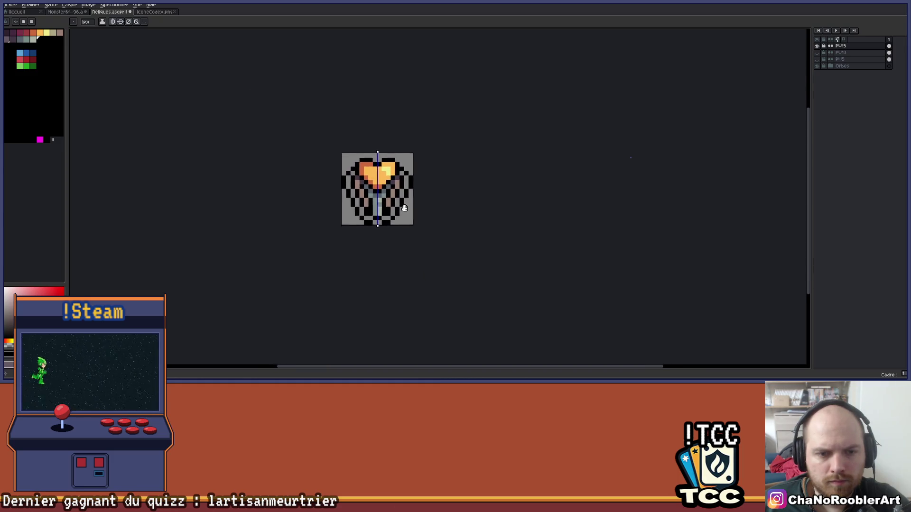
Step: Bucket-fill the six mirrored gaps in the black ring with orange
scroll(401, 208, up, 3)
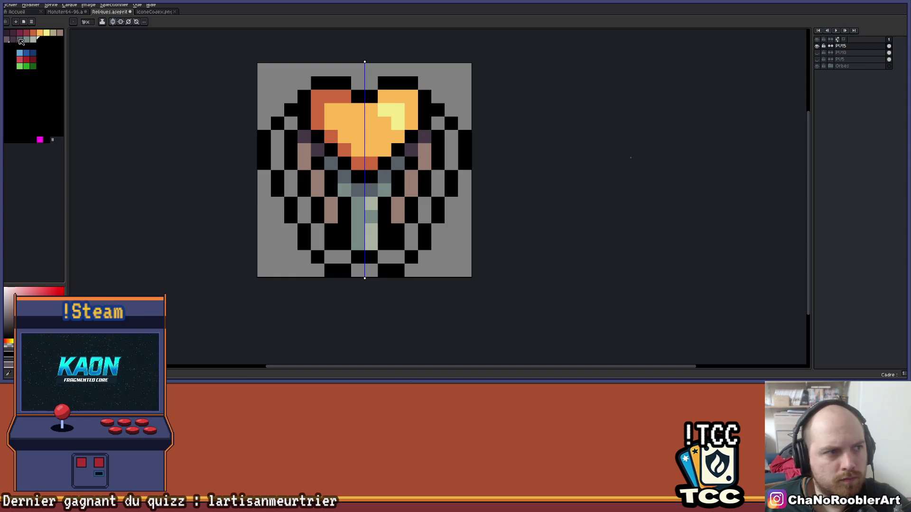
click(40, 33)
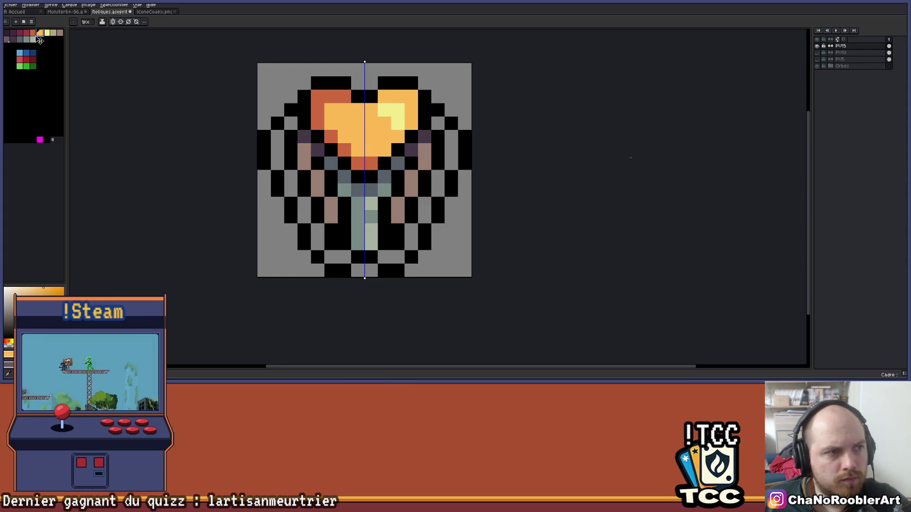
key(g)
click(277, 150)
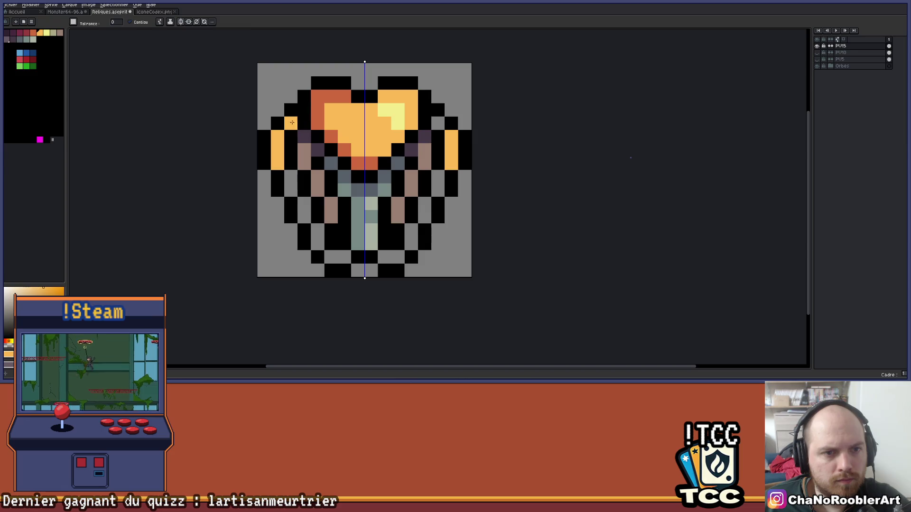
click(291, 182)
click(304, 209)
click(317, 237)
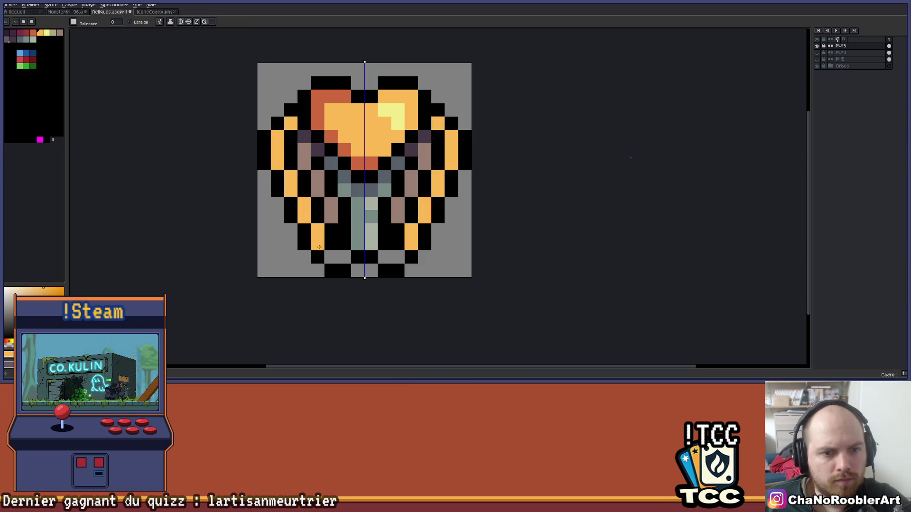
click(334, 255)
click(357, 270)
Step: Turn off mirror symmetry and recentre the sprite
scroll(334, 255, down, 3)
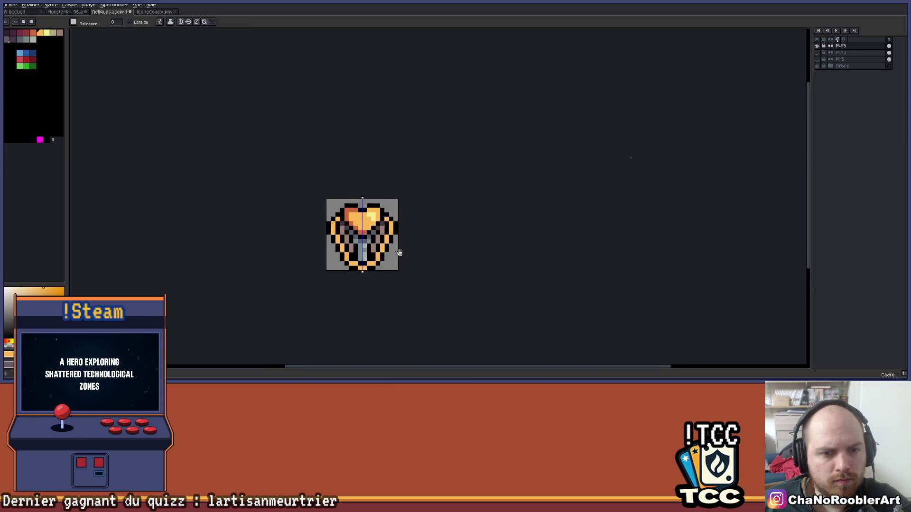
scroll(382, 233, down, 1)
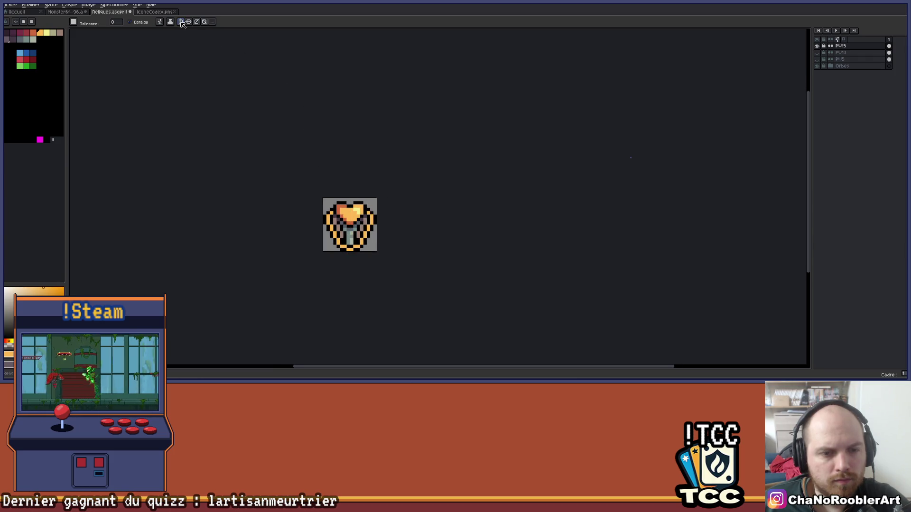
click(181, 21)
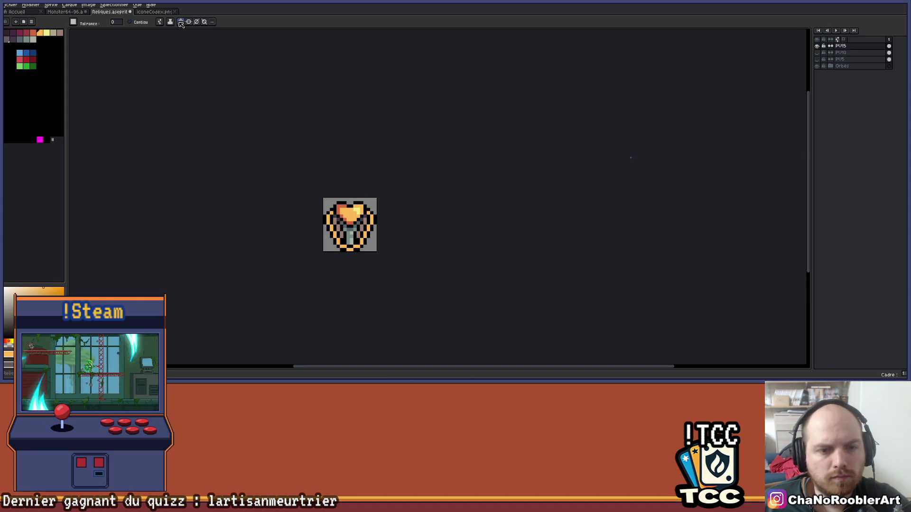
mouse_move(361, 212)
mouse_down()
mouse_move(369, 244)
mouse_move(362, 189)
mouse_move(353, 203)
mouse_up()
scroll(346, 159, up, 4)
scroll(346, 159, up, 2)
scroll(275, 197, down, 5)
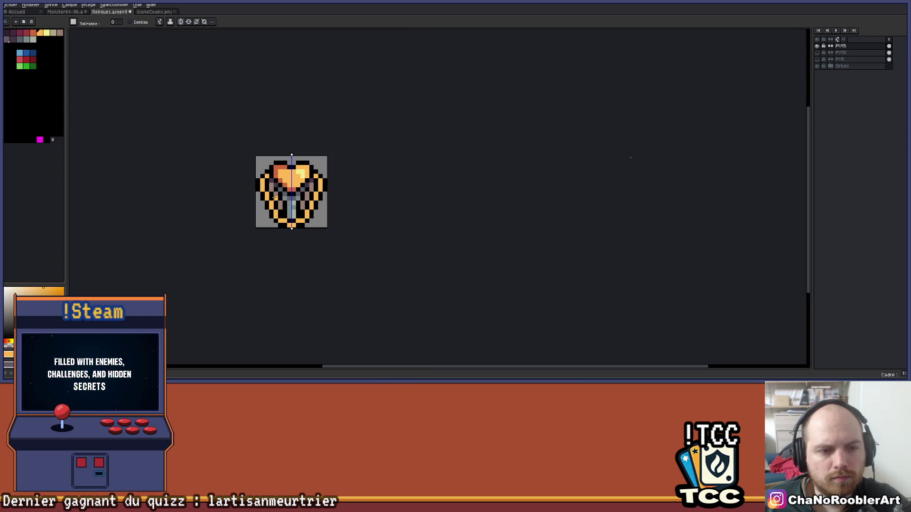
scroll(263, 183, up, 3)
Step: Add a dark red accent pixel on the ring, undoing the extra dark red edge stroke
click(32, 33)
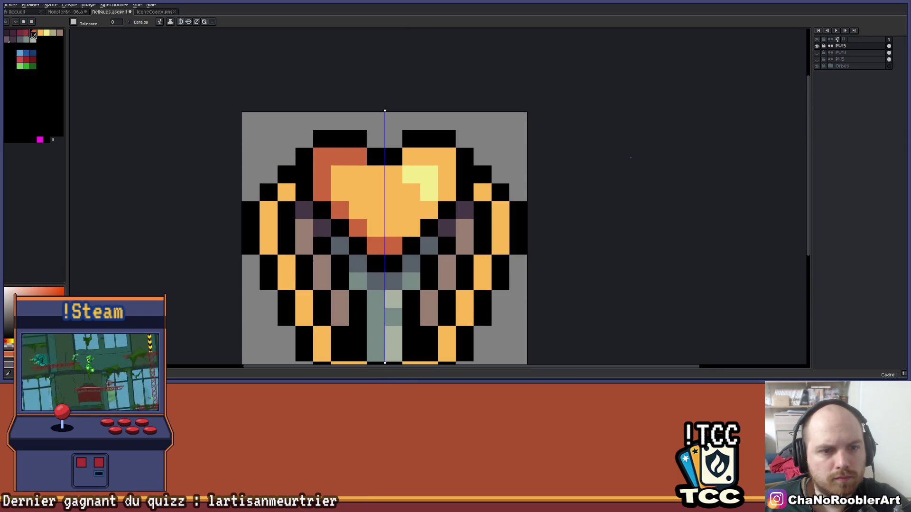
click(26, 33)
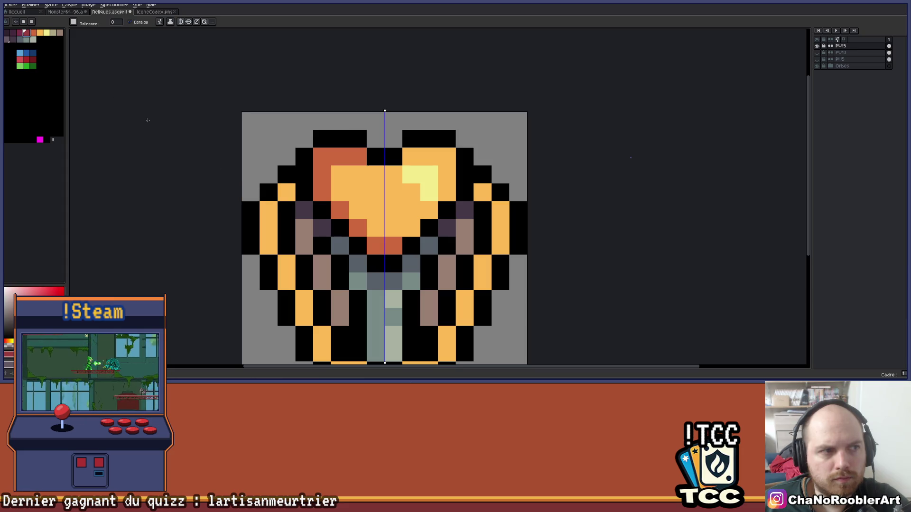
click(286, 192)
drag(269, 210, 269, 246)
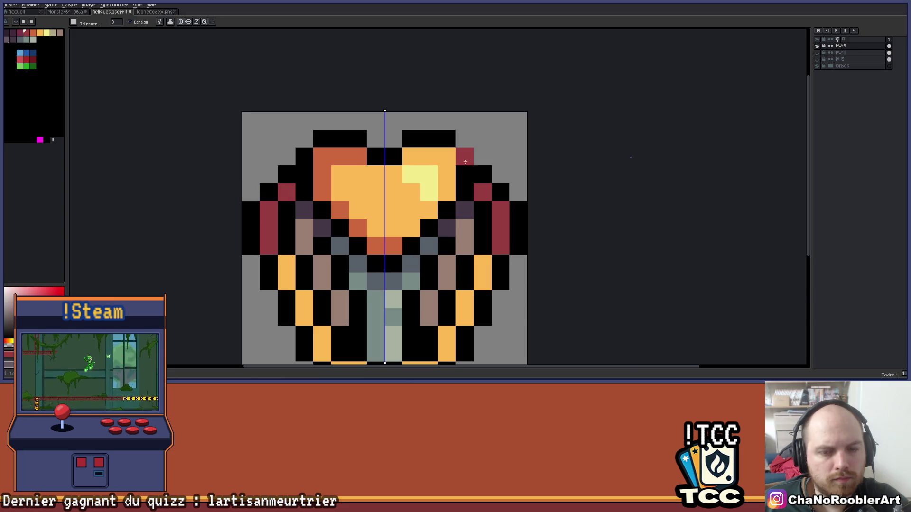
scroll(496, 166, down, 3)
scroll(451, 169, right, 3)
scroll(437, 169, down, 1)
scroll(417, 171, up, 1)
key(ctrl+z)
scroll(394, 173, up, 2)
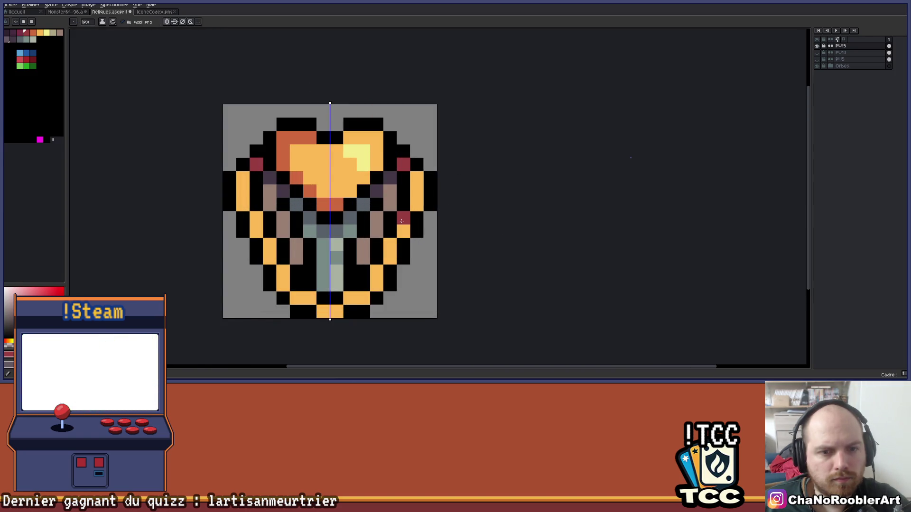
scroll(401, 221, down, 2)
scroll(437, 244, right, 2)
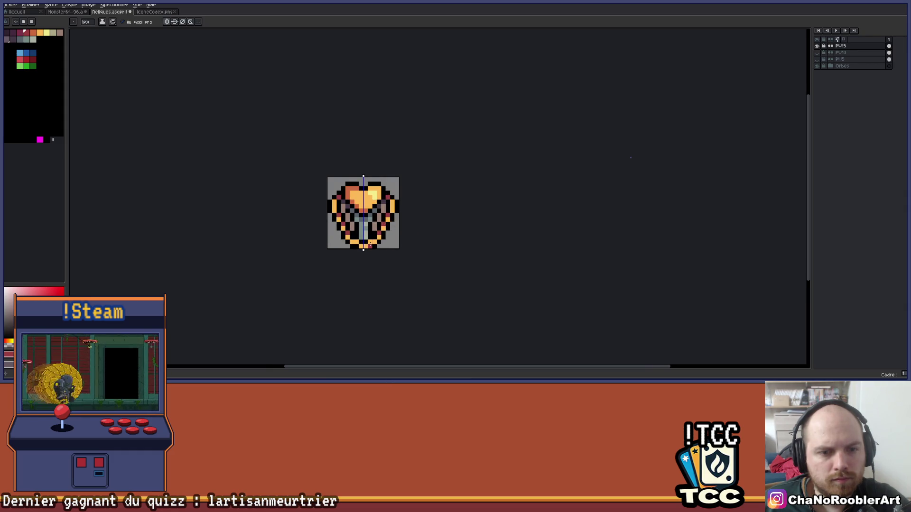
Step: Turn off mirror symmetry and recentre the enlarged sprite
scroll(388, 249, down, 1)
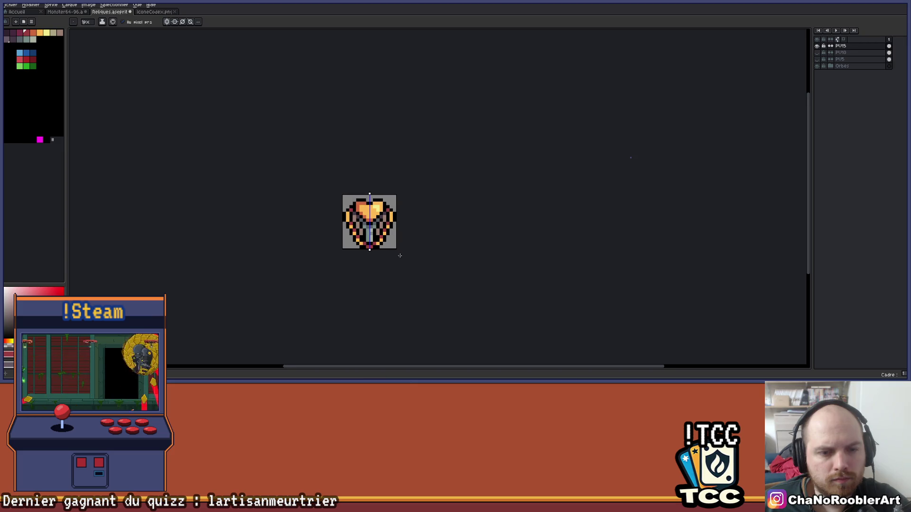
scroll(404, 242, right, 1)
click(168, 22)
scroll(375, 228, down, 1)
scroll(400, 192, up, 4)
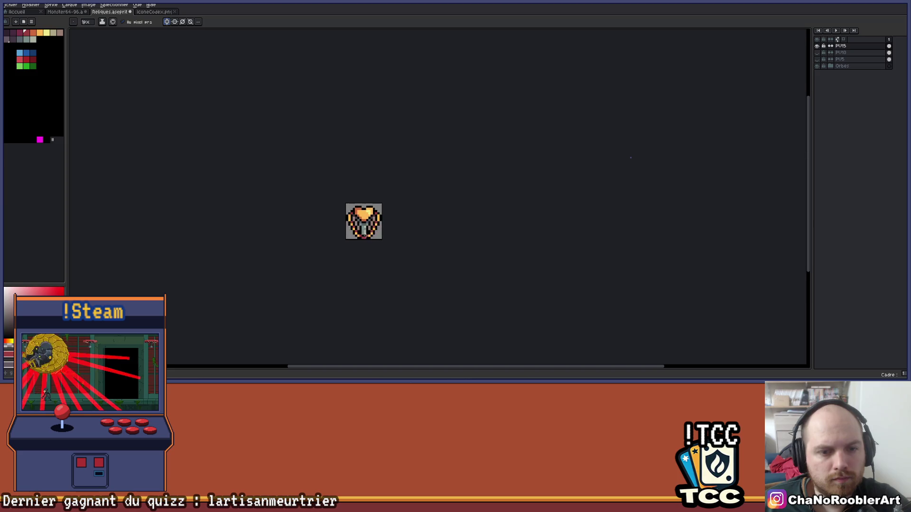
drag(399, 192, 334, 240)
scroll(334, 240, down, 4)
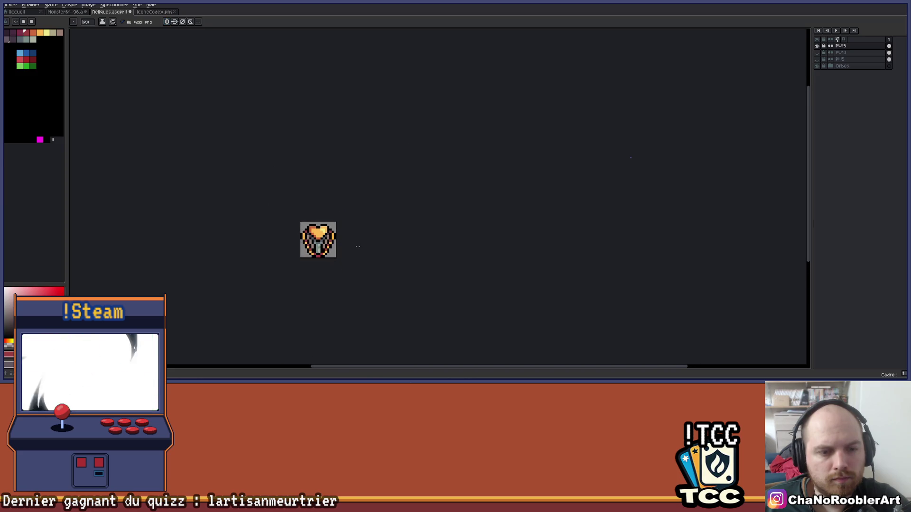
scroll(320, 254, up, 5)
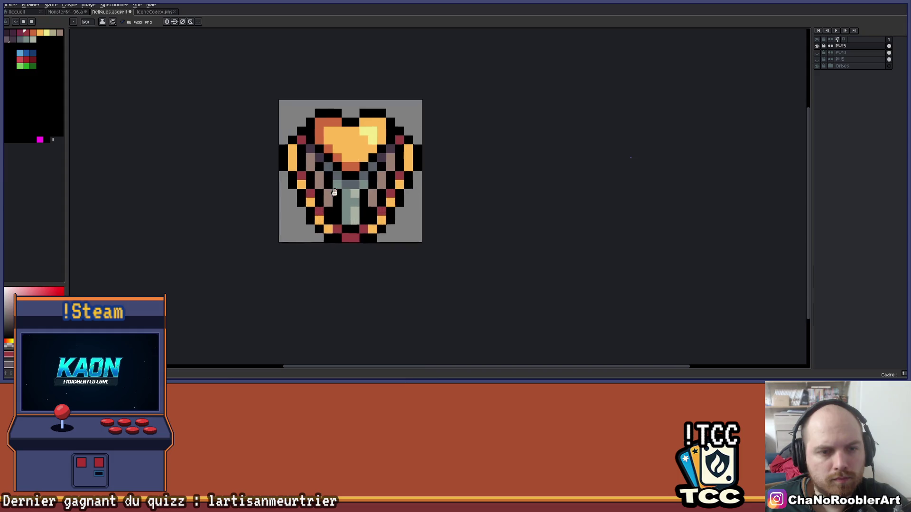
drag(320, 254, 284, 287)
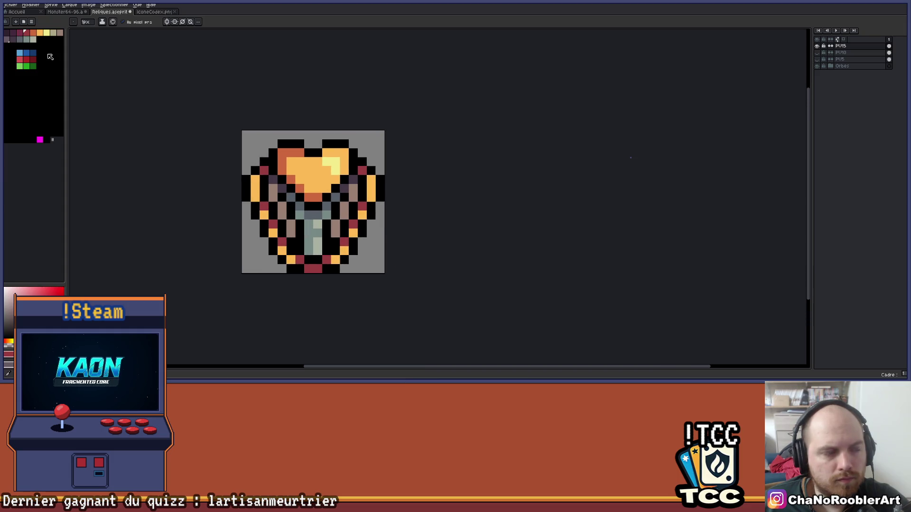
Step: Try a non-contiguous dark orange bucket fill over the light orange, then undo it
click(33, 32)
key(g)
click(130, 22)
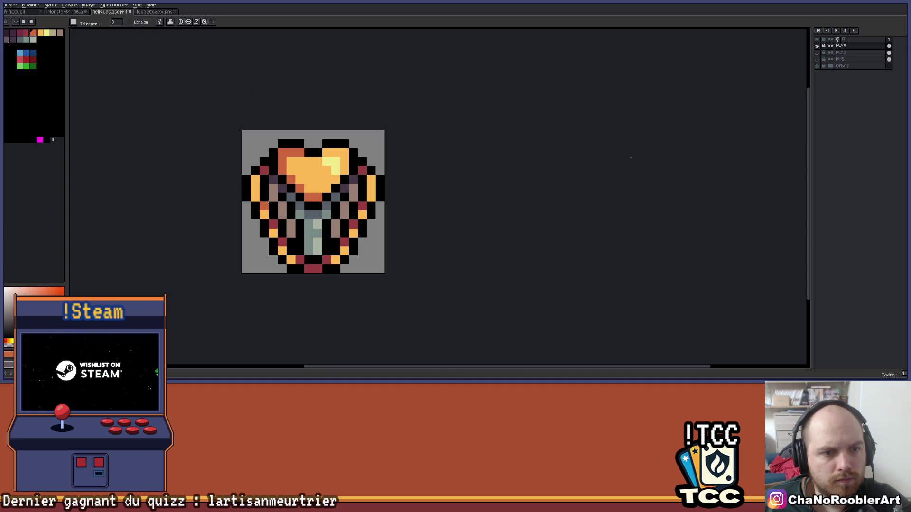
click(253, 193)
key(ctrl+z)
scroll(256, 193, up, 2)
Step: Pencil seven left and lower-left ring pixels dark orange
key(b)
click(238, 131)
click(236, 150)
click(235, 169)
click(254, 204)
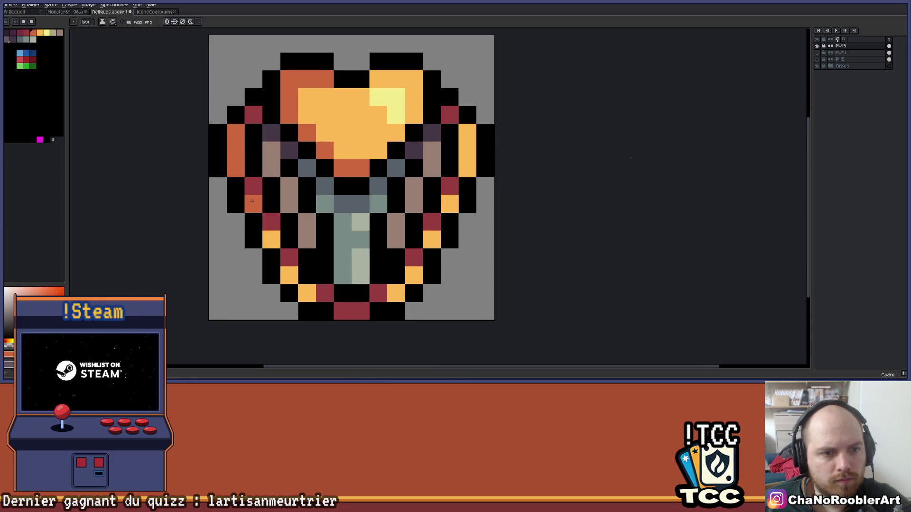
click(271, 240)
click(289, 275)
click(302, 294)
Step: Pencil seven lower-right and right-side ring pixels dark orange
click(396, 294)
click(414, 275)
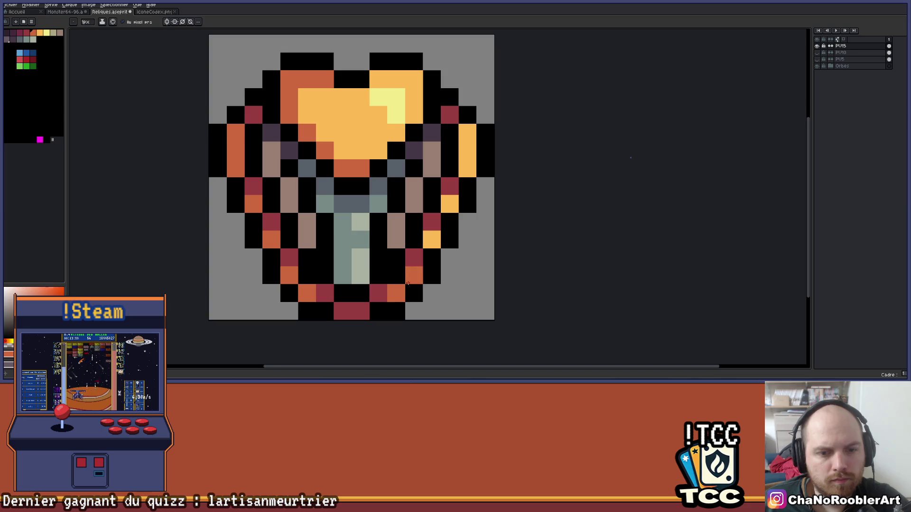
click(431, 240)
click(450, 204)
click(467, 133)
click(468, 151)
click(469, 166)
scroll(470, 162, down, 5)
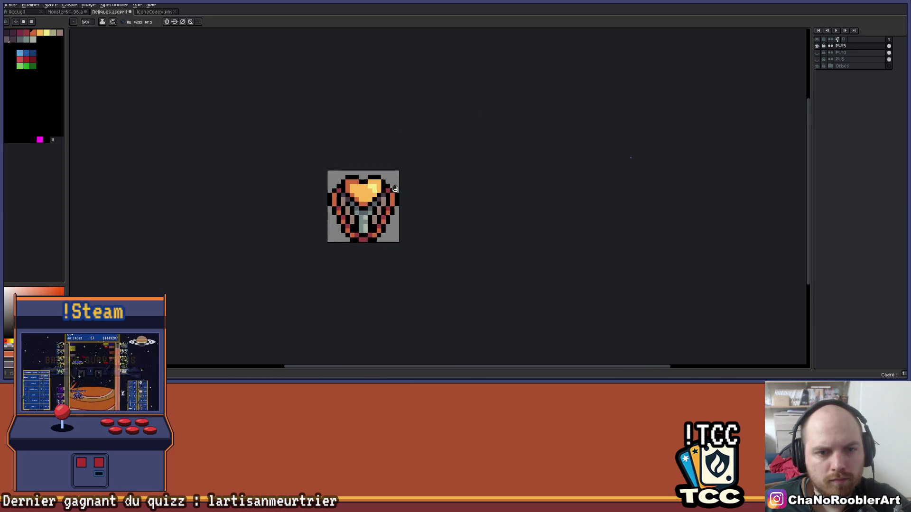
Step: Review the relic sprite, then hide the PU15 layer leaving a blank grey canvas
mouse_move(408, 195)
mouse_down()
mouse_move(382, 185)
mouse_move(390, 246)
mouse_move(373, 248)
mouse_move(357, 213)
mouse_move(365, 189)
mouse_up()
scroll(380, 185, up, 2)
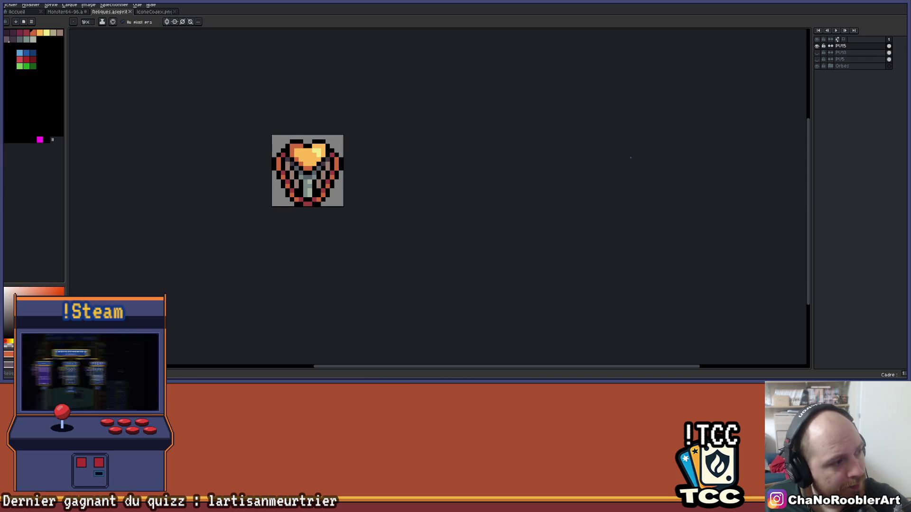
scroll(320, 237, down, 1)
scroll(351, 285, up, 3)
scroll(427, 264, up, 1)
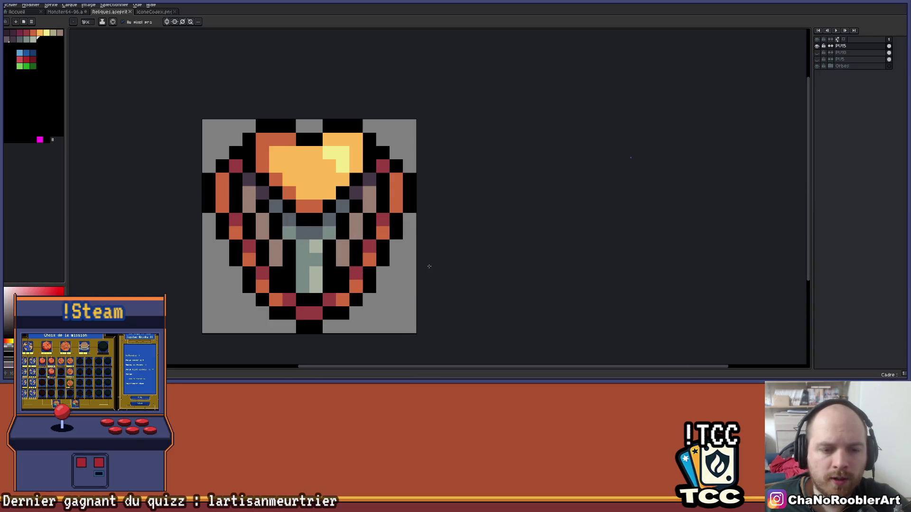
drag(427, 264, 456, 262)
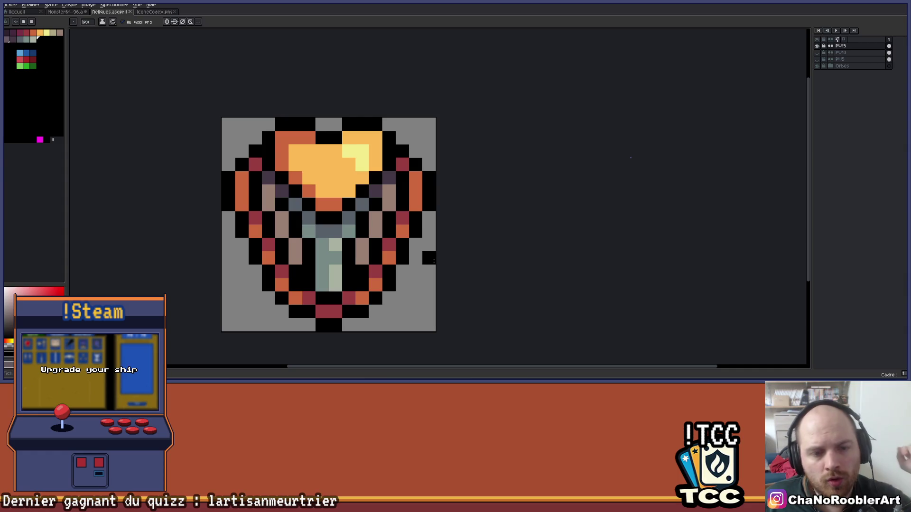
scroll(433, 261, down, 1)
drag(473, 263, 449, 272)
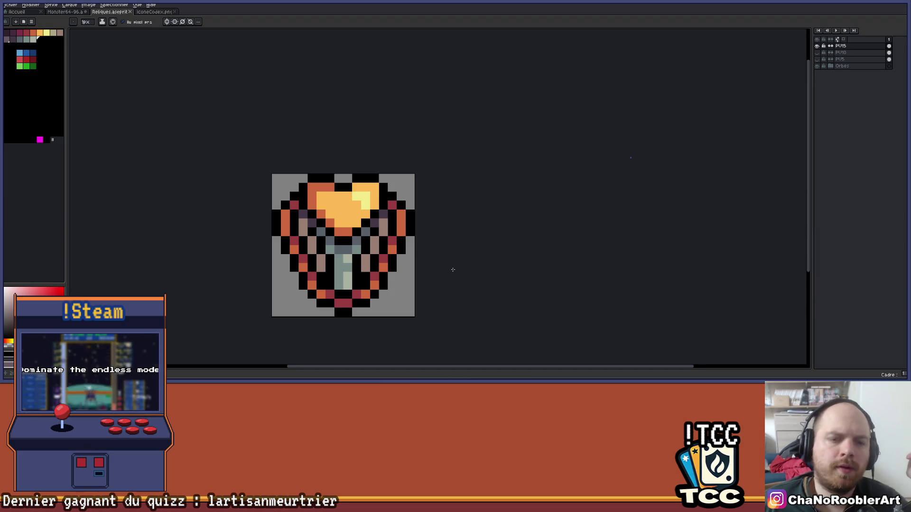
scroll(453, 269, down, 3)
scroll(397, 269, up, 2)
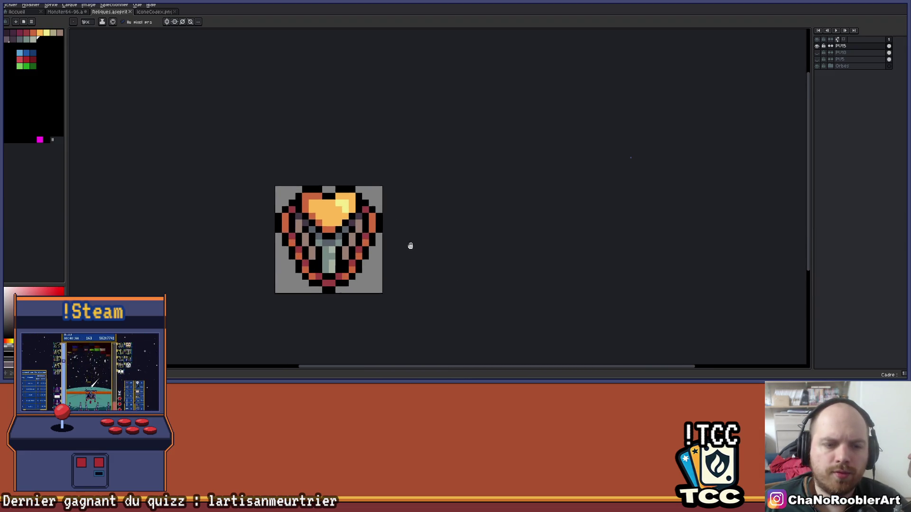
scroll(428, 242, down, 2)
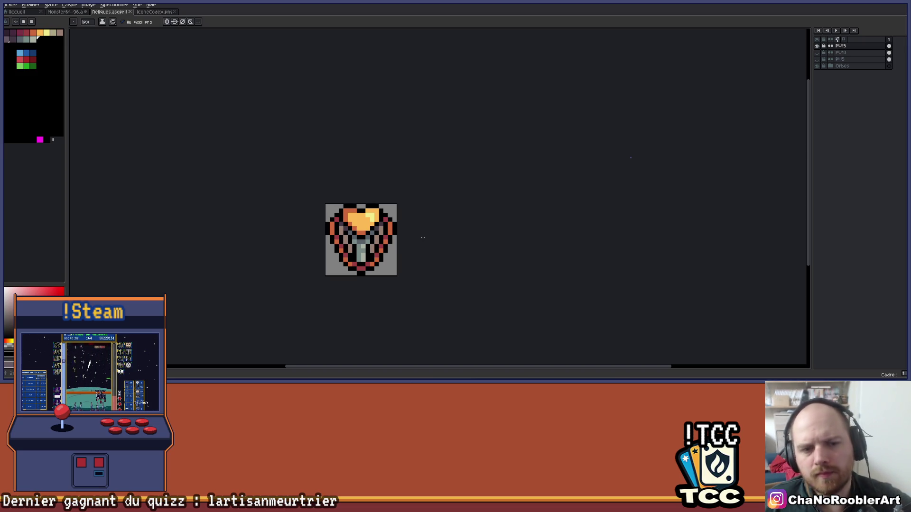
click(818, 45)
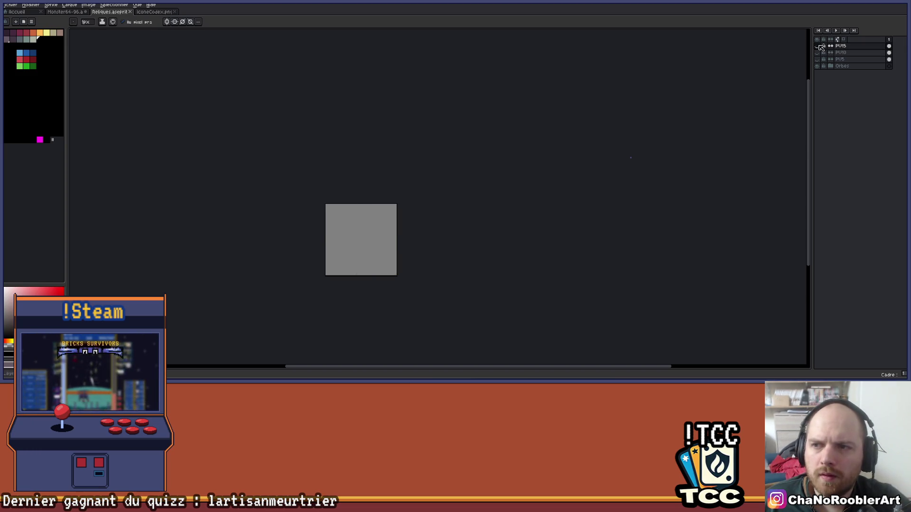
Step: Toggle the visibility of several layers, including PU15, to compare their sprites
click(817, 52)
click(817, 52)
click(817, 59)
click(817, 59)
click(817, 53)
click(817, 52)
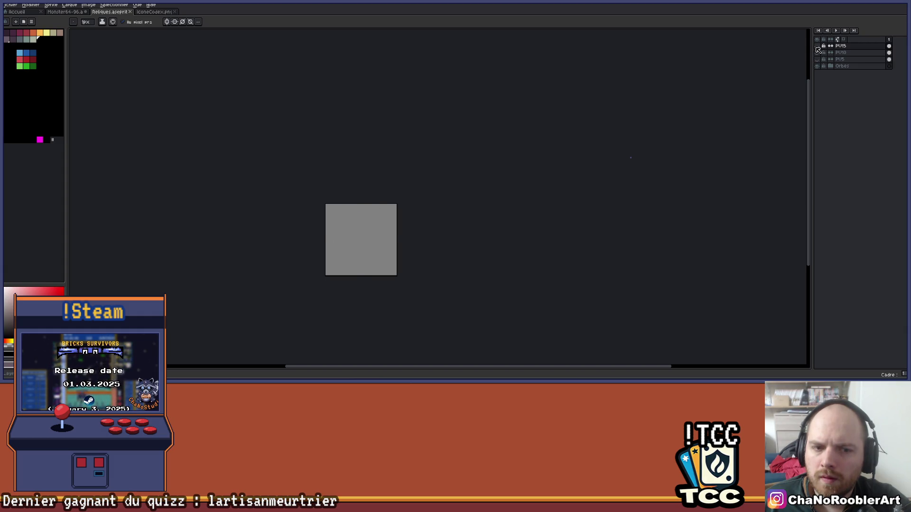
click(817, 46)
click(817, 46)
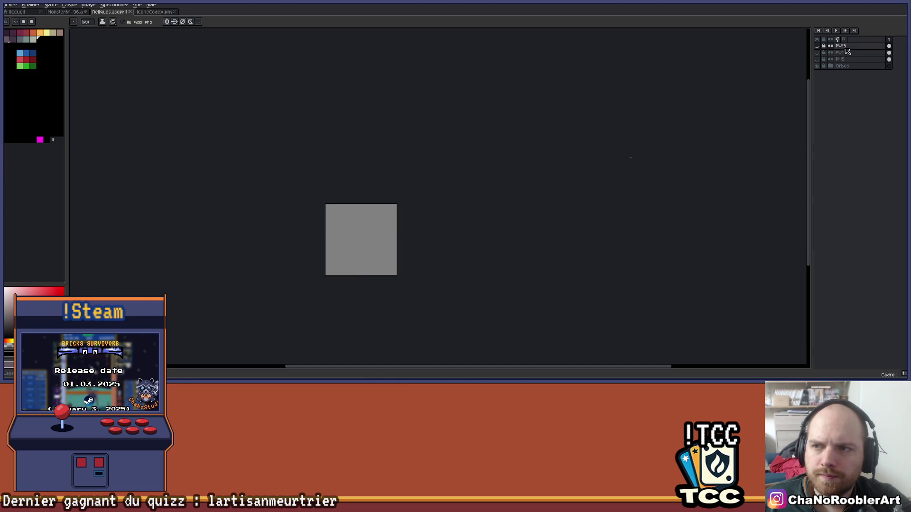
Step: Duplicate the PU15 layer and open the copy's layer properties
drag(859, 49, 849, 50)
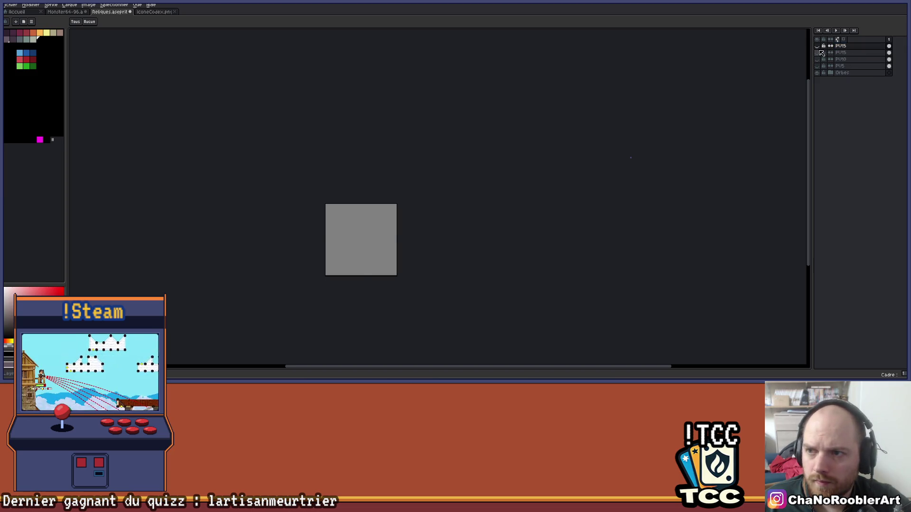
click(817, 53)
click(817, 52)
click(817, 46)
double_click(842, 46)
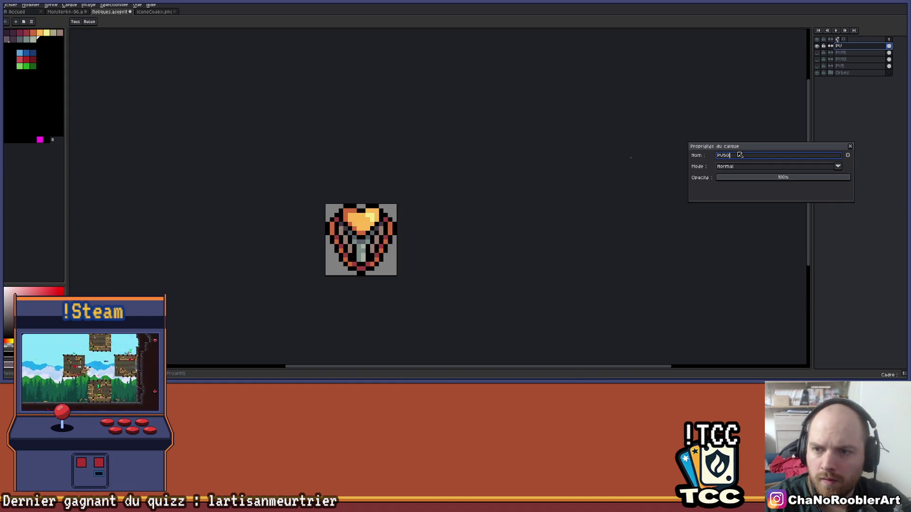
Step: Confirm the copied layer's name as PU50
key(Return)
scroll(468, 197, down, 1)
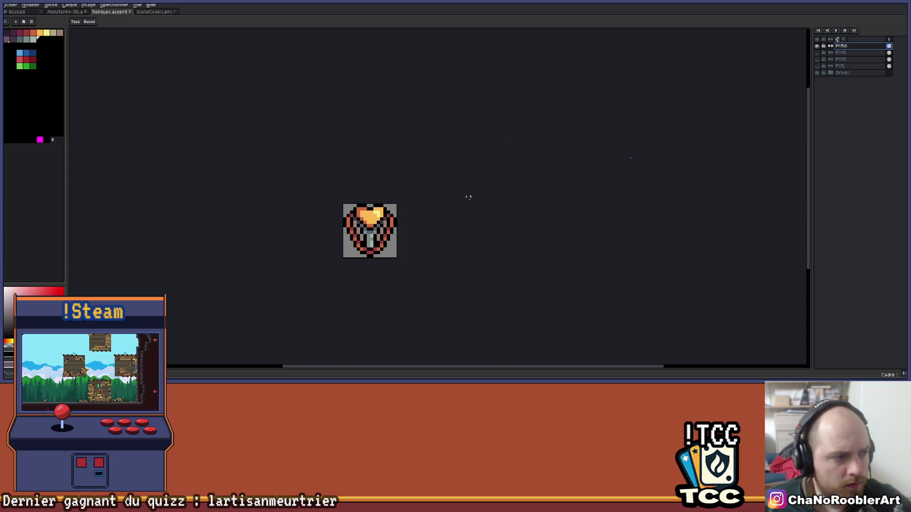
mouse_move(468, 232)
mouse_down()
mouse_move(429, 191)
mouse_move(446, 156)
mouse_up()
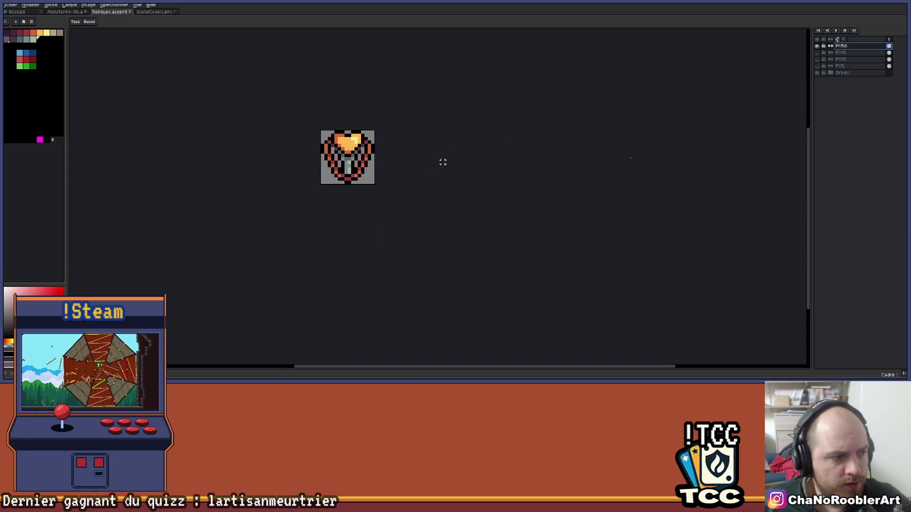
scroll(360, 170, up, 3)
scroll(361, 157, down, 2)
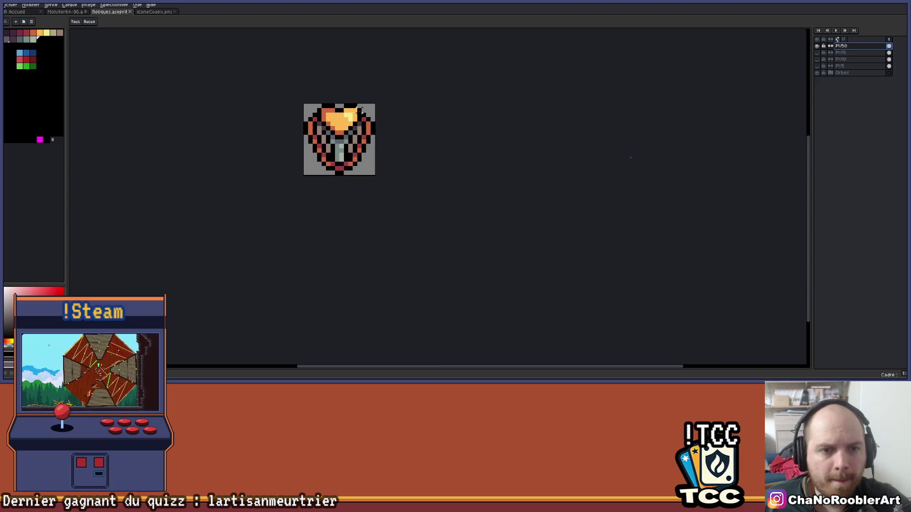
scroll(371, 105, up, 3)
scroll(408, 119, down, 3)
scroll(423, 131, up, 1)
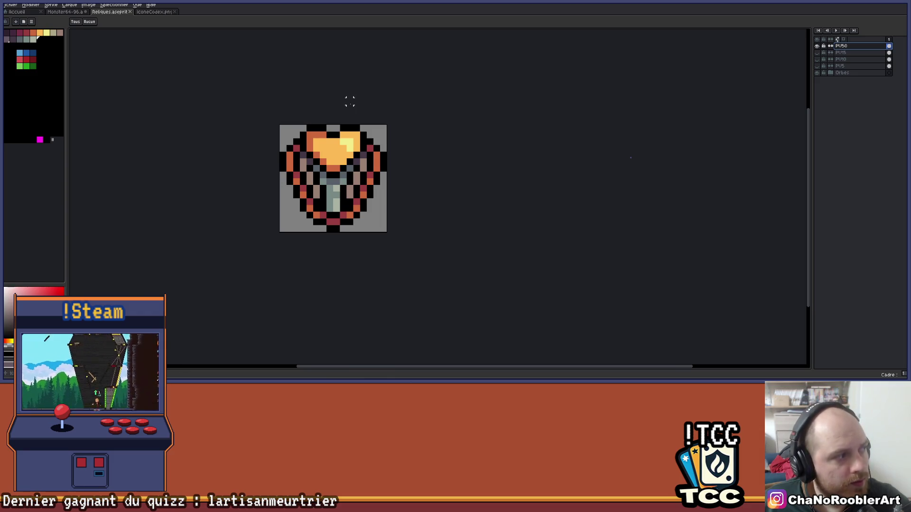
Step: Recentre the view and select the PU50 layer for editing
scroll(368, 159, up, 2)
mouse_move(423, 177)
mouse_down()
mouse_move(445, 179)
mouse_move(459, 152)
mouse_up()
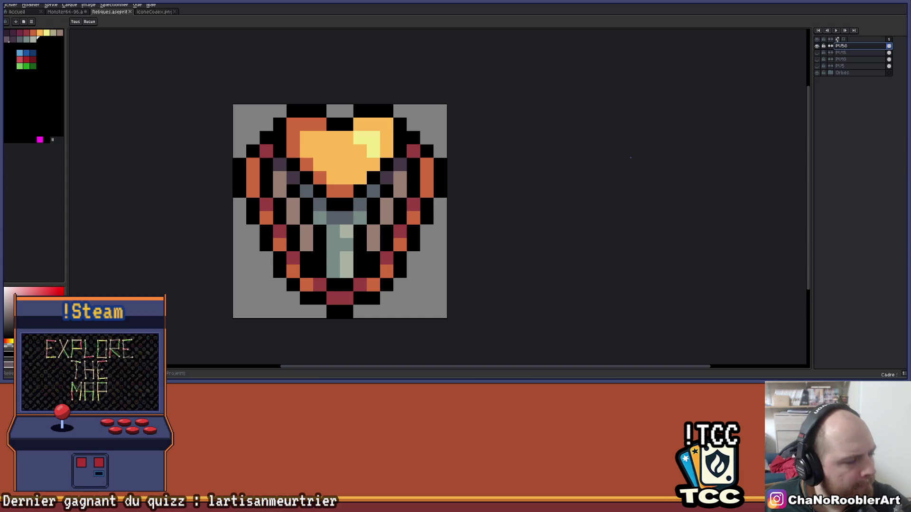
drag(466, 191, 427, 199)
scroll(375, 218, down, 1)
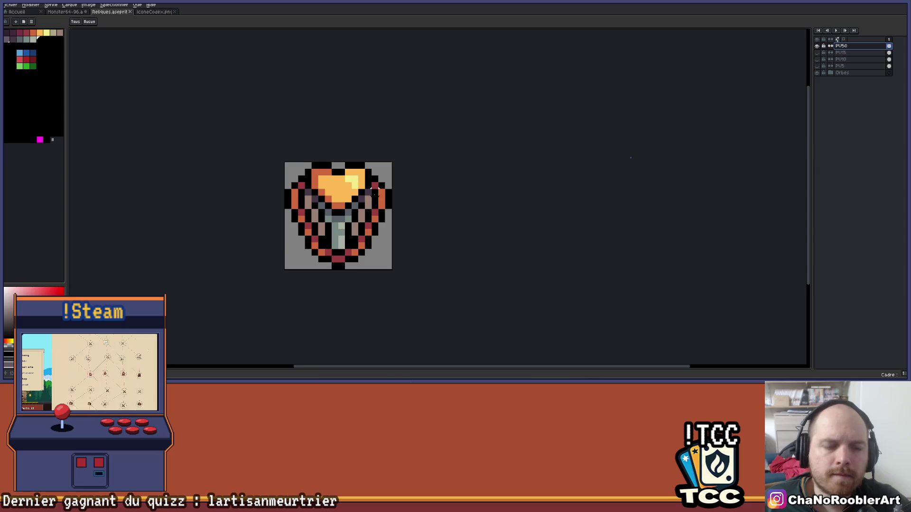
click(841, 45)
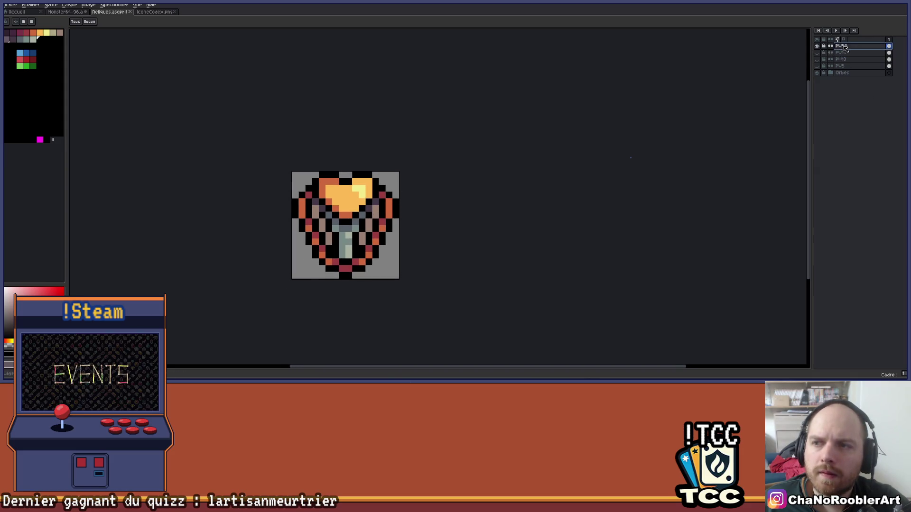
scroll(401, 154, up, 3)
scroll(397, 153, down, 1)
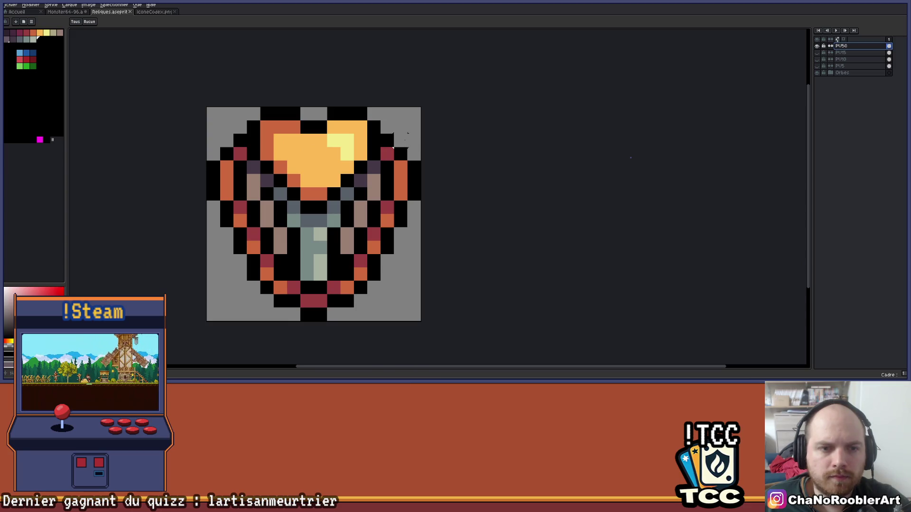
Step: Erase the key and ring from PU50 with a 5px eraser, then enable vertical symmetry
key(e)
mouse_move(394, 142)
mouse_down()
mouse_move(375, 239)
mouse_move(361, 261)
mouse_move(360, 237)
mouse_move(334, 299)
mouse_move(307, 258)
mouse_move(236, 245)
mouse_move(262, 230)
mouse_move(200, 194)
mouse_move(201, 160)
mouse_up()
key(plus)
key(plus)
mouse_move(441, 233)
mouse_down()
mouse_move(389, 232)
mouse_move(388, 220)
mouse_move(440, 167)
mouse_move(508, 173)
mouse_up()
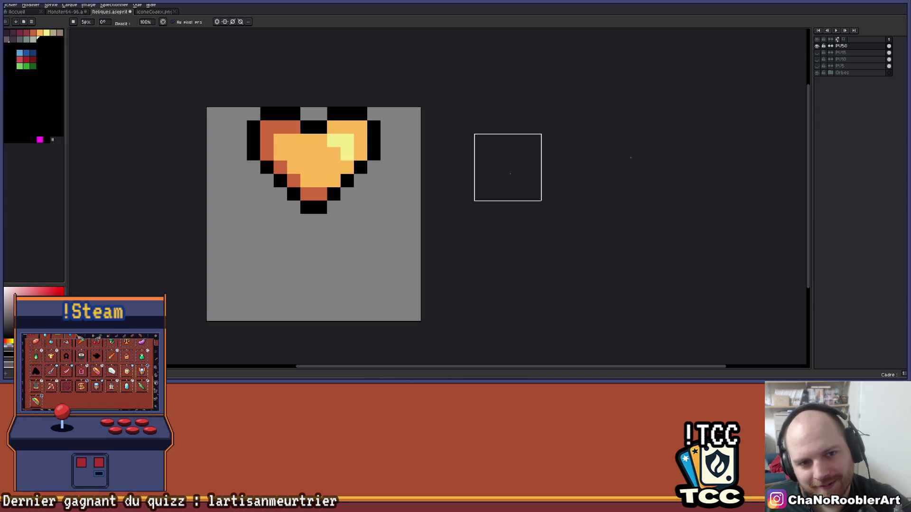
click(217, 22)
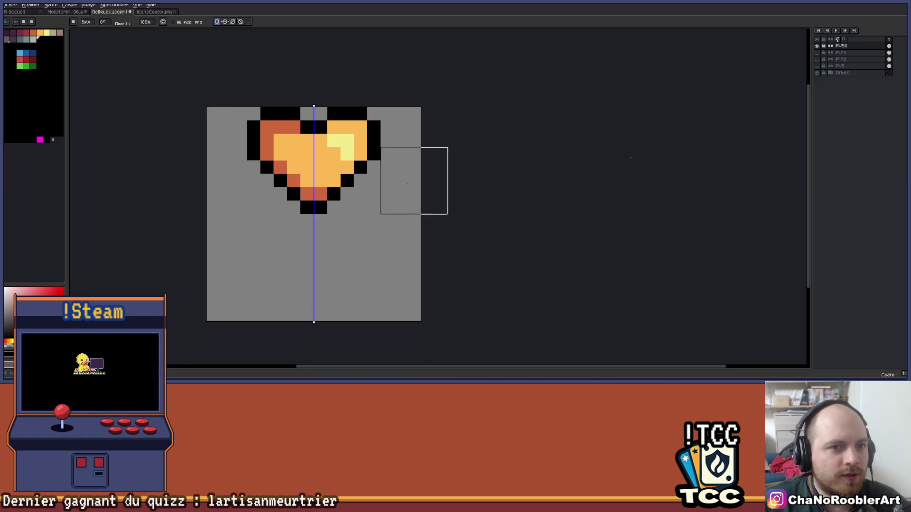
Step: Marquee-select the heart, nudge it down with the arrow key, and commit the move
scroll(415, 181, up, 1)
drag(441, 156, 471, 159)
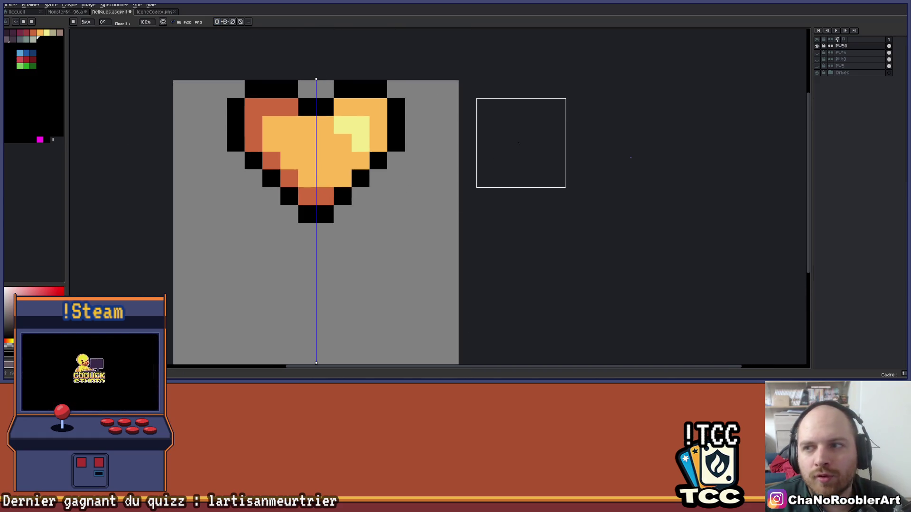
key(m)
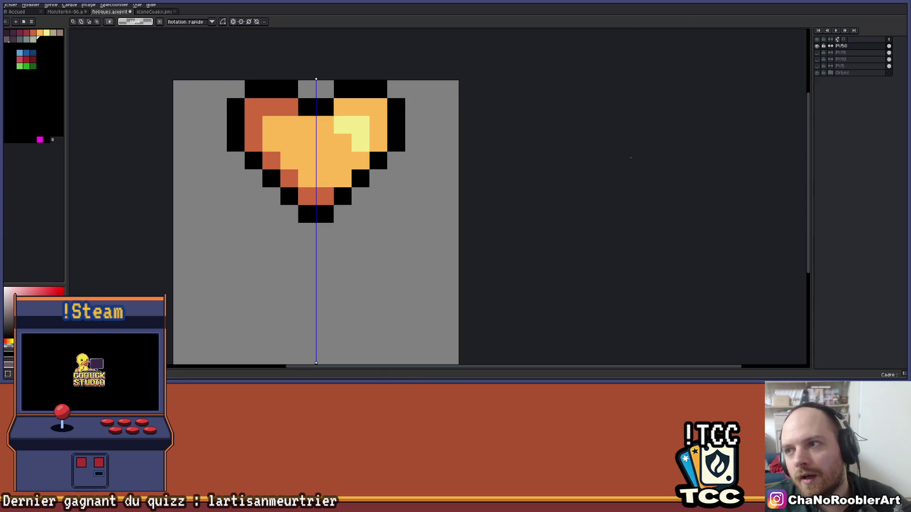
drag(208, 81, 422, 240)
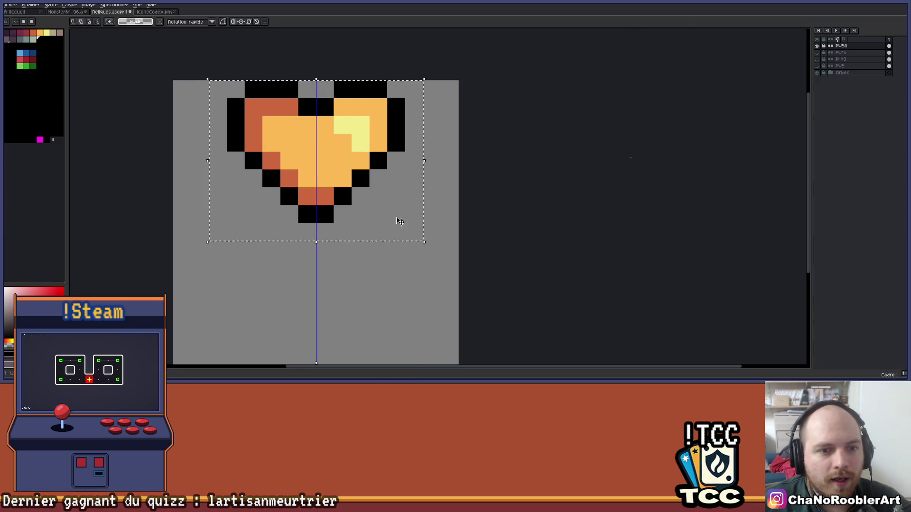
key(Down)
key(Down)
key(Down)
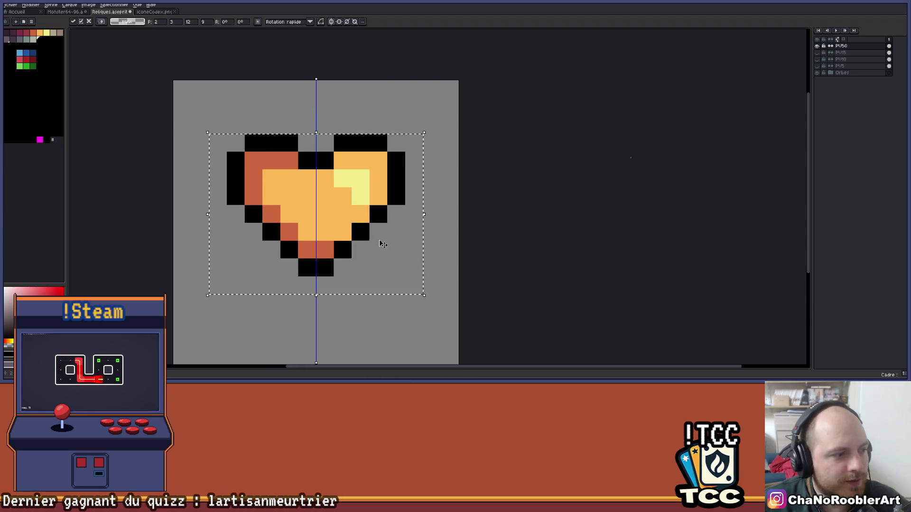
scroll(392, 195, down, 3)
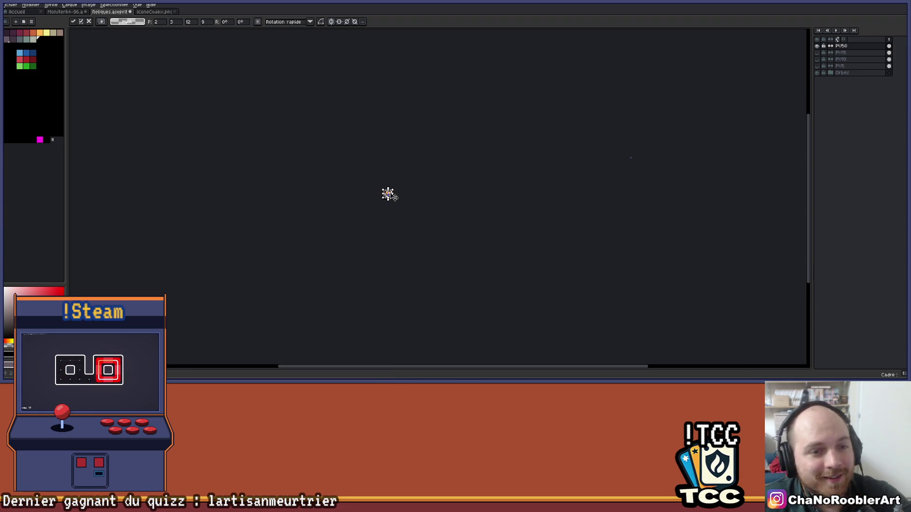
scroll(380, 191, up, 10)
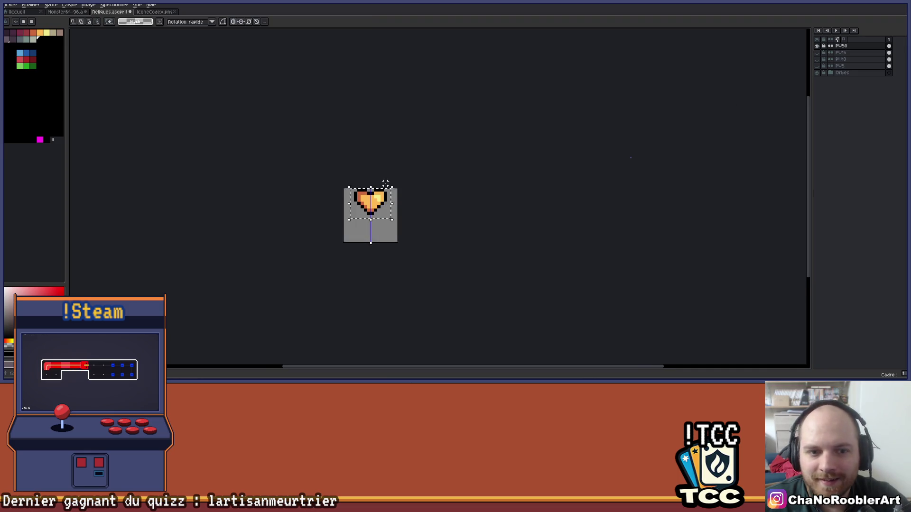
click(378, 189)
scroll(332, 196, up, 2)
scroll(305, 203, down, 4)
scroll(342, 213, up, 2)
key(Return)
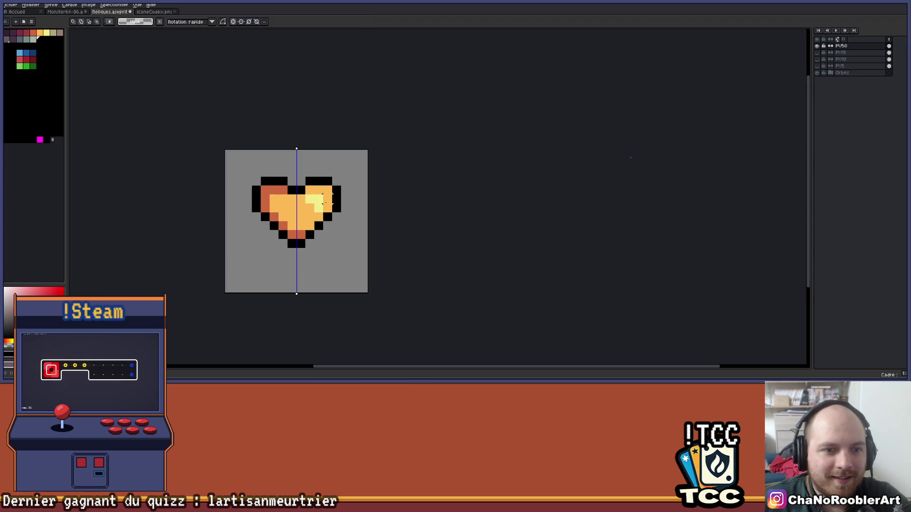
Step: Pick the heart up again and lower it one more pixel
scroll(322, 209, down, 1)
scroll(325, 178, up, 2)
scroll(317, 185, up, 1)
key(ctrl+shift+d)
key(Down)
key(Return)
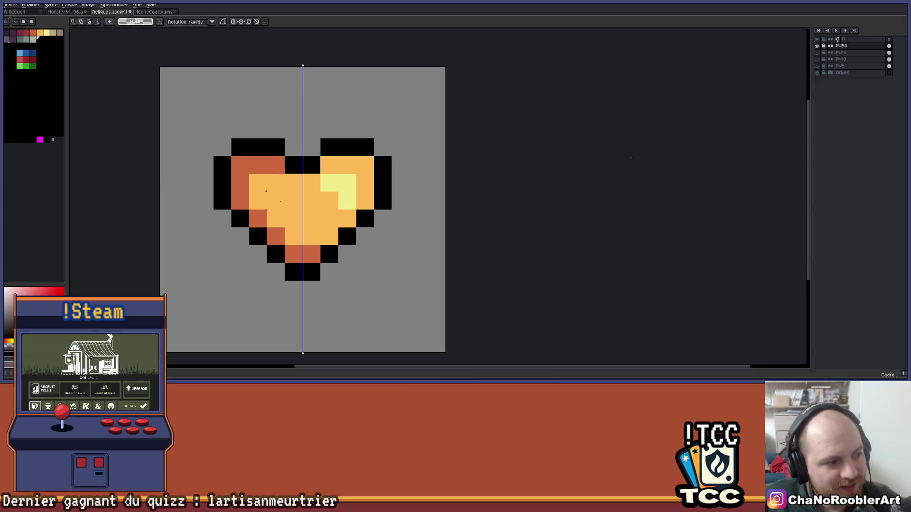
Step: Draw mirrored black outline rows above the old heart to form a wider top
scroll(400, 219, up, 2)
scroll(336, 163, down, 2)
scroll(284, 149, up, 2)
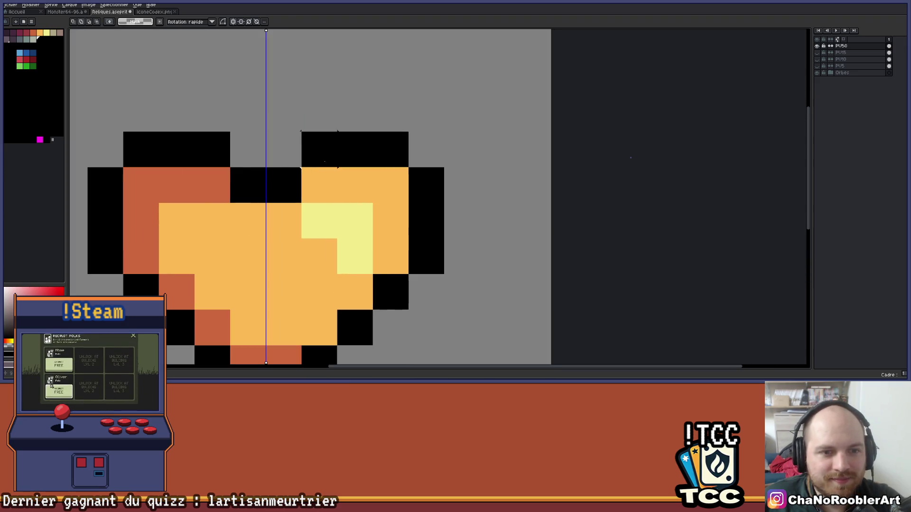
click(311, 195)
click(275, 195)
click(346, 160)
drag(382, 160, 418, 160)
drag(240, 160, 168, 160)
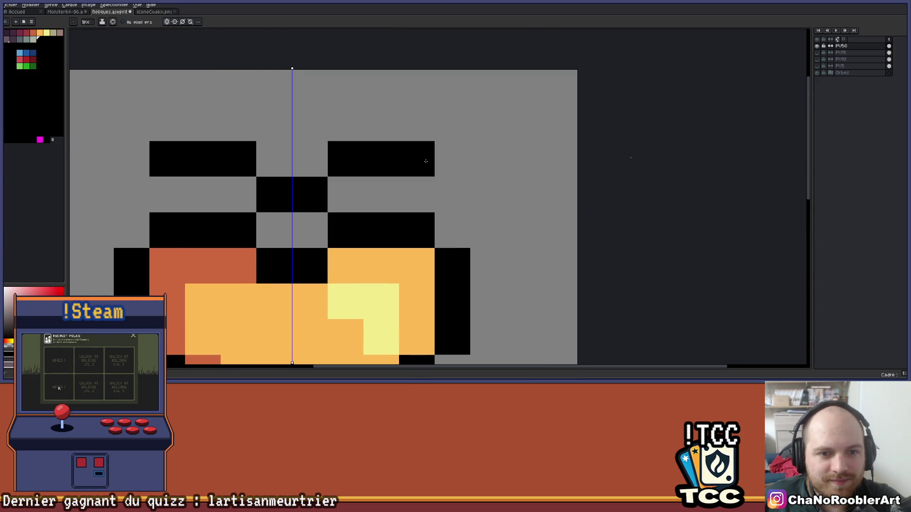
click(453, 160)
scroll(490, 166, down, 2)
scroll(490, 166, up, 2)
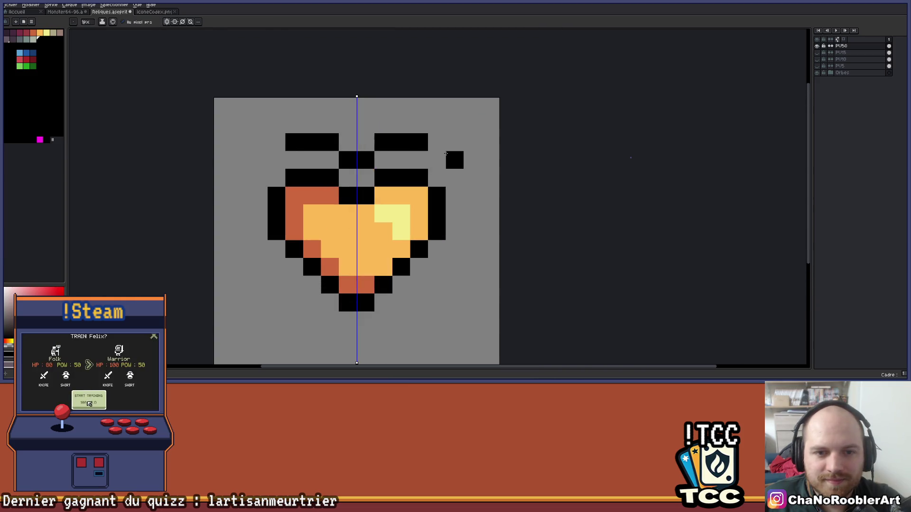
click(438, 160)
Step: Erase the old heart's lower half and pencil larger mirrored sides down to the tip, pixel-perfect off
key(e)
mouse_move(426, 238)
mouse_down()
mouse_move(368, 274)
mouse_move(354, 223)
mouse_move(336, 204)
mouse_move(320, 220)
mouse_up()
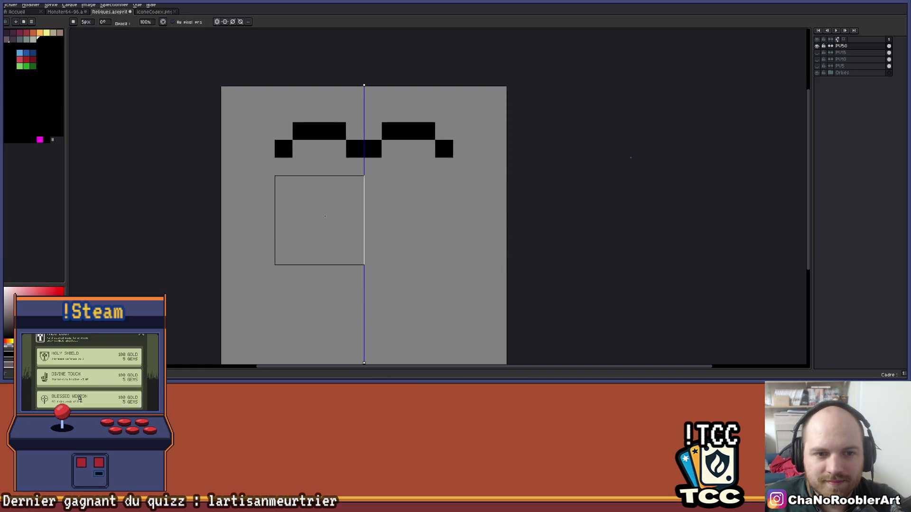
key(b)
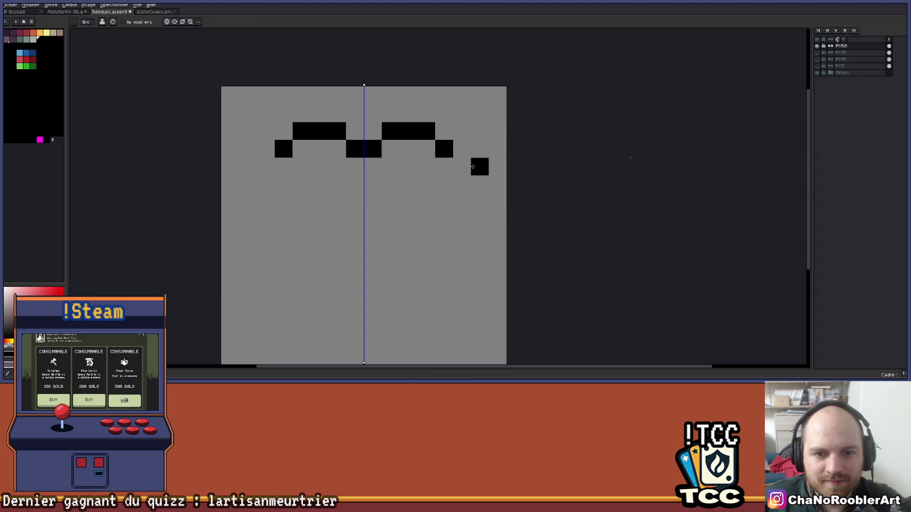
drag(462, 168, 461, 179)
click(462, 203)
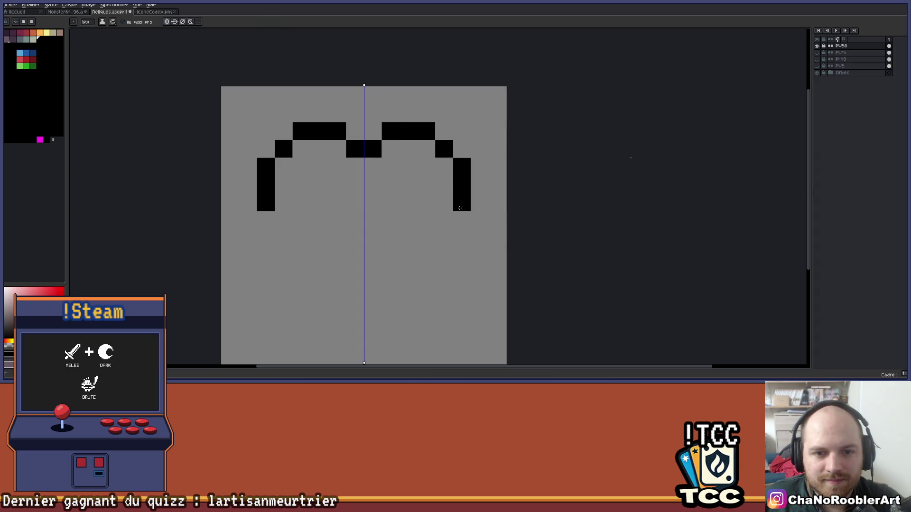
scroll(442, 239, down, 1)
scroll(433, 209, up, 1)
key(ctrl+z)
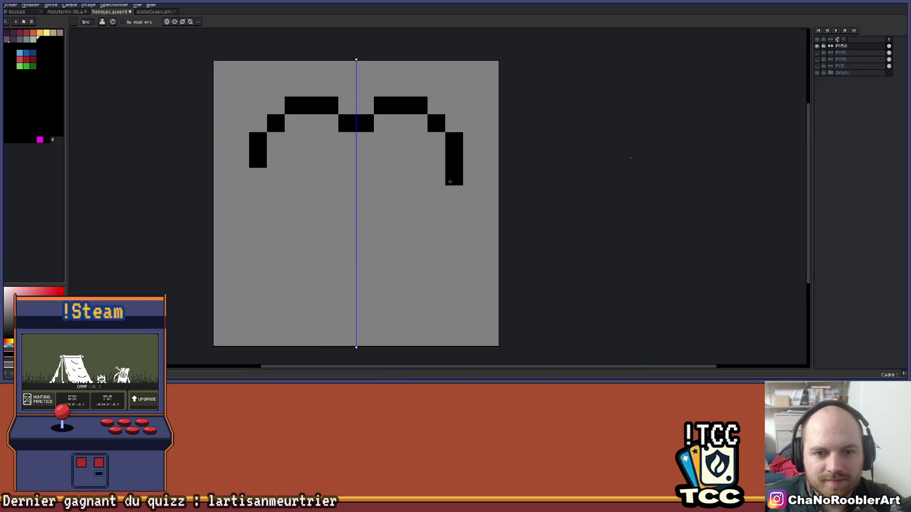
key(l)
drag(449, 177, 369, 263)
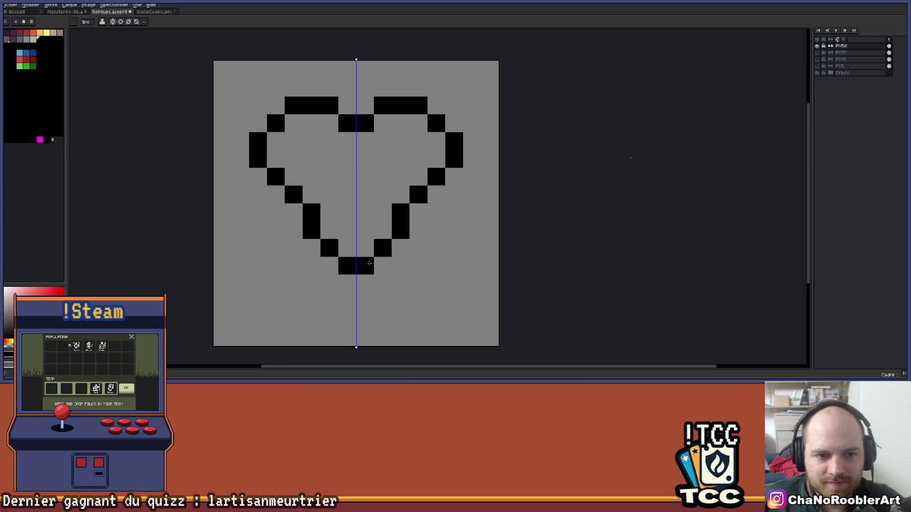
scroll(387, 248, down, 2)
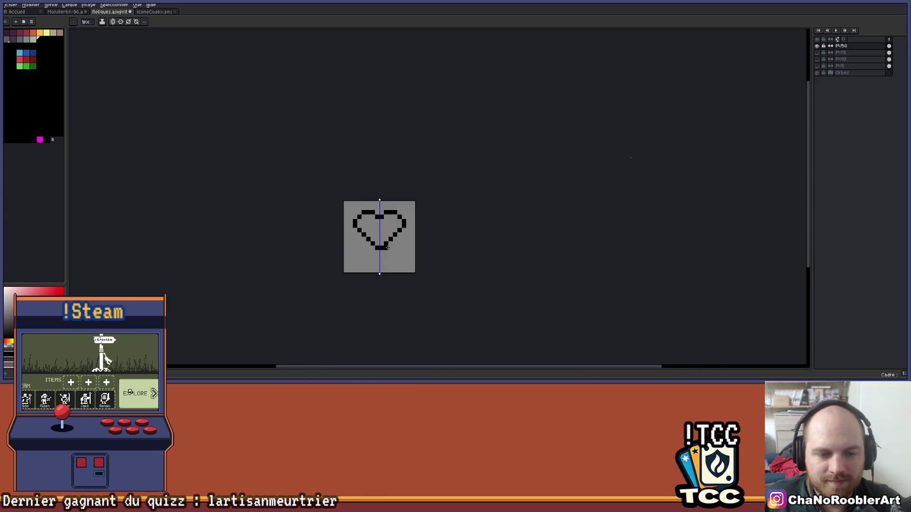
Step: Briefly preview the PU15 layer over the heart, then hide it again
scroll(387, 247, up, 2)
click(817, 53)
click(817, 53)
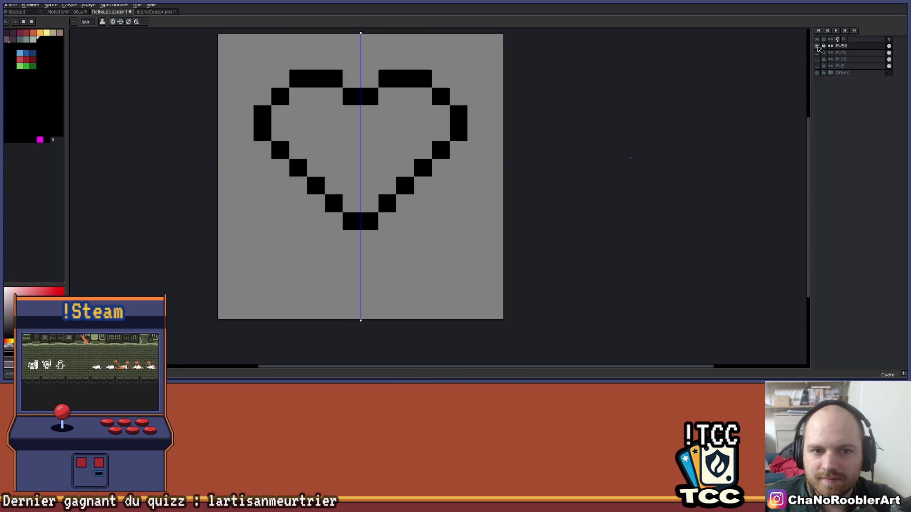
click(313, 124)
key(ctrl+z)
Step: Flood-fill the inside of the heart outline with orange
click(40, 33)
key(g)
click(316, 156)
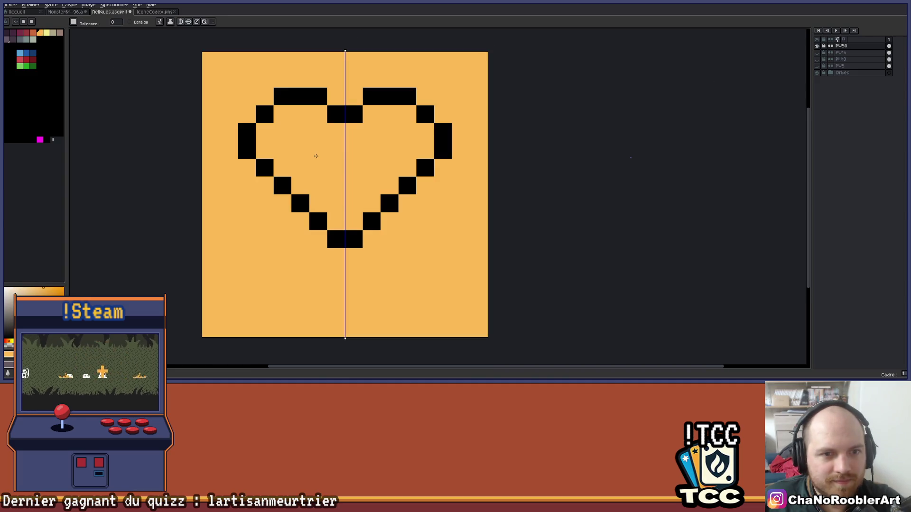
key(ctrl+z)
click(336, 149)
scroll(344, 154, down, 3)
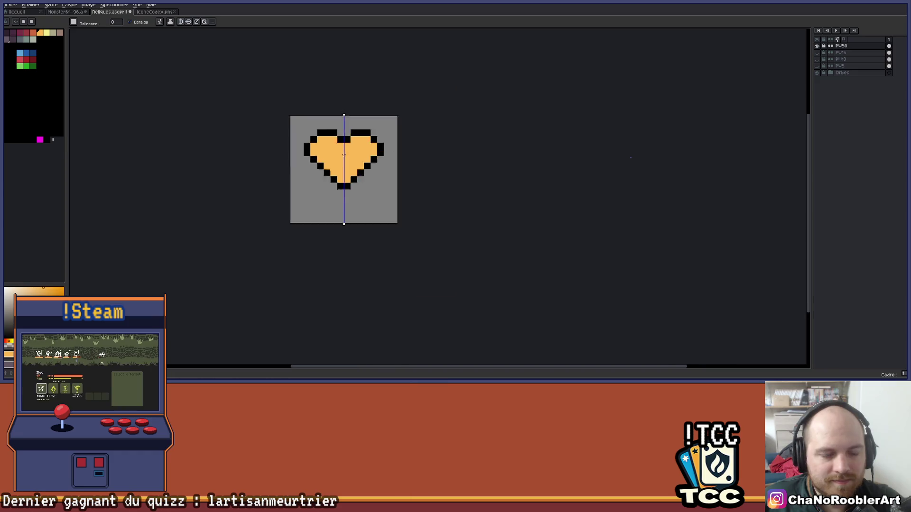
scroll(344, 155, down, 1)
scroll(384, 166, up, 5)
click(197, 120)
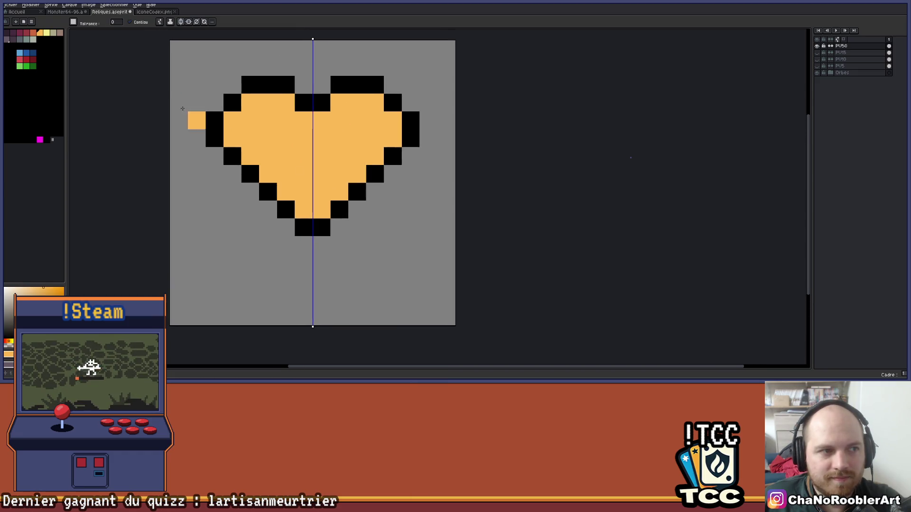
Step: Shade the heart's bottom tip and lower diagonal edges dark orange
click(33, 33)
key(b)
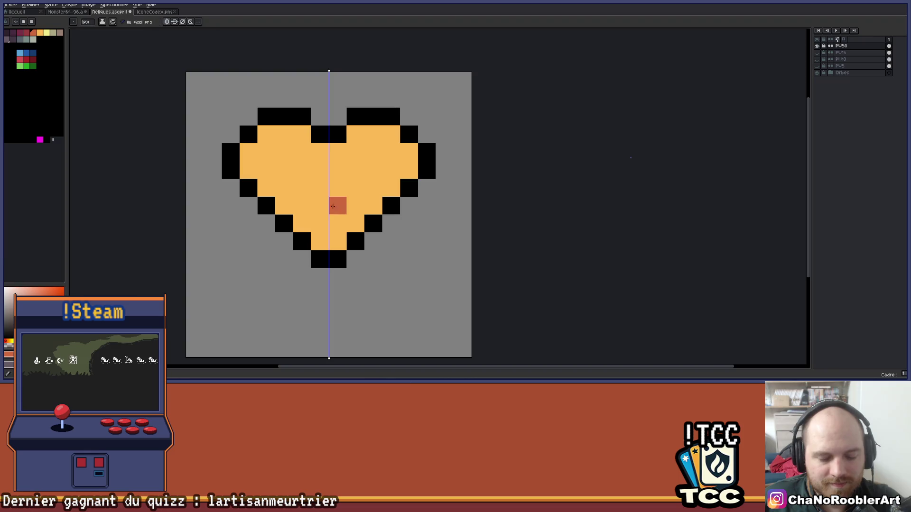
click(320, 241)
key(ctrl+z)
mouse_move(319, 241)
mouse_down()
mouse_move(249, 170)
mouse_move(284, 135)
mouse_move(304, 131)
mouse_up()
Step: Paint dark-orange shading at the heart's top centre
key(ctrl+z)
click(320, 152)
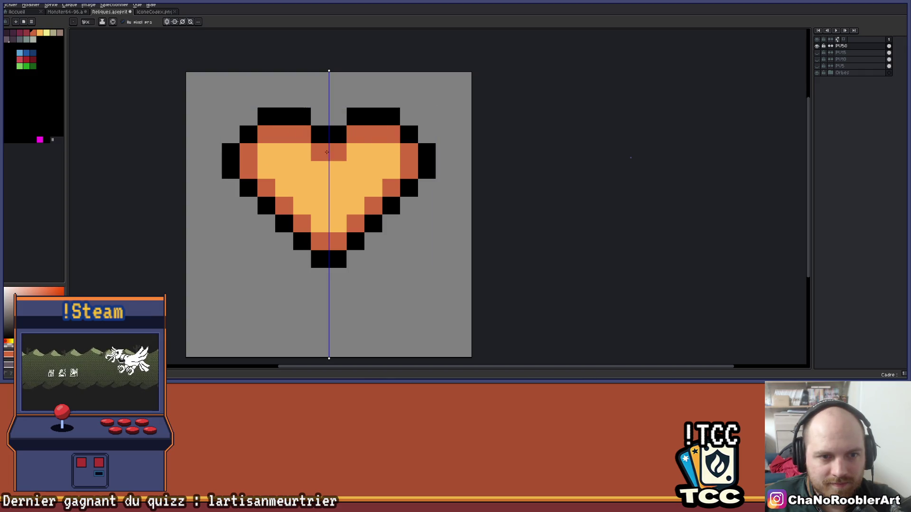
scroll(363, 145, down, 5)
scroll(379, 134, up, 5)
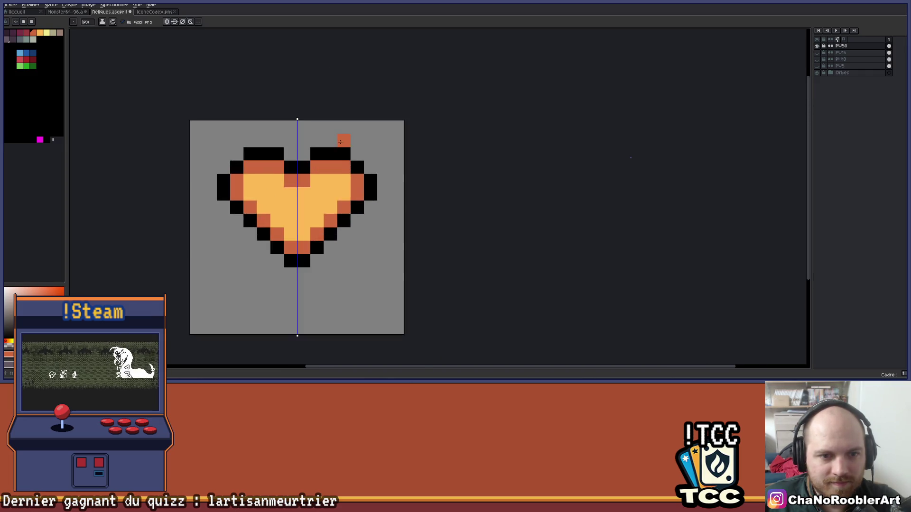
Step: Choose pale yellow and place a highlight pixel on the right lobe
click(44, 34)
click(46, 33)
click(328, 183)
scroll(341, 194, down, 5)
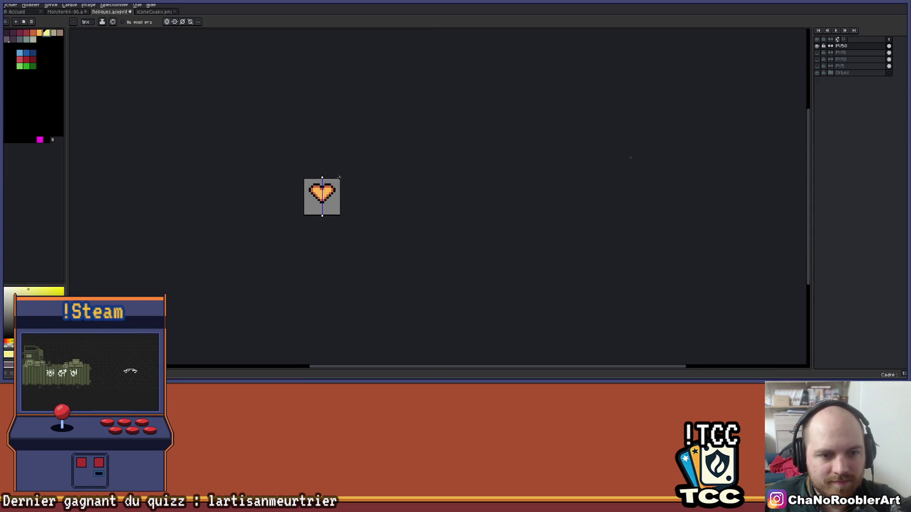
scroll(328, 196, up, 5)
Step: With symmetry off, refine the pale yellow highlight shape on the right lobe
click(167, 22)
click(324, 154)
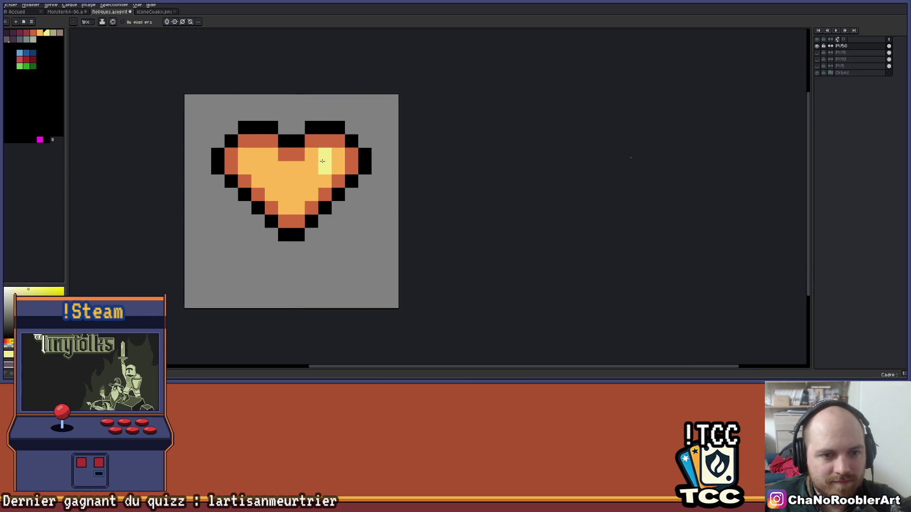
click(311, 180)
scroll(338, 165, up, 1)
key(ctrl+z)
key(ctrl+z)
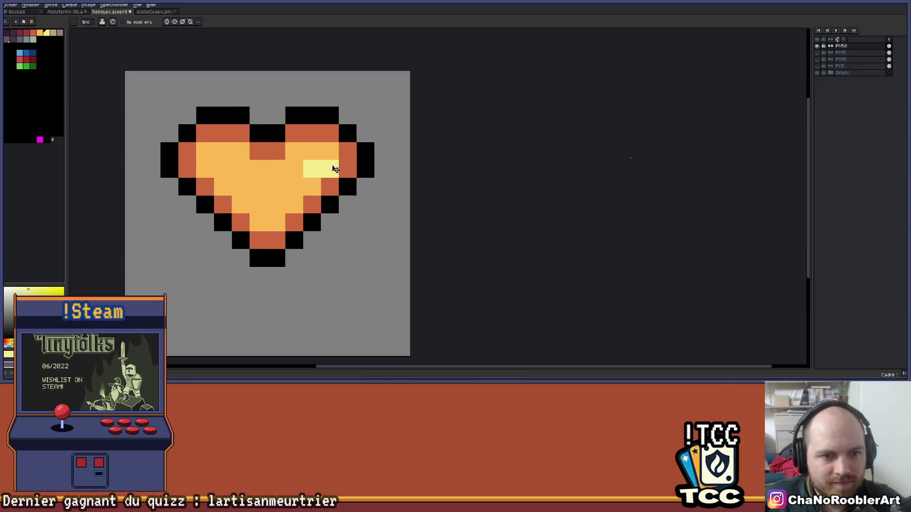
key(ctrl+z)
click(312, 151)
click(329, 169)
key(ctrl+z)
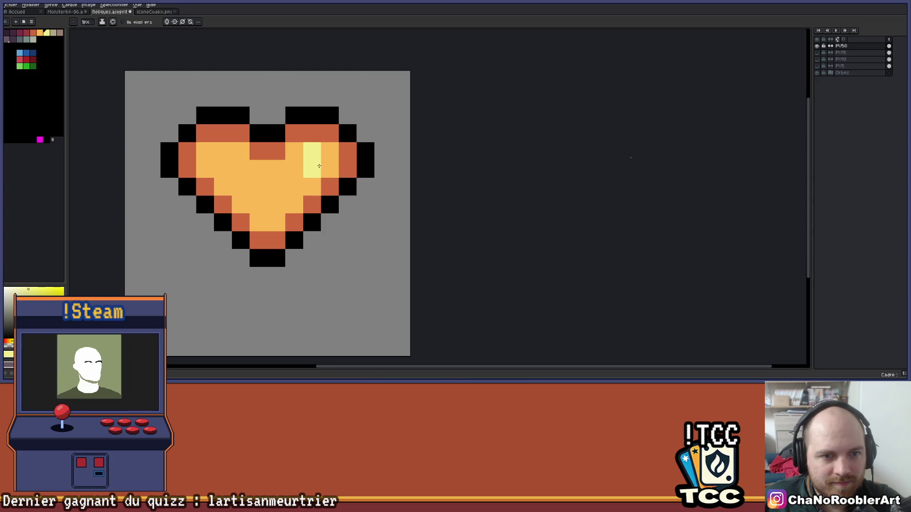
click(326, 155)
scroll(326, 155, down, 5)
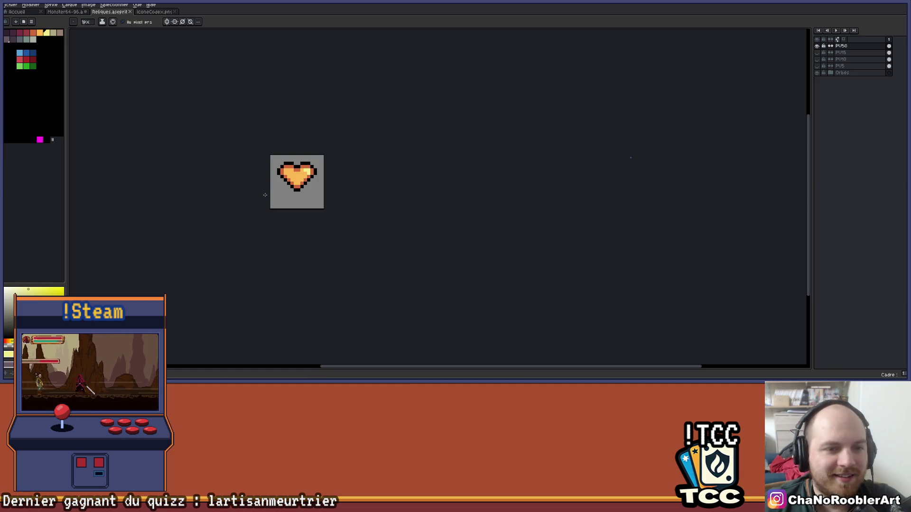
Step: Hide PU50 and show PU10 to compare, then restore PU50 alone
scroll(299, 171, up, 3)
scroll(360, 171, down, 3)
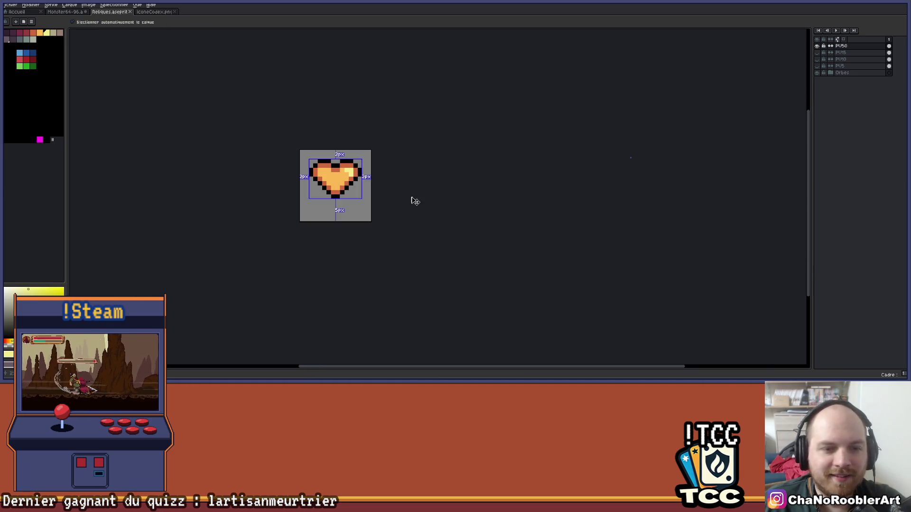
scroll(310, 185, up, 3)
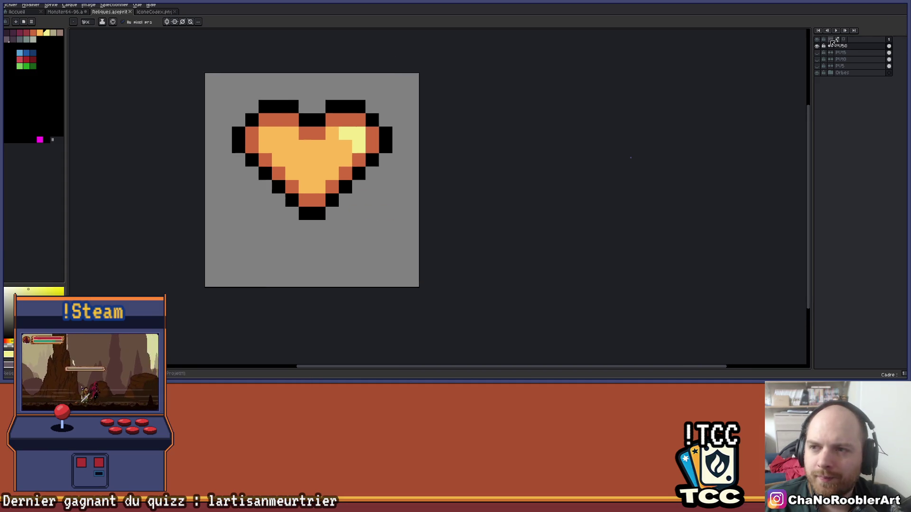
click(817, 46)
click(819, 58)
click(817, 58)
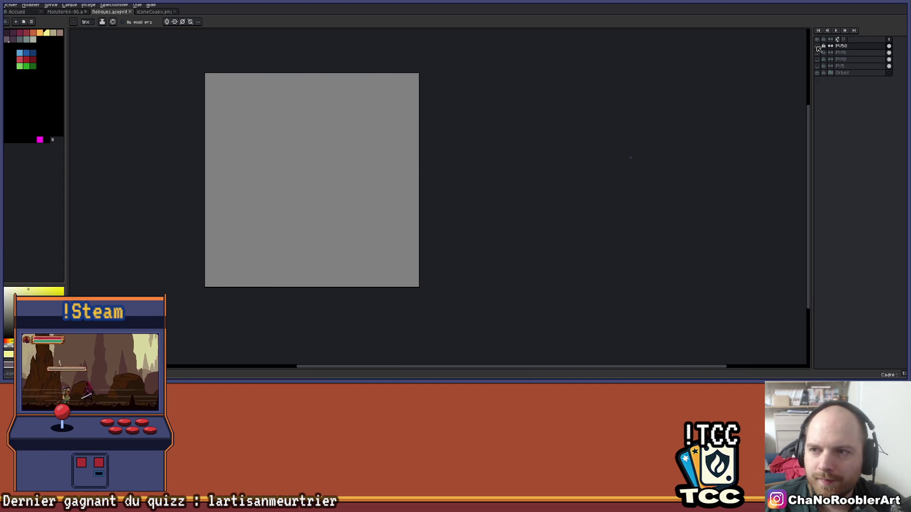
click(817, 46)
Step: Sample black from the outline, undo a stray pixel, and re-enable vertical symmetry
scroll(328, 179, up, 1)
key(i)
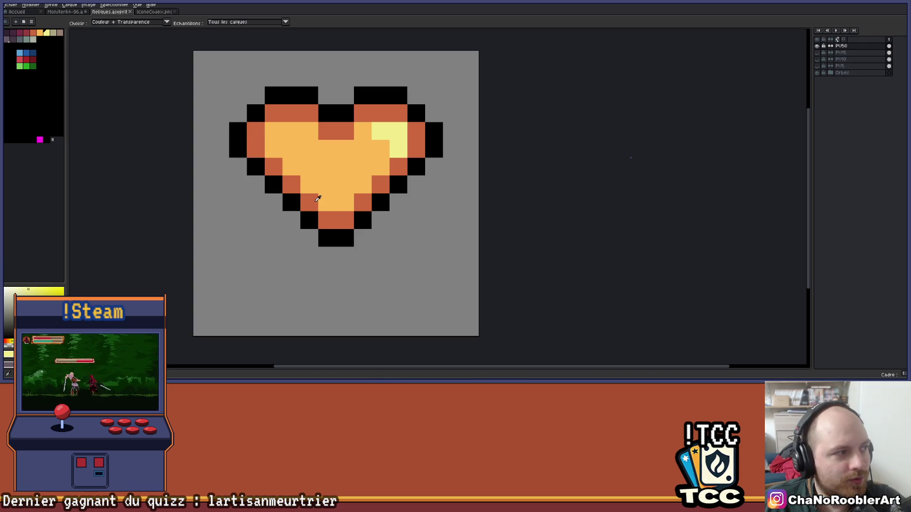
click(285, 197)
key(b)
click(282, 194)
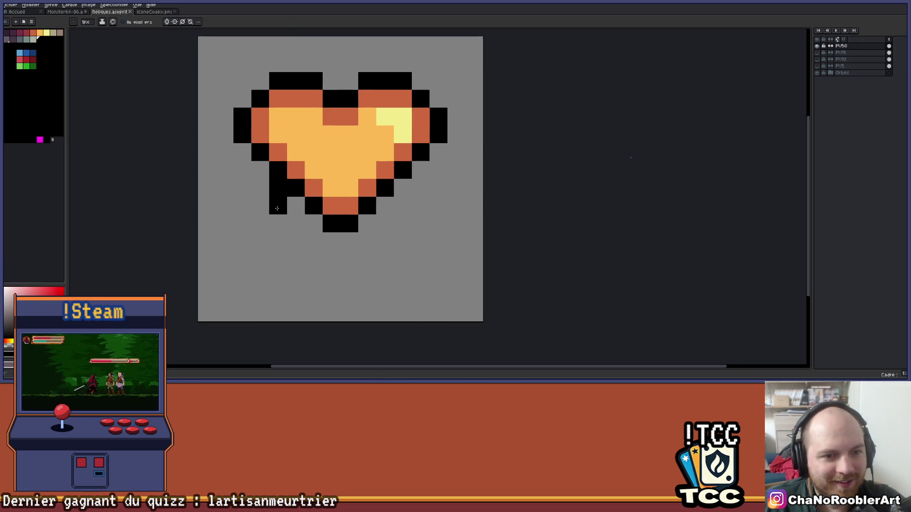
key(ctrl+z)
scroll(384, 199, down, 3)
drag(385, 200, 366, 193)
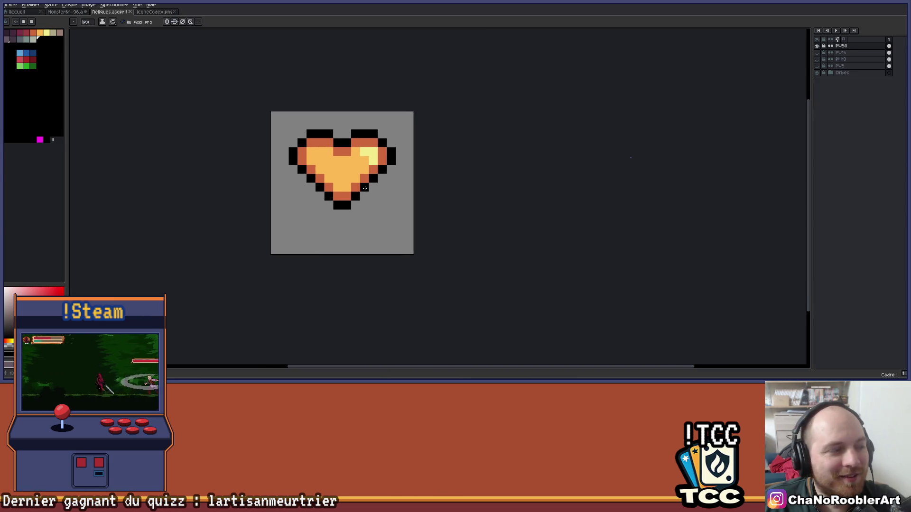
click(167, 22)
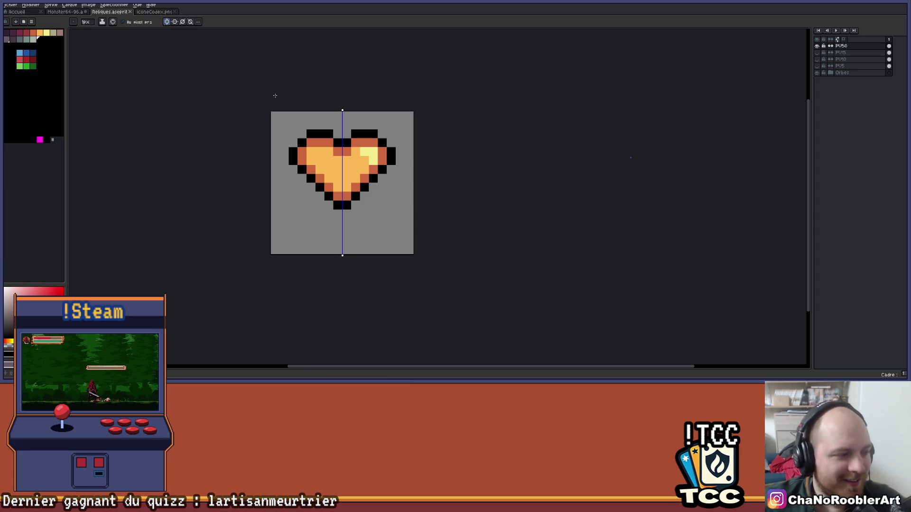
Step: Marquee-select the whole heart and shift it up one pixel, then drop it
scroll(373, 194, up, 2)
drag(366, 229, 372, 243)
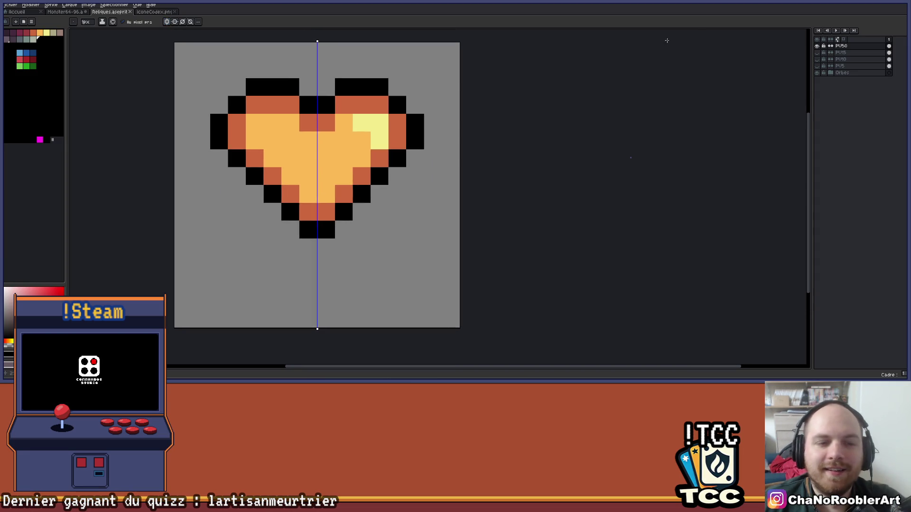
key(m)
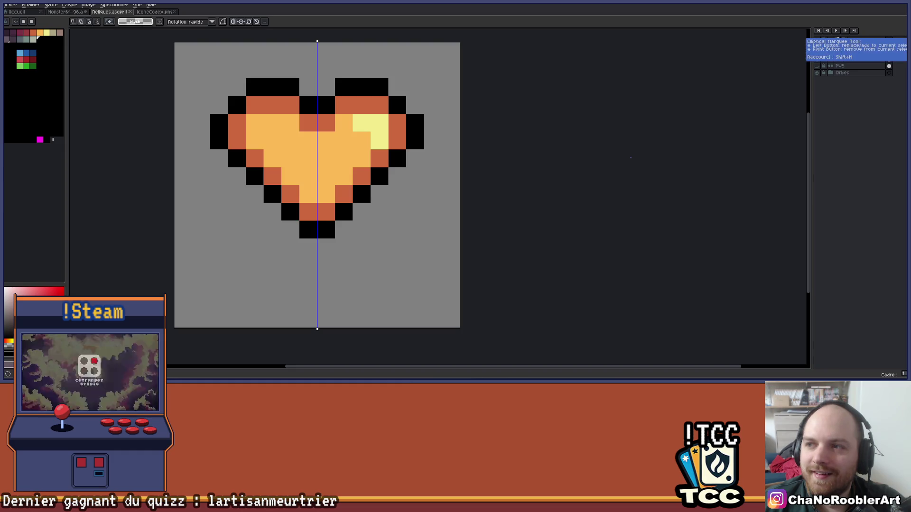
drag(179, 67, 456, 249)
drag(322, 163, 340, 163)
key(Left)
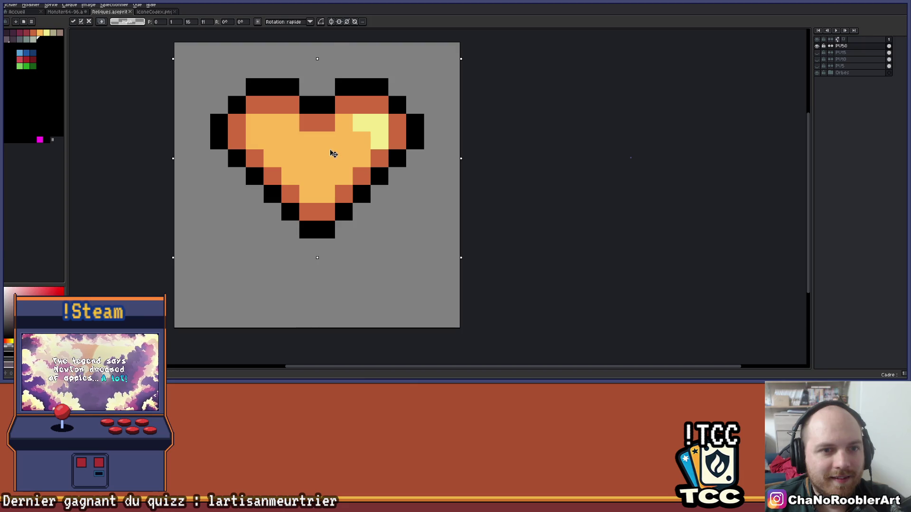
key(Up)
click(415, 195)
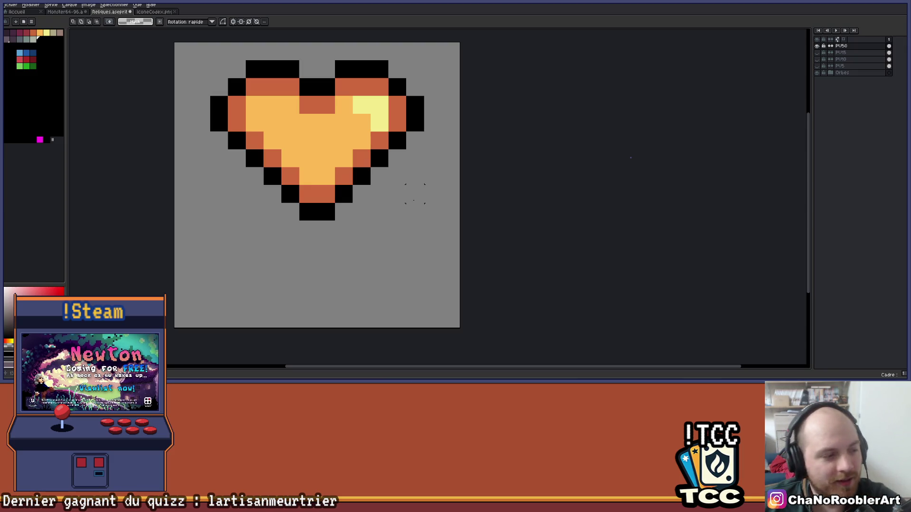
scroll(378, 194, down, 4)
Step: Scroll the canvas to view the finished orange heart
scroll(417, 193, up, 3)
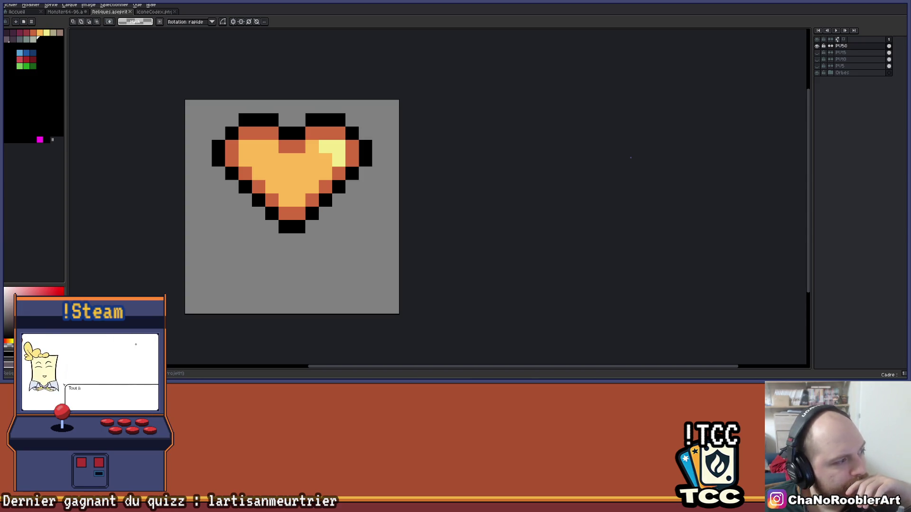
Step: In Chrome, browse the futuristic briefing-room and globe control-room pins
key(alt+Tab)
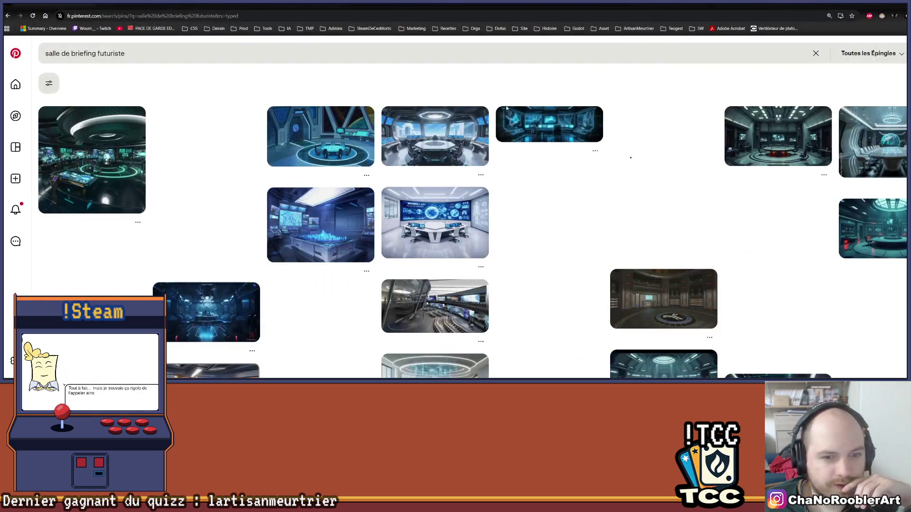
scroll(280, 250, down, 1)
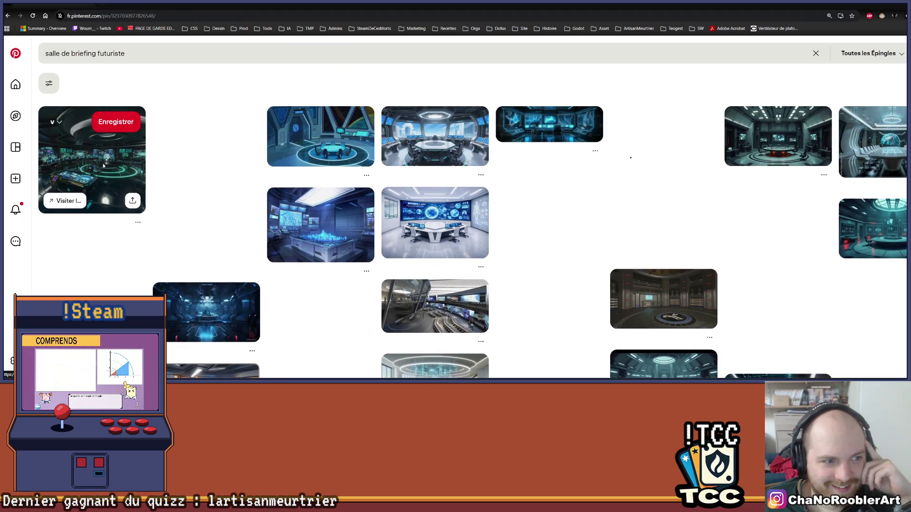
click(93, 152)
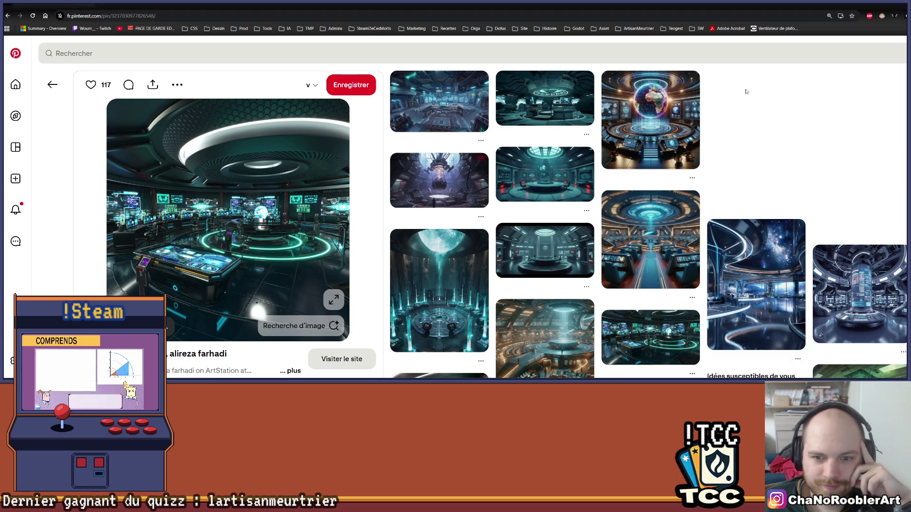
click(639, 129)
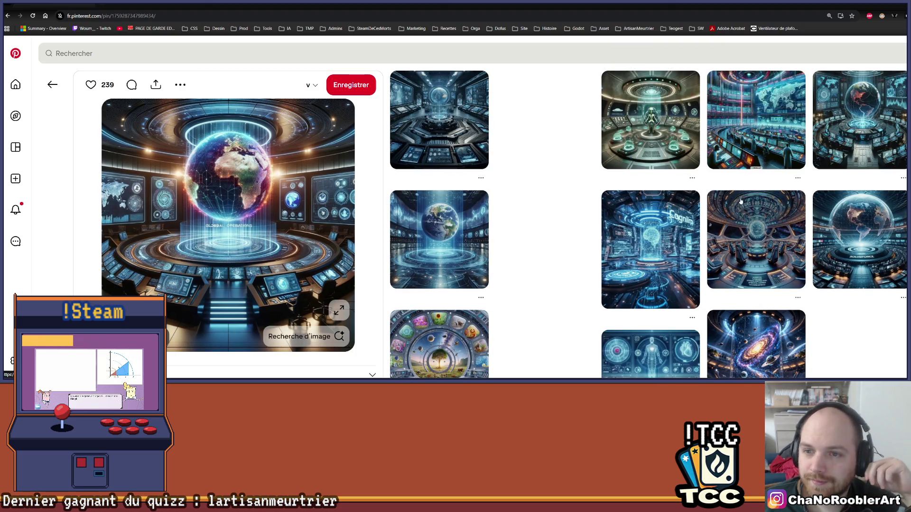
scroll(768, 242, down, 3)
scroll(759, 256, down, 5)
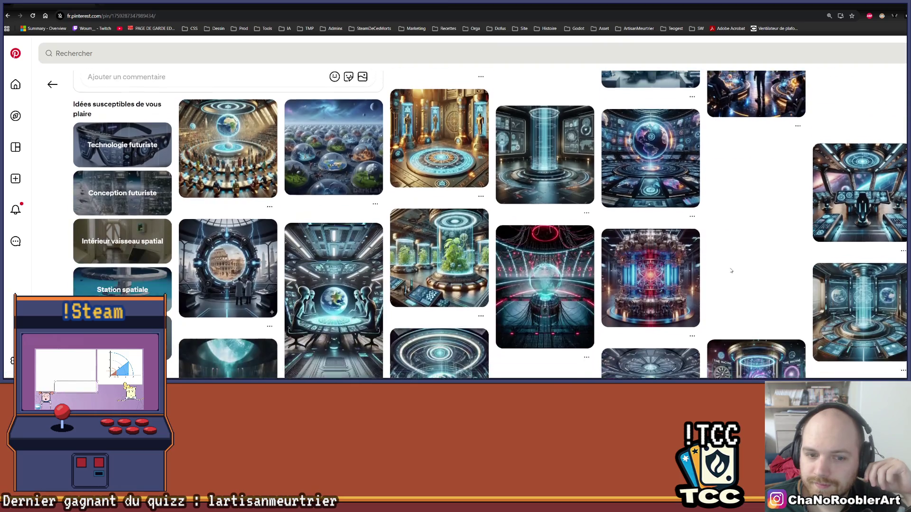
scroll(752, 273, down, 5)
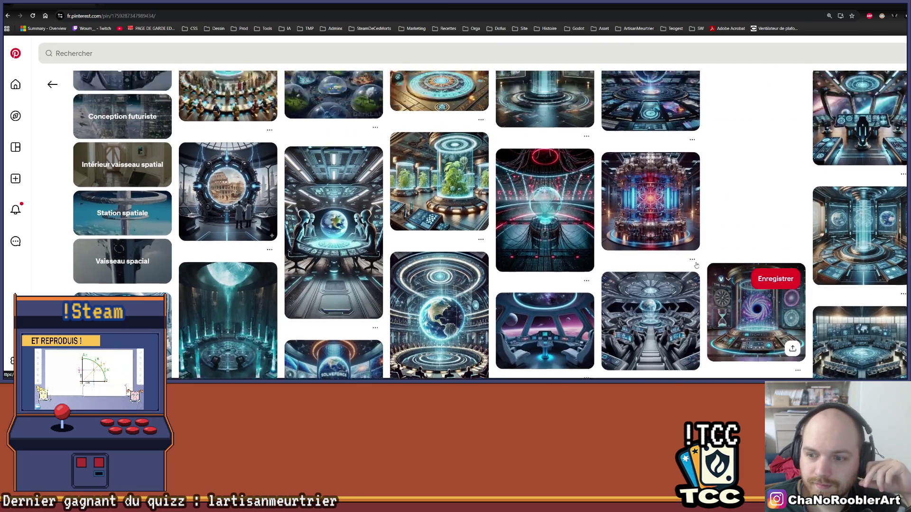
scroll(752, 273, up, 15)
Step: Search Pinterest for 'normandie mass effect' and scroll the results
click(136, 53)
text(norma)
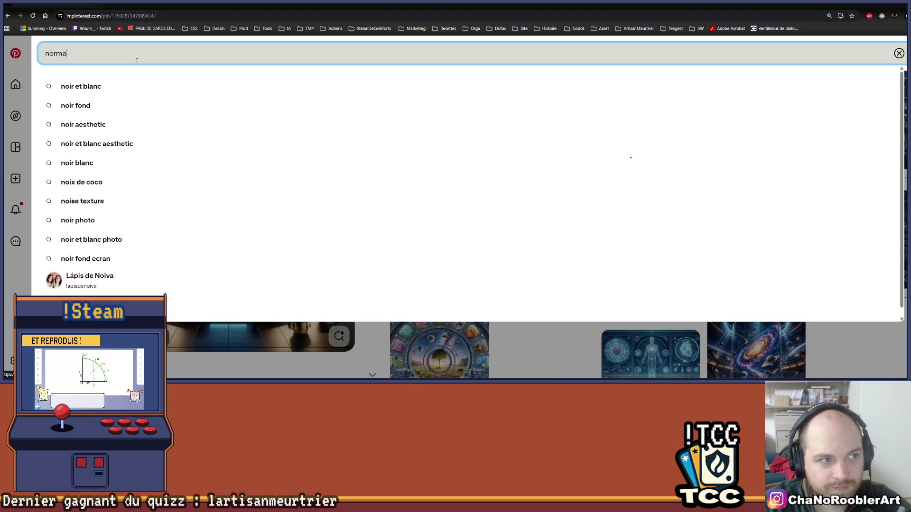
text(ndie)
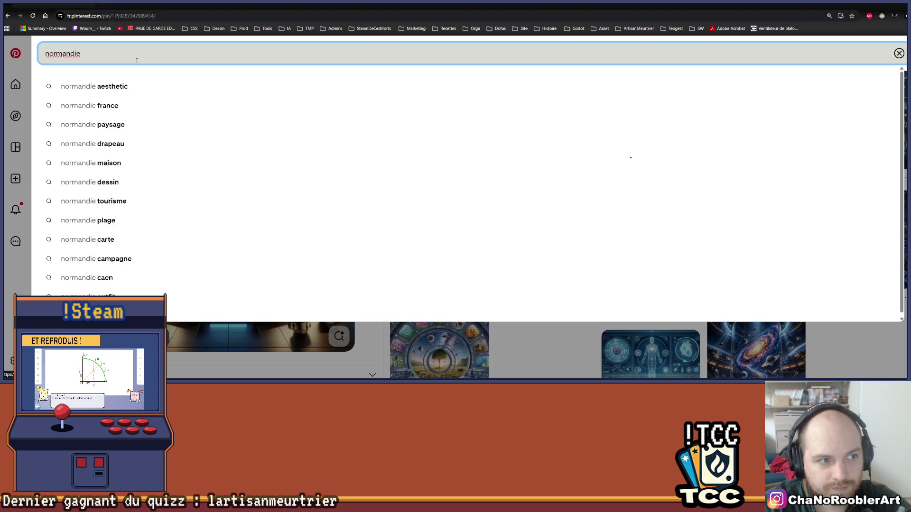
text( mass es)
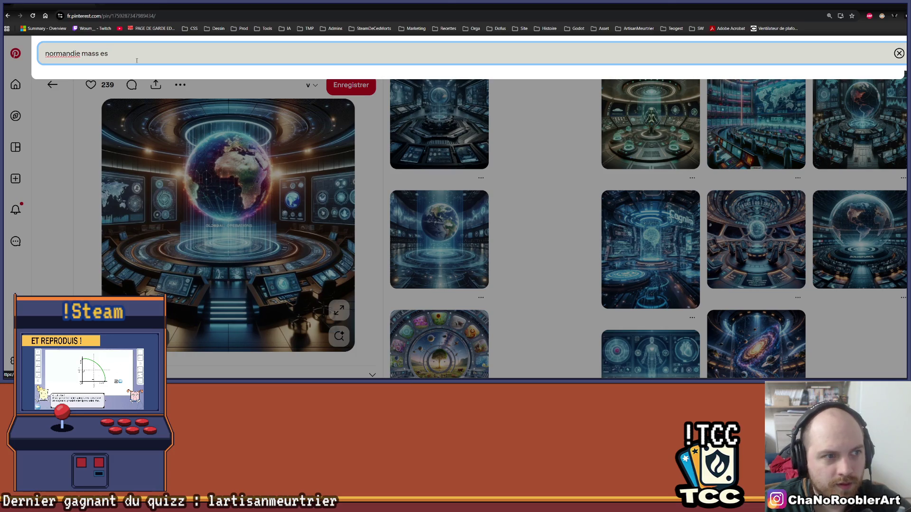
key(BackSpace)
text(ffect)
key(Return)
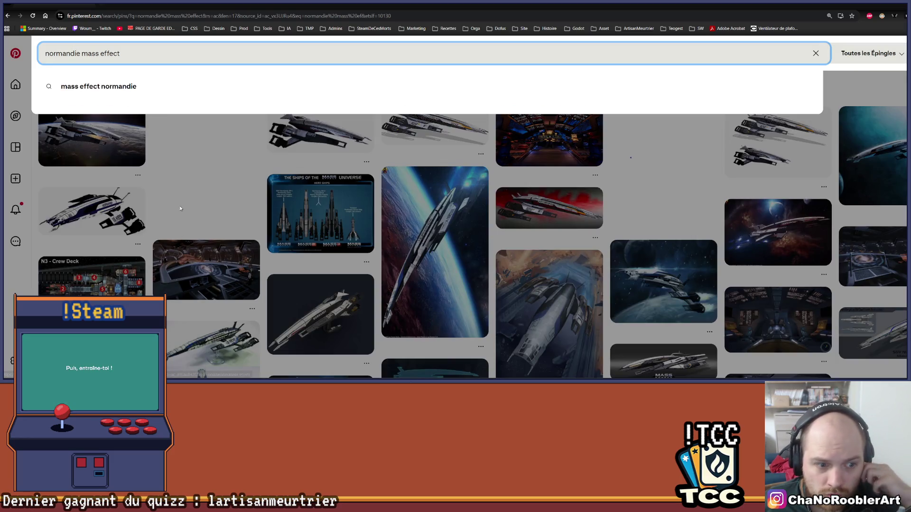
click(179, 206)
scroll(211, 200, down, 2)
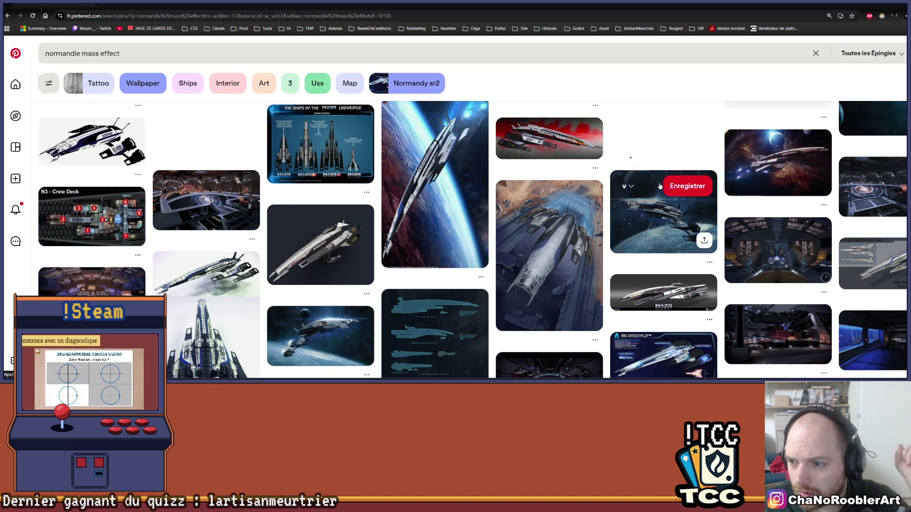
scroll(660, 186, down, 2)
Step: View the SSV Normandy SR-1 pin, then return to the heart sprite in Aseprite
click(789, 192)
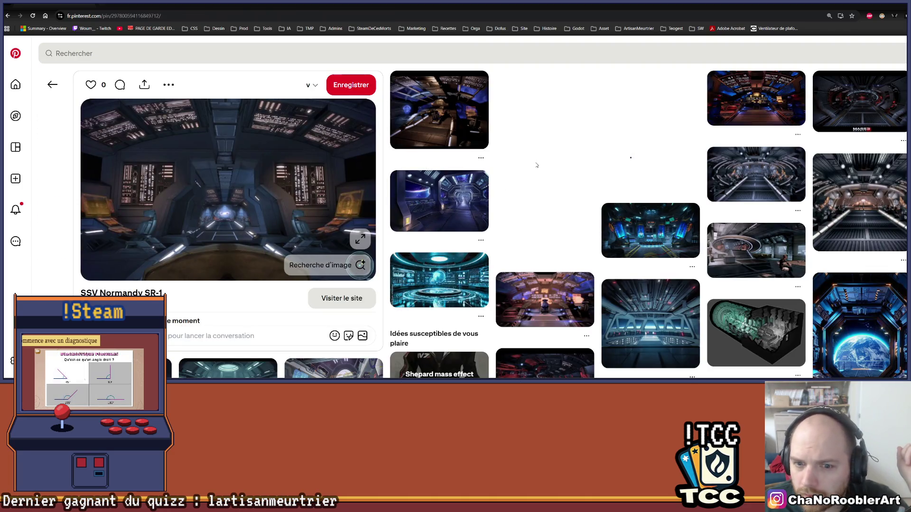
scroll(568, 178, down, 2)
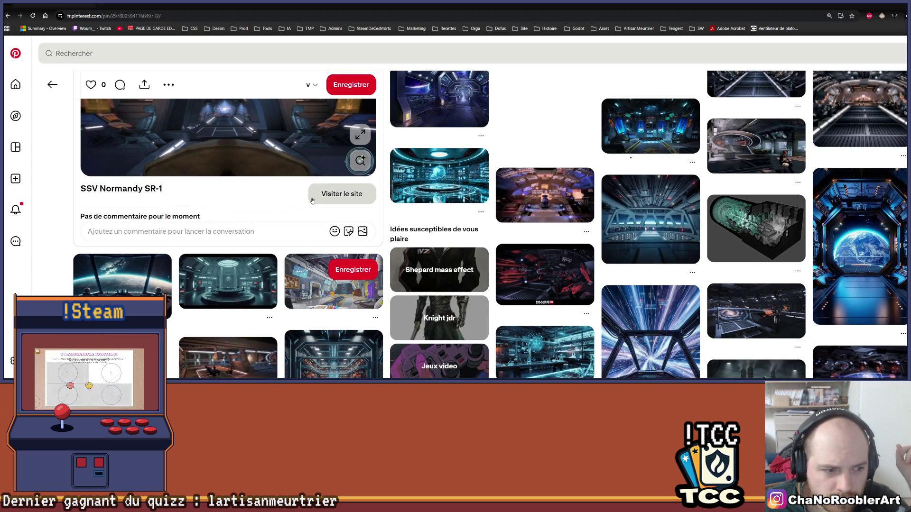
scroll(289, 195, up, 1)
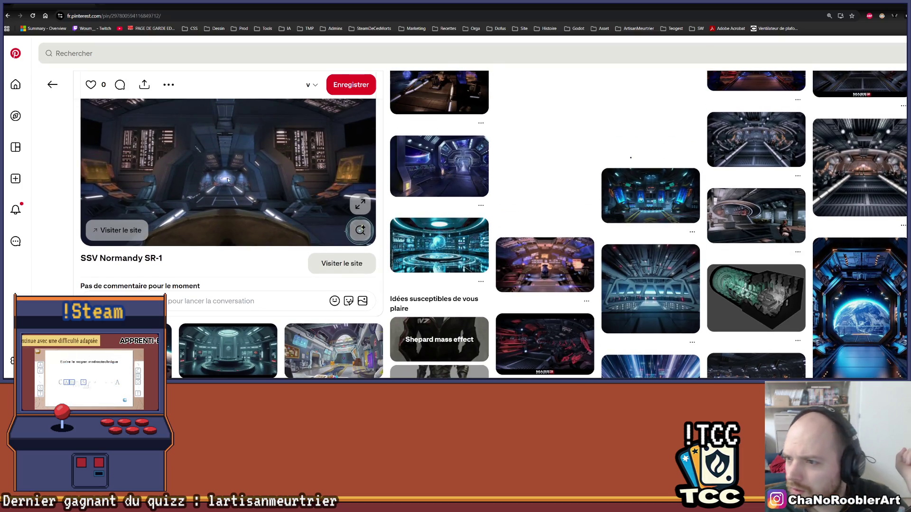
scroll(631, 185, up, 1)
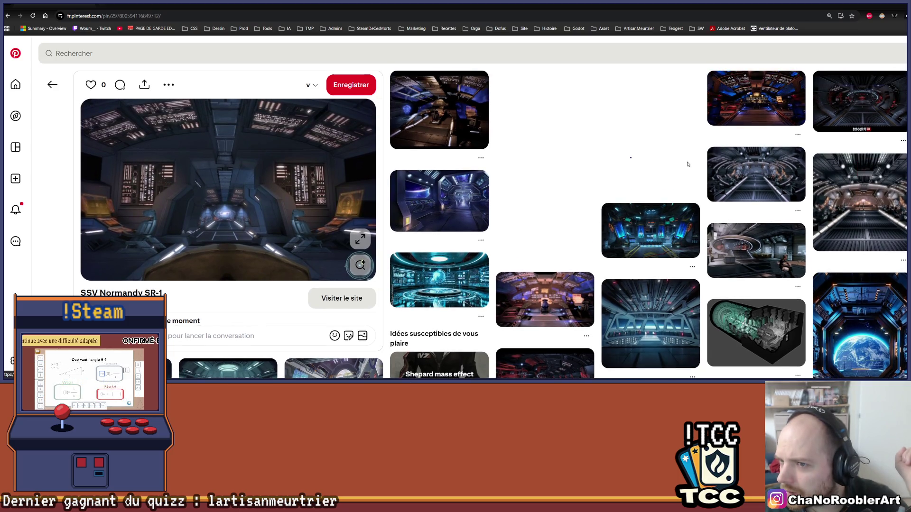
scroll(674, 173, down, 6)
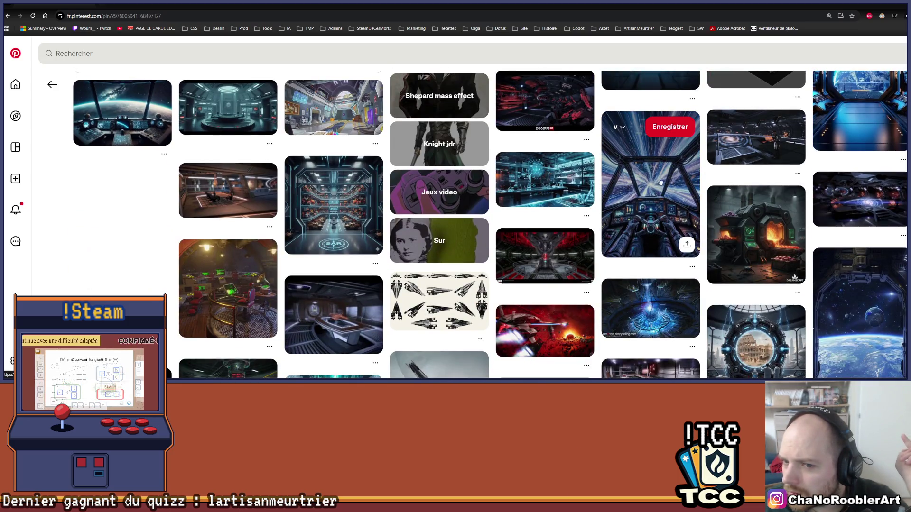
scroll(660, 182, up, 6)
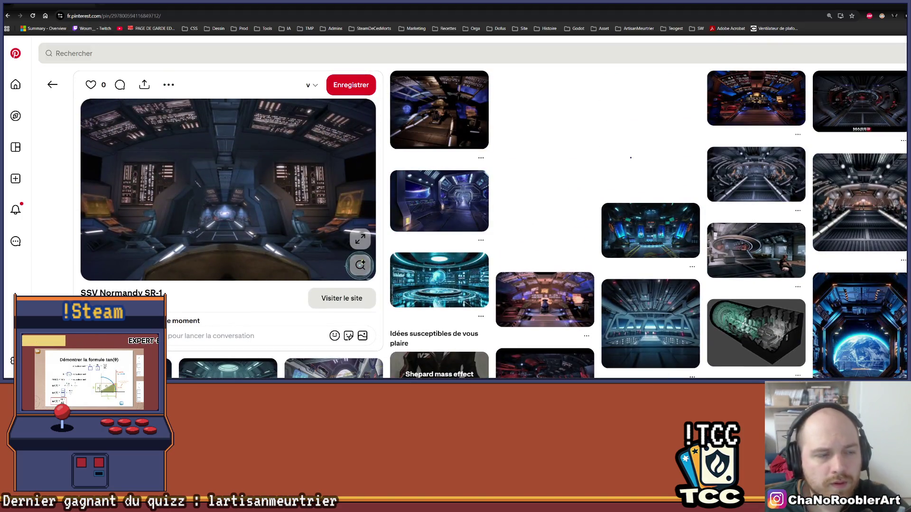
key(alt+Tab)
drag(205, 213, 294, 260)
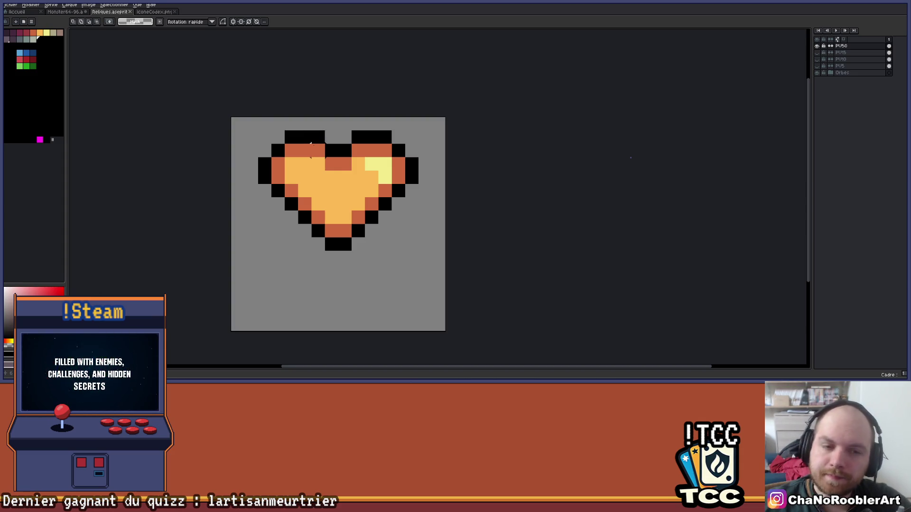
scroll(311, 144, up, 1)
scroll(359, 231, down, 4)
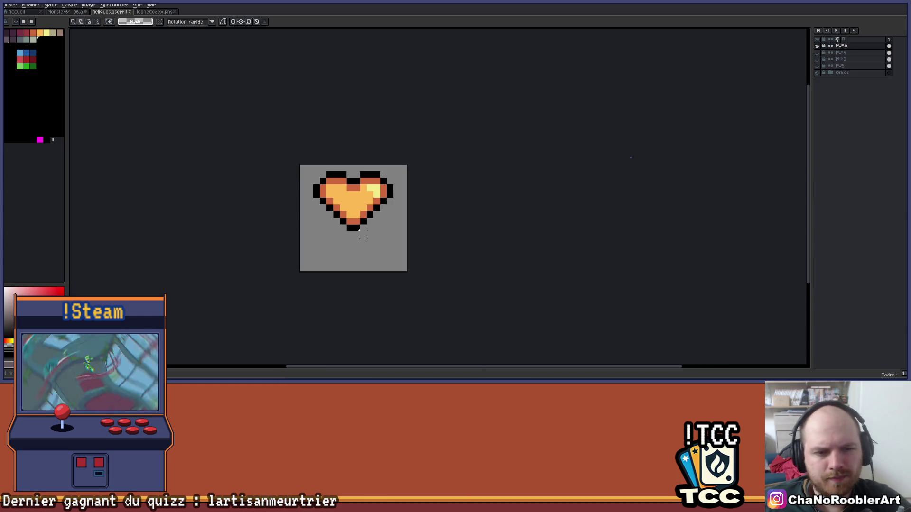
scroll(343, 247, up, 2)
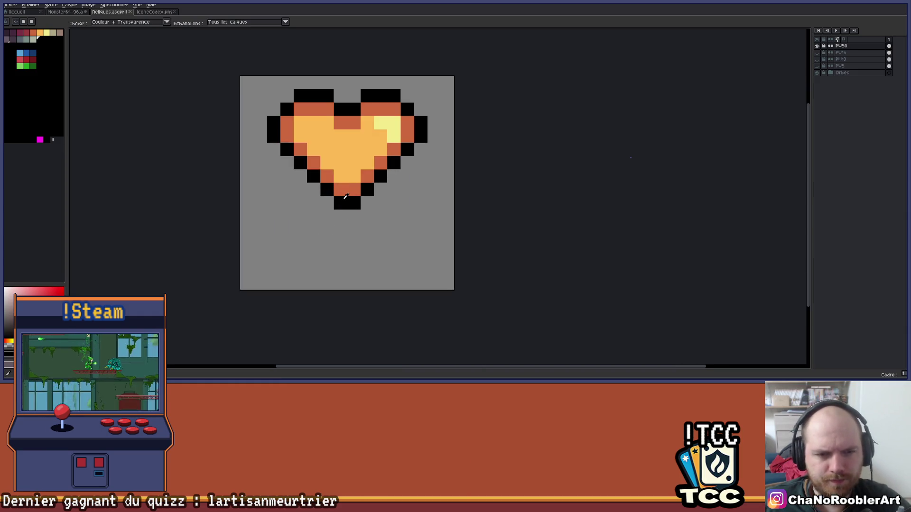
Step: Show then re-hide the heart frame layer, and dab a black Pencil pixel below the heart
click(817, 56)
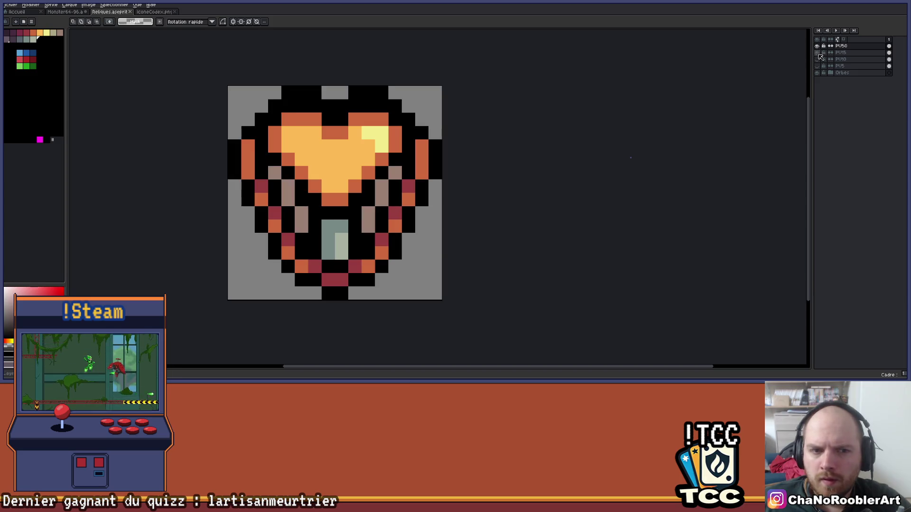
click(818, 55)
scroll(327, 214, up, 1)
key(b)
click(293, 230)
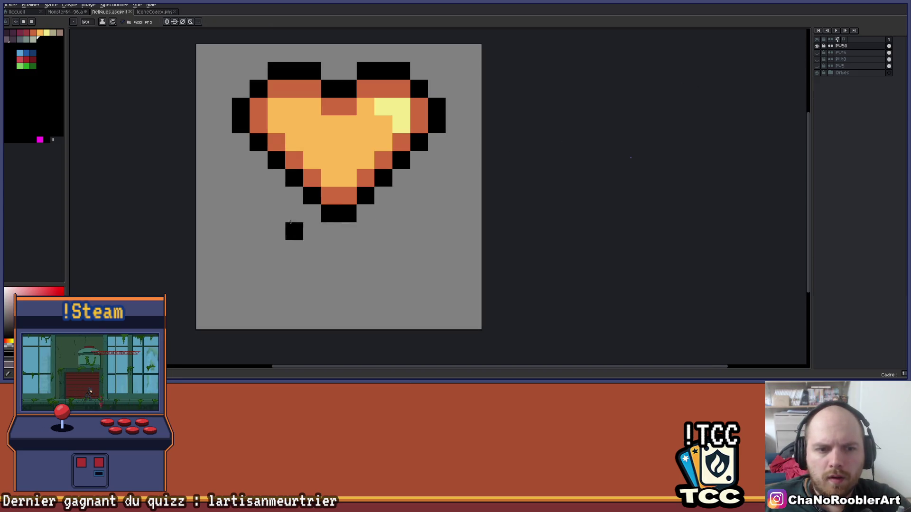
scroll(287, 228, down, 2)
scroll(311, 270, down, 1)
scroll(299, 260, up, 2)
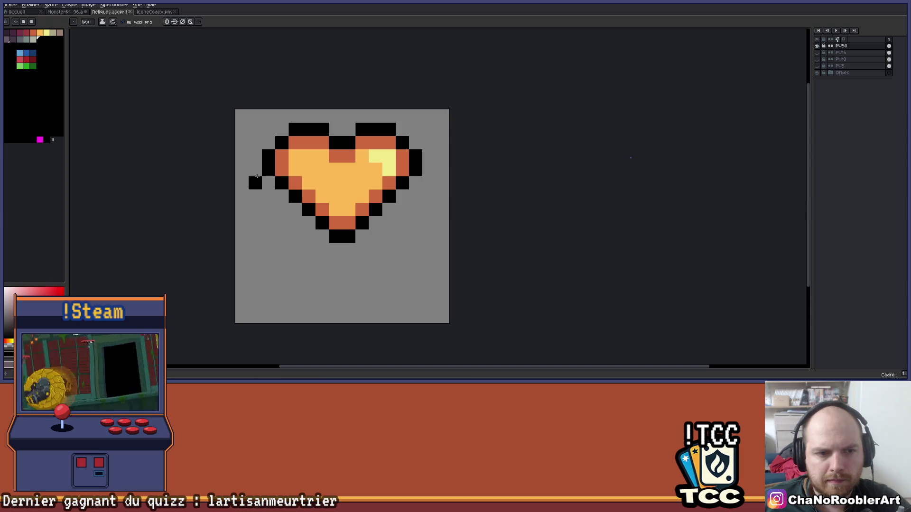
Step: Try and undo black strokes, a line and an ellipse, then place one black pixel top-left of the heart
mouse_move(254, 182)
mouse_down()
mouse_move(252, 256)
mouse_move(285, 294)
mouse_up()
key(ctrl+z)
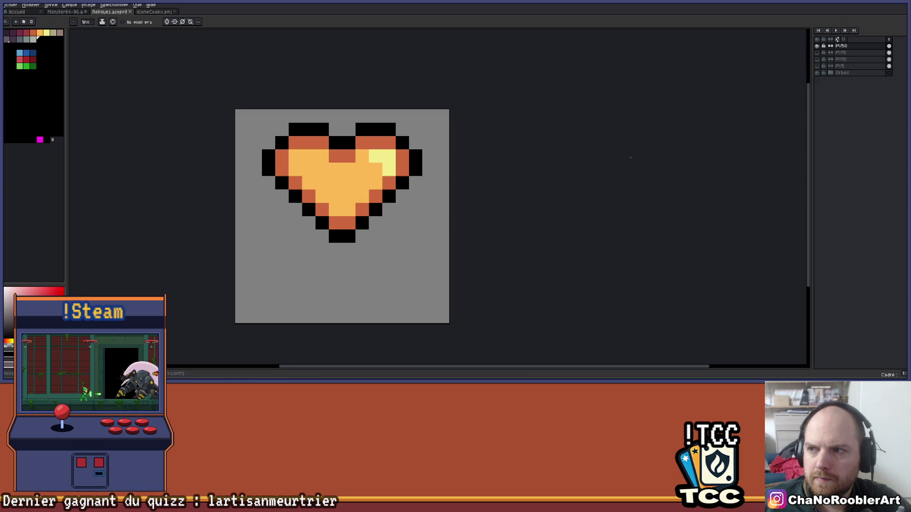
key(l)
mouse_move(256, 171)
mouse_down()
mouse_move(263, 188)
mouse_move(436, 311)
mouse_up()
key(ctrl+z)
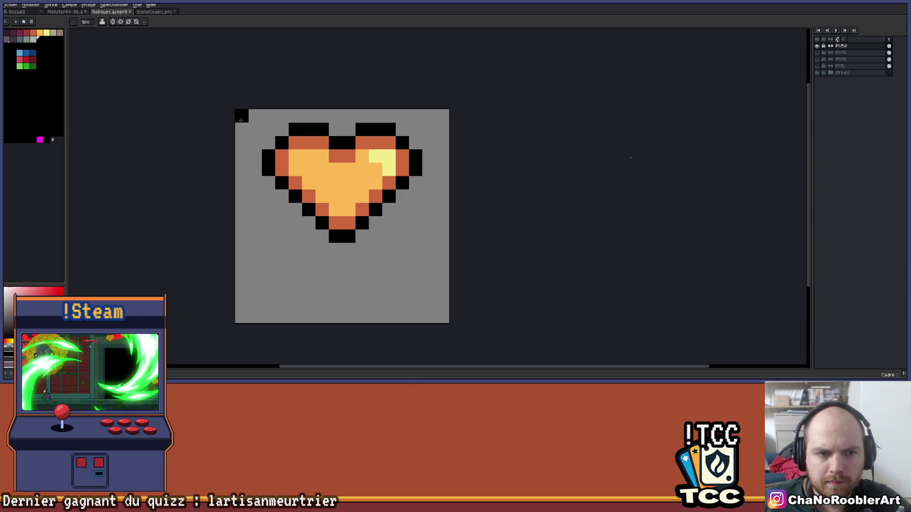
drag(240, 113, 437, 311)
key(ctrl+z)
key(ctrl+z)
click(250, 136)
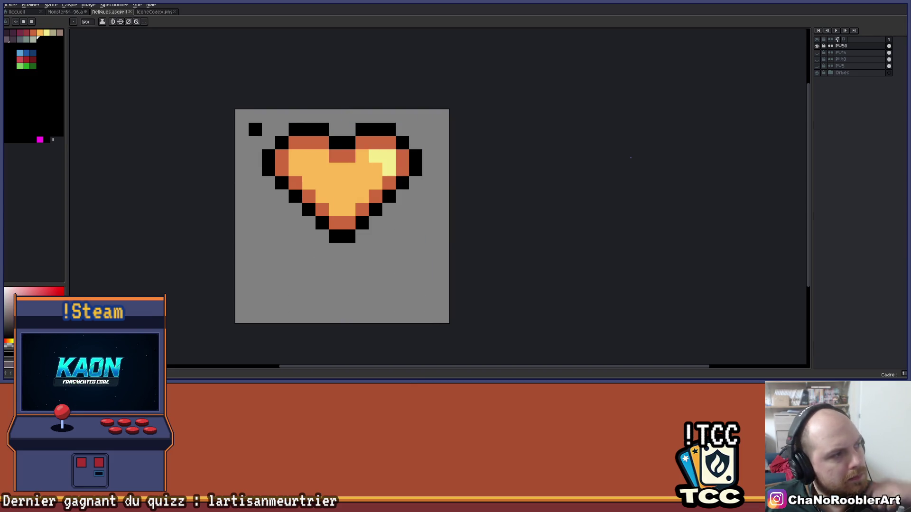
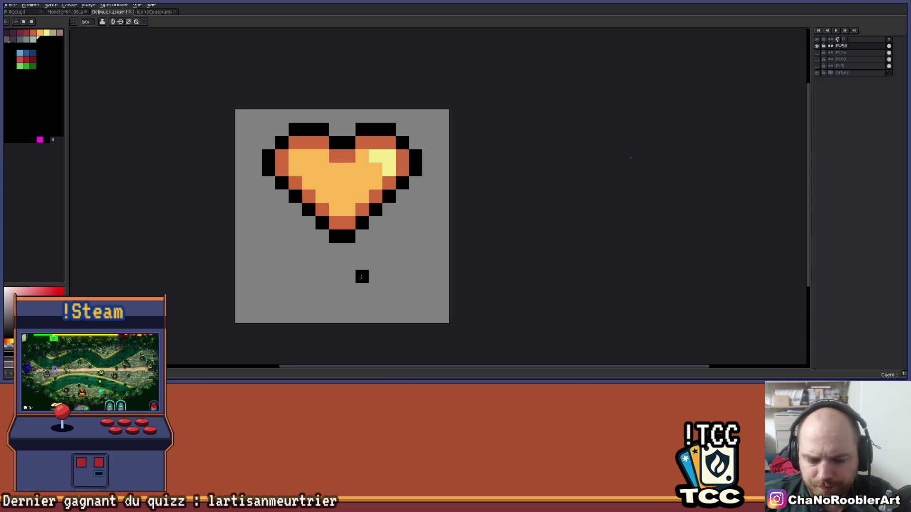
Step: Undo the stray black pixel below the heart
key(ctrl+z)
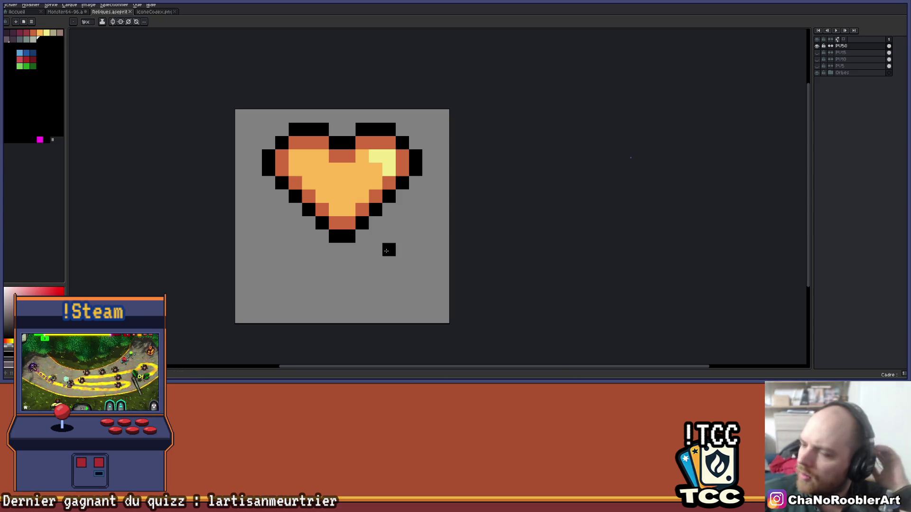
scroll(296, 238, up, 2)
scroll(296, 238, down, 1)
scroll(275, 223, up, 2)
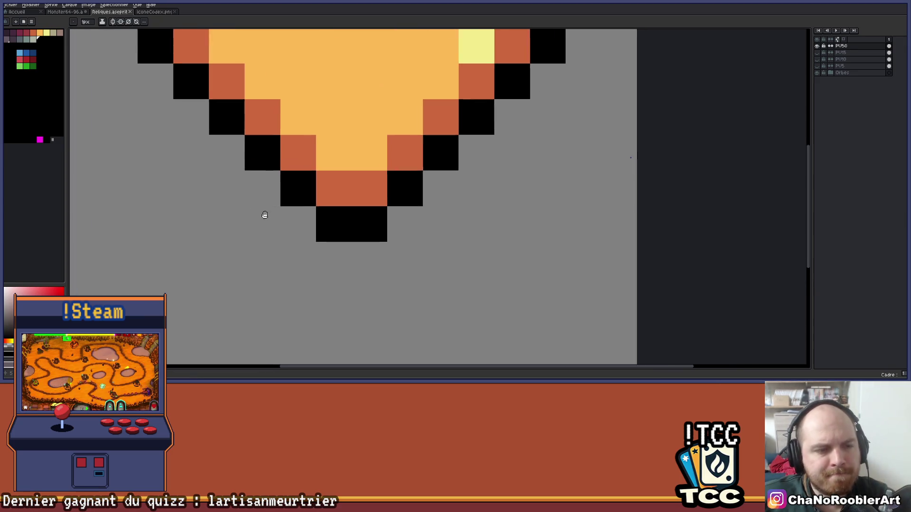
scroll(265, 213, down, 3)
scroll(271, 223, up, 1)
scroll(271, 223, up, 1)
scroll(233, 214, down, 1)
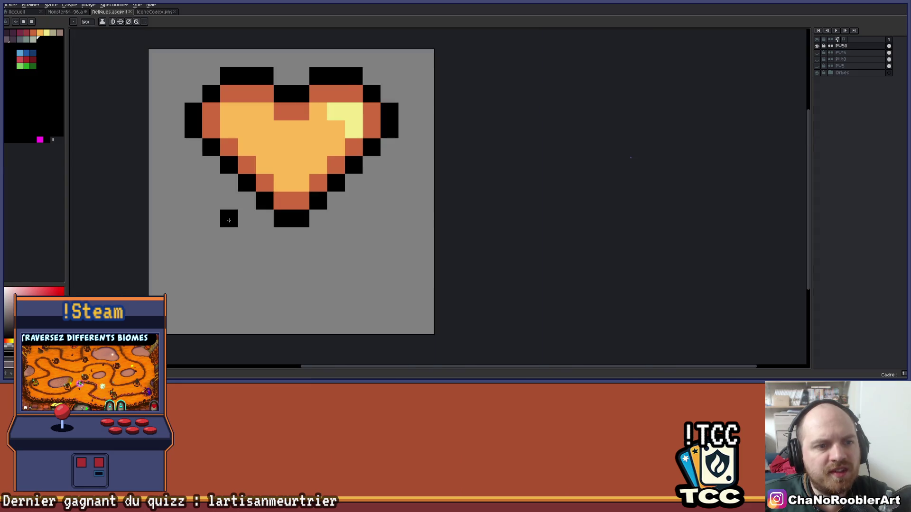
scroll(244, 226, up, 1)
scroll(245, 225, down, 1)
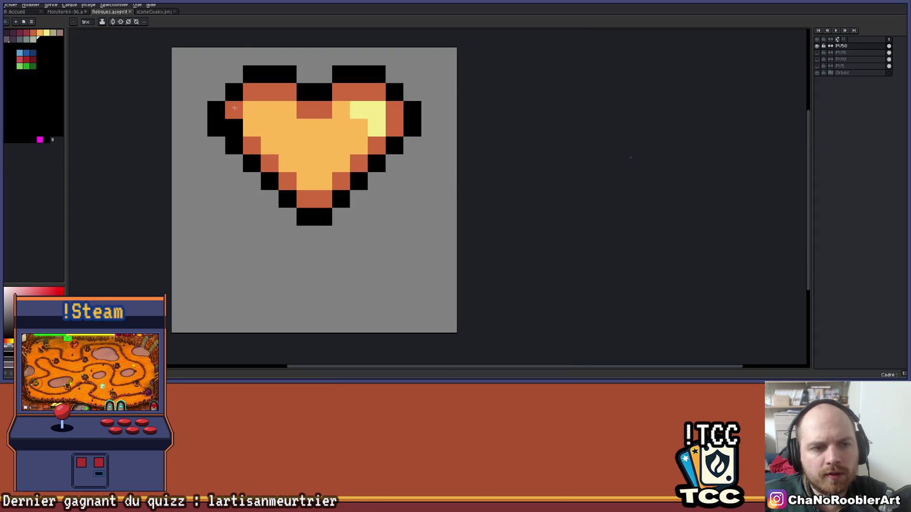
Step: With vertical symmetry on, draw a mirrored black outline stroke curving around the heart
click(121, 22)
scroll(458, 121, up, 1)
click(483, 150)
scroll(484, 149, up, 1)
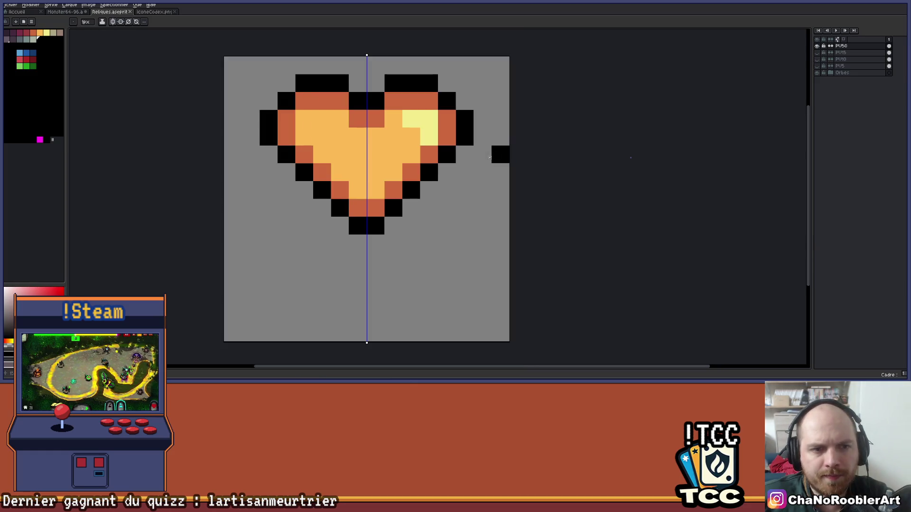
mouse_move(484, 158)
mouse_down()
mouse_move(489, 231)
mouse_move(457, 277)
mouse_move(382, 311)
mouse_up()
Step: Draw a black vertical stem down from the heart's tip
scroll(382, 298, down, 5)
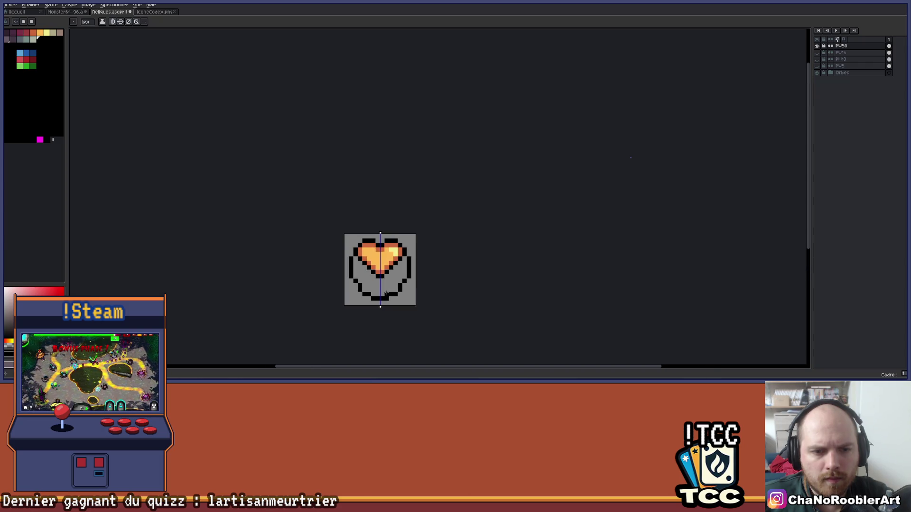
scroll(389, 237, down, 1)
scroll(386, 228, up, 4)
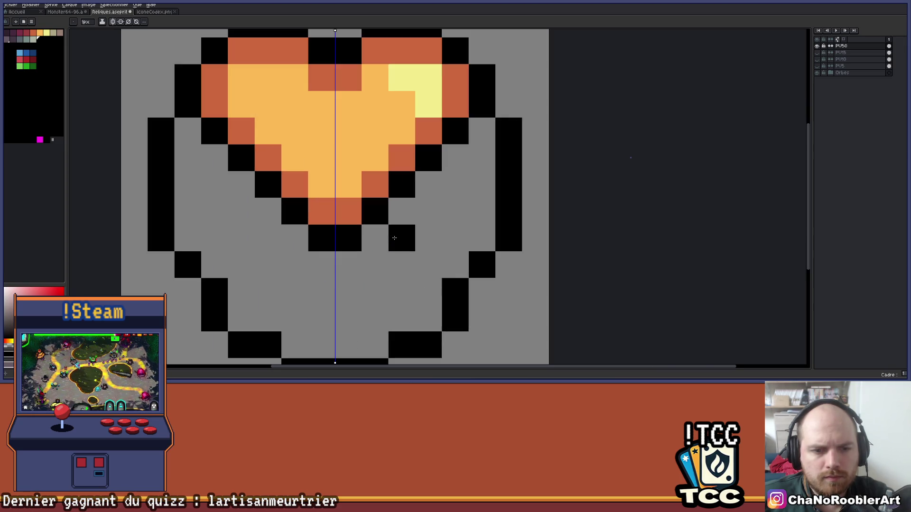
scroll(391, 233, down, 5)
scroll(390, 233, up, 6)
scroll(389, 247, down, 1)
scroll(389, 246, down, 5)
scroll(389, 246, up, 5)
drag(375, 229, 374, 267)
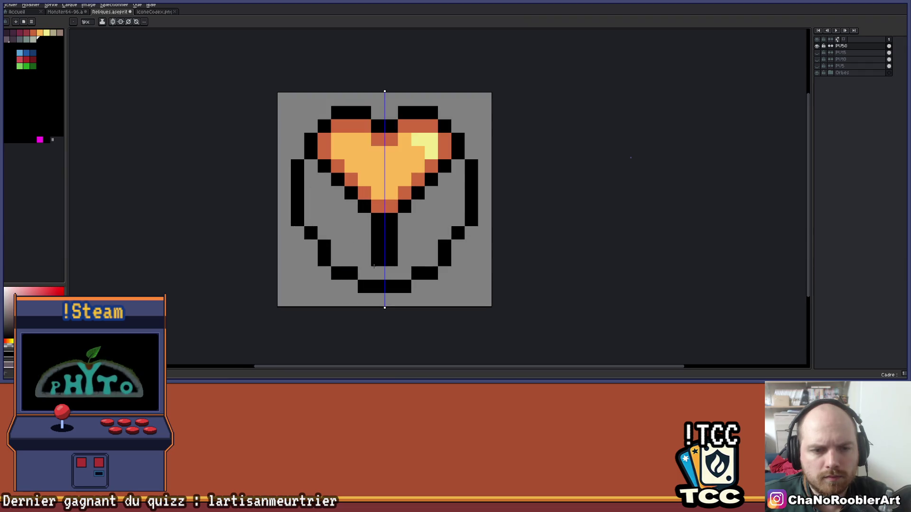
scroll(404, 254, down, 5)
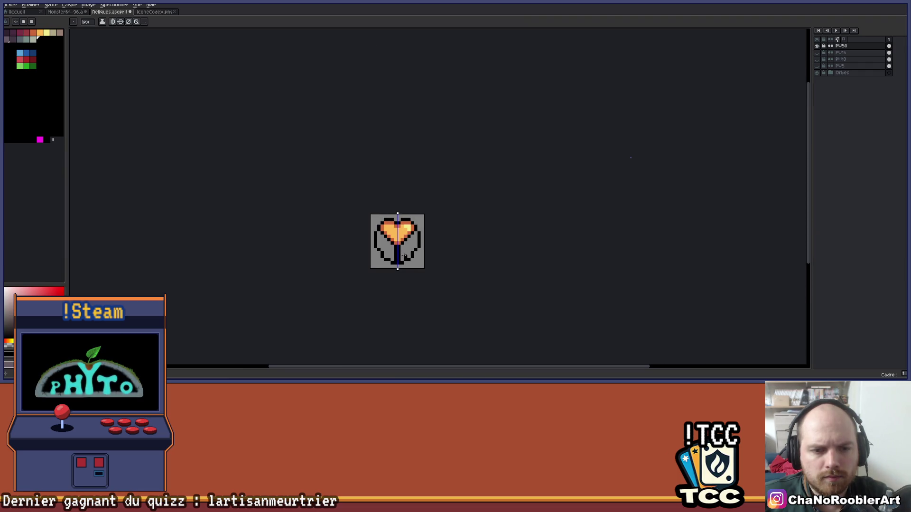
scroll(405, 256, up, 5)
Step: Undo misplaced upper outline pixels, then add dark purple shading inside the outline
key(ctrl+z)
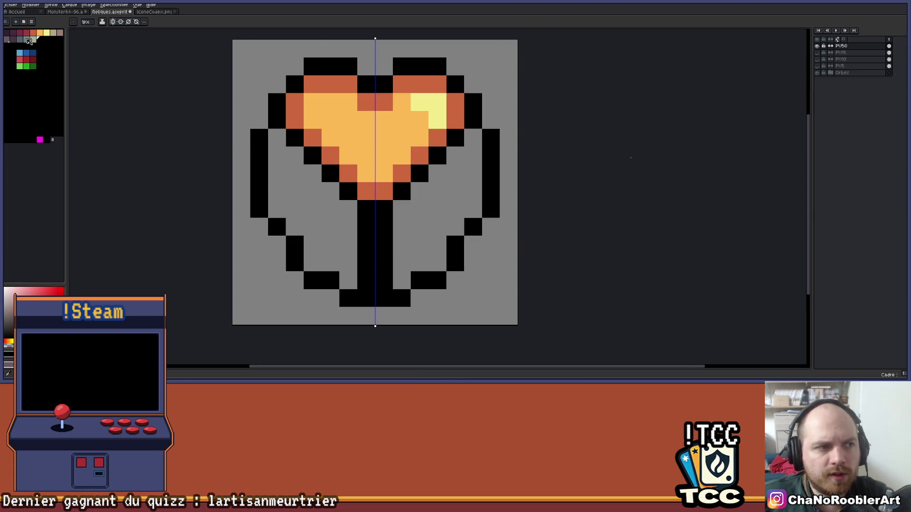
scroll(223, 128, down, 5)
scroll(231, 141, up, 5)
click(232, 141)
key(ctrl+z)
key(ctrl+z)
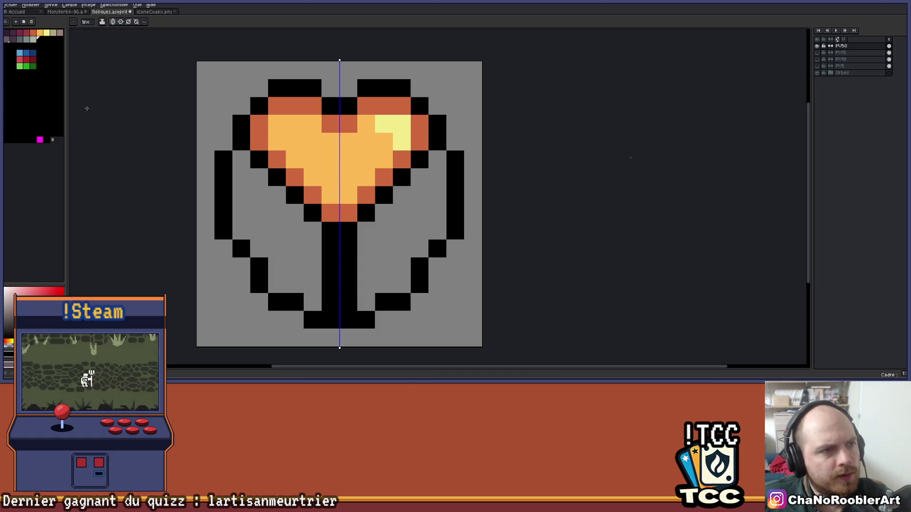
click(12, 32)
click(275, 166)
Step: Paint a mirrored diagonal dark purple band under the heart
mouse_move(241, 160)
mouse_down()
mouse_move(311, 233)
mouse_move(316, 250)
mouse_move(237, 176)
mouse_up()
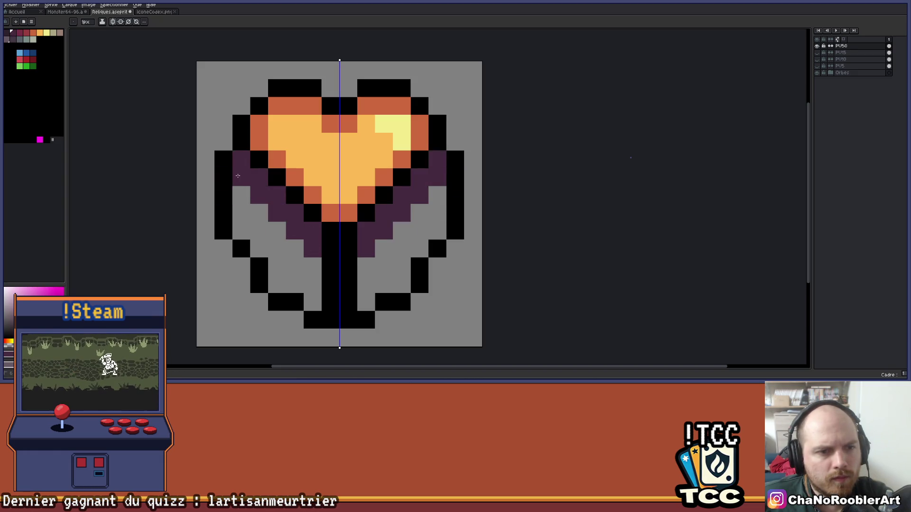
scroll(252, 176, down, 4)
scroll(242, 180, up, 3)
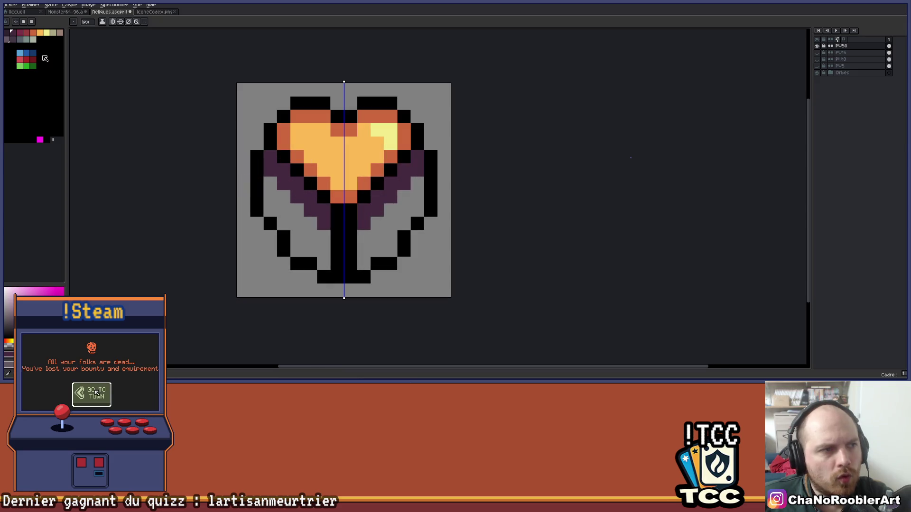
click(284, 223)
Step: Bucket-fill the wing interiors crimson, undoing an accidental black fill
click(297, 225)
key(g)
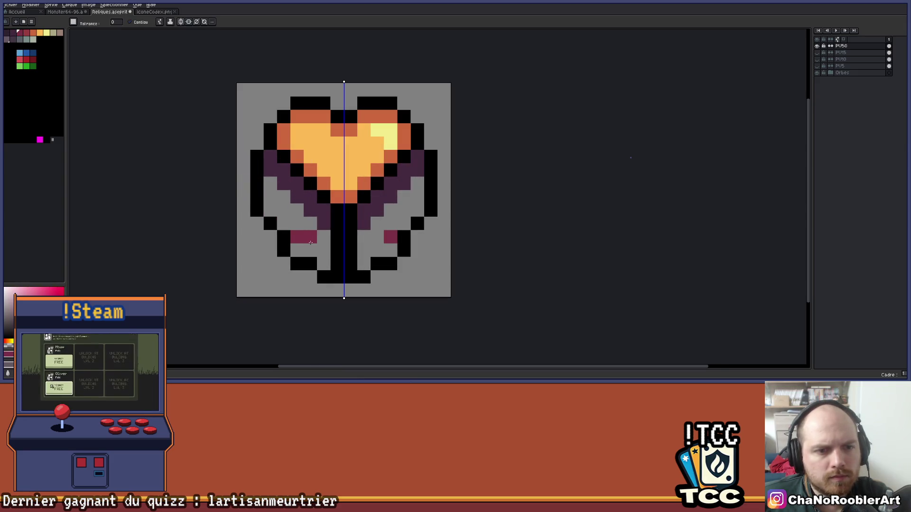
click(297, 232)
scroll(322, 240, down, 2)
scroll(322, 241, down, 5)
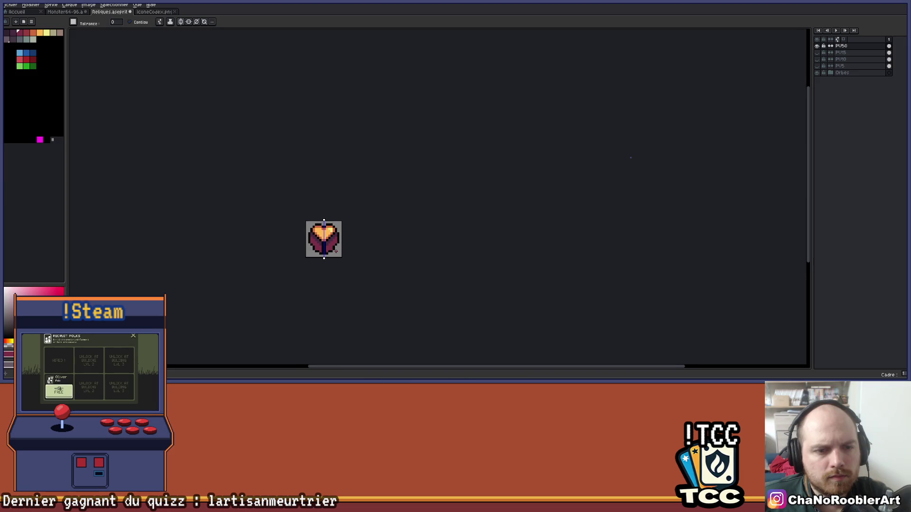
scroll(318, 237, up, 6)
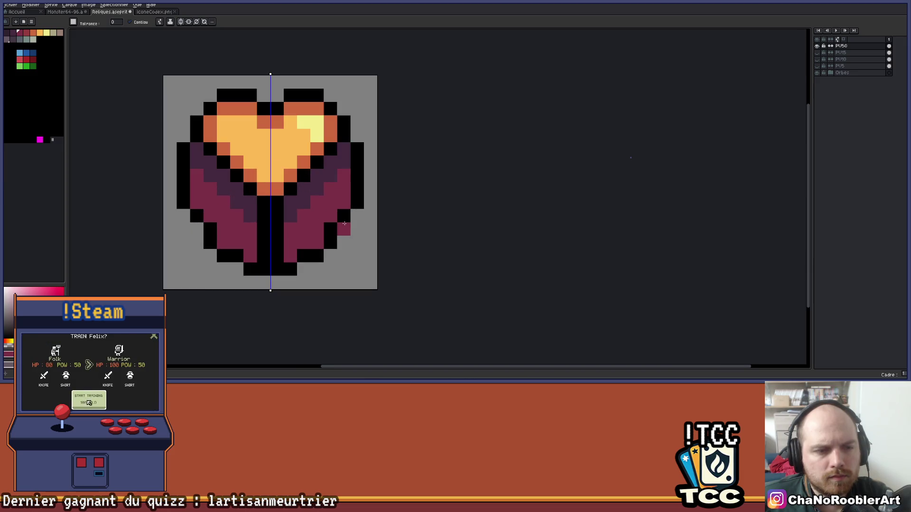
drag(346, 223, 356, 242)
scroll(344, 262, up, 1)
click(344, 262)
key(ctrl+z)
Step: With a 1px pencil, reshape the black outline columns beside the heart and wings
key(b)
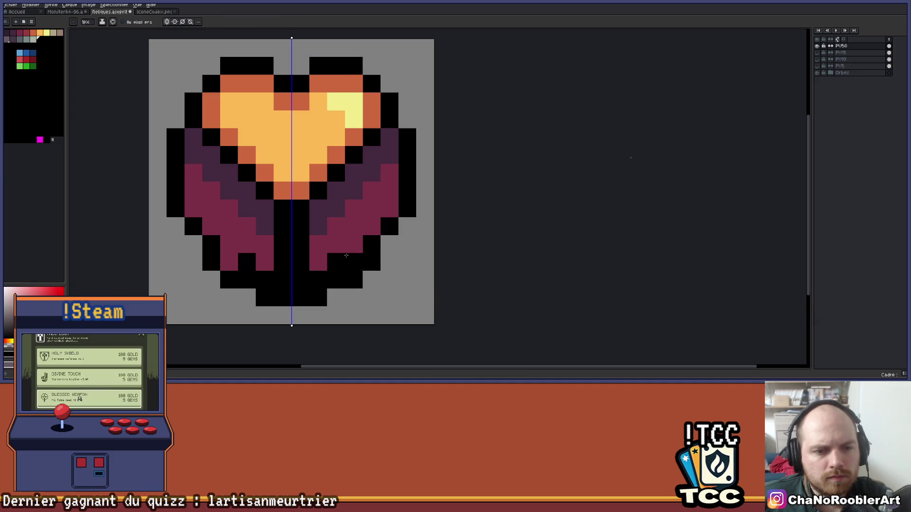
key(minus)
key(minus)
key(minus)
scroll(319, 296, down, 1)
mouse_move(346, 283)
mouse_down()
mouse_move(347, 270)
mouse_move(360, 270)
mouse_up()
scroll(360, 270, down, 3)
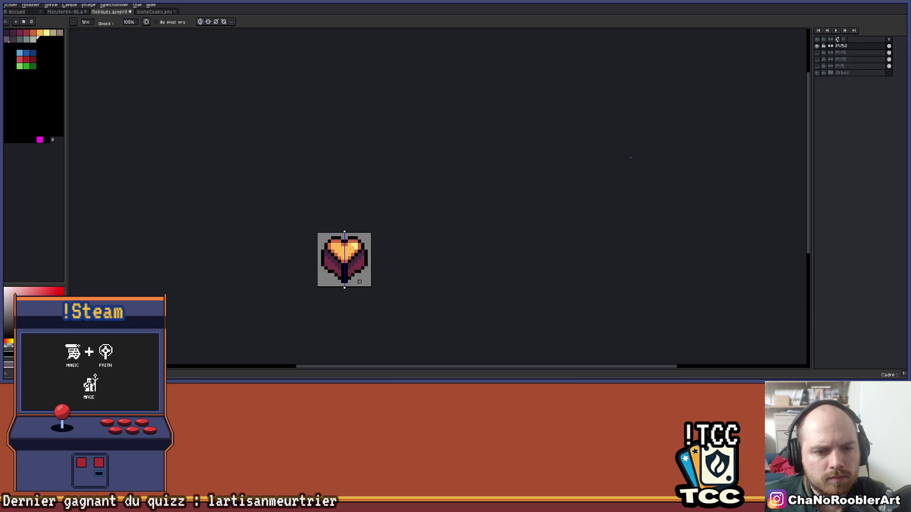
scroll(354, 280, up, 3)
drag(211, 151, 224, 233)
key(space)
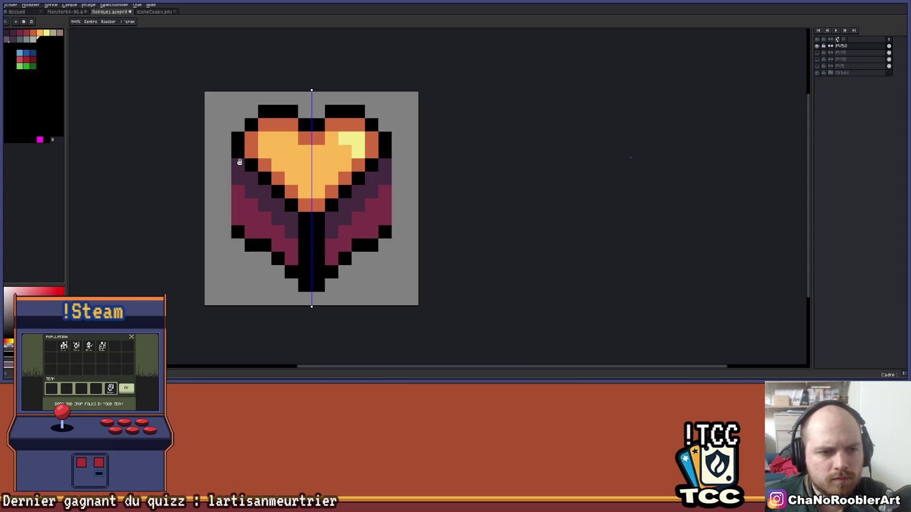
drag(238, 164, 235, 221)
scroll(234, 221, down, 3)
scroll(237, 215, up, 3)
mouse_move(245, 162)
mouse_down()
mouse_move(242, 210)
mouse_move(258, 216)
mouse_up()
Step: Touch up crimson and dark purple pixels along the heart's left edge and stem
alt+click(271, 210)
alt+click(272, 182)
click(264, 169)
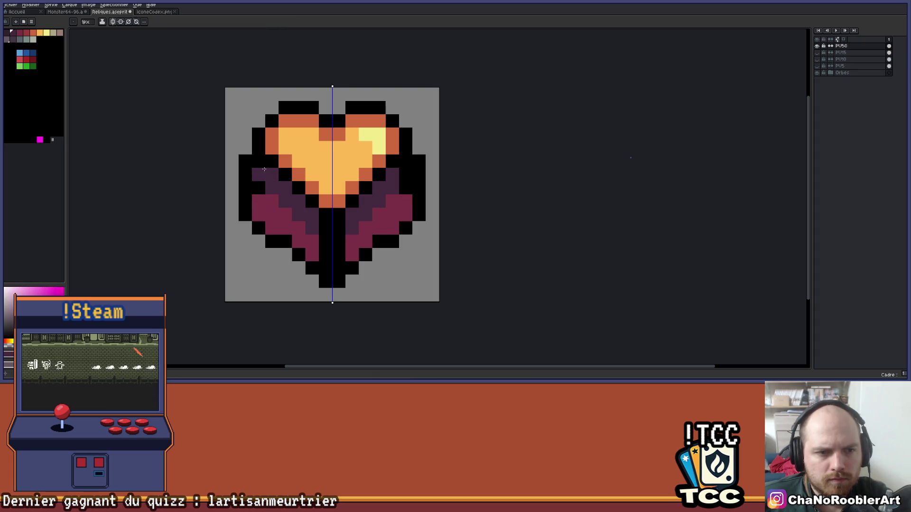
scroll(261, 178, down, 3)
scroll(256, 178, up, 3)
click(248, 177)
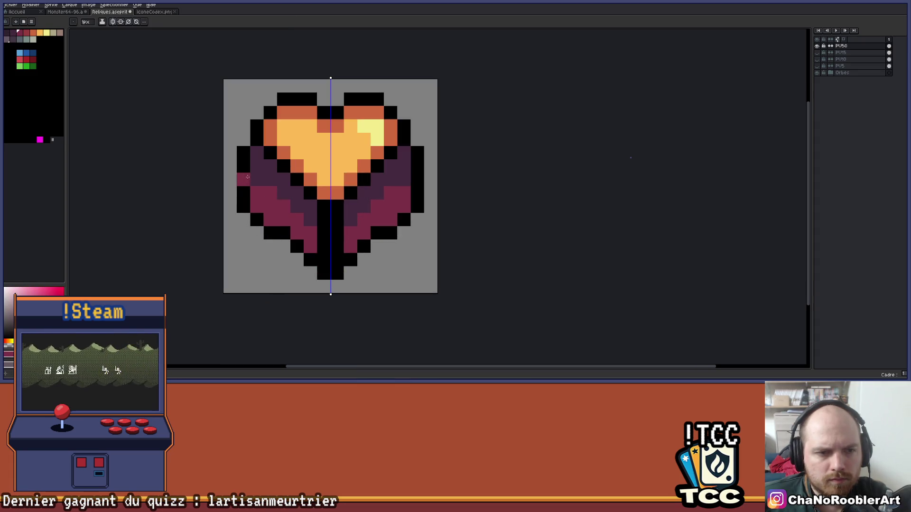
scroll(291, 197, down, 3)
scroll(313, 213, up, 3)
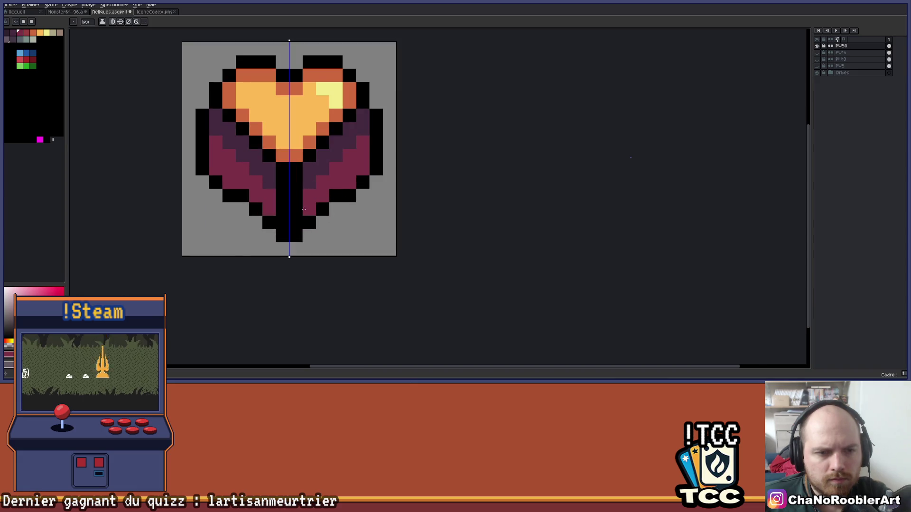
click(297, 225)
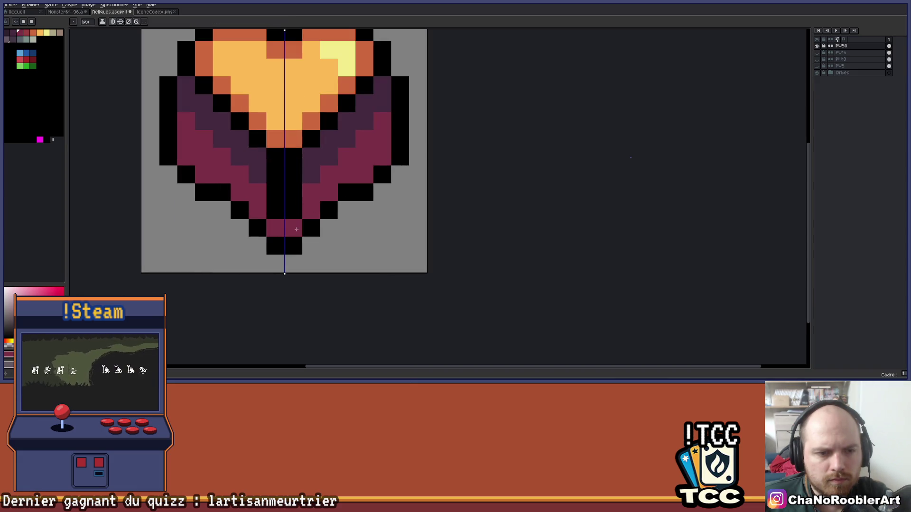
scroll(297, 218, down, 3)
scroll(298, 217, up, 3)
click(285, 195)
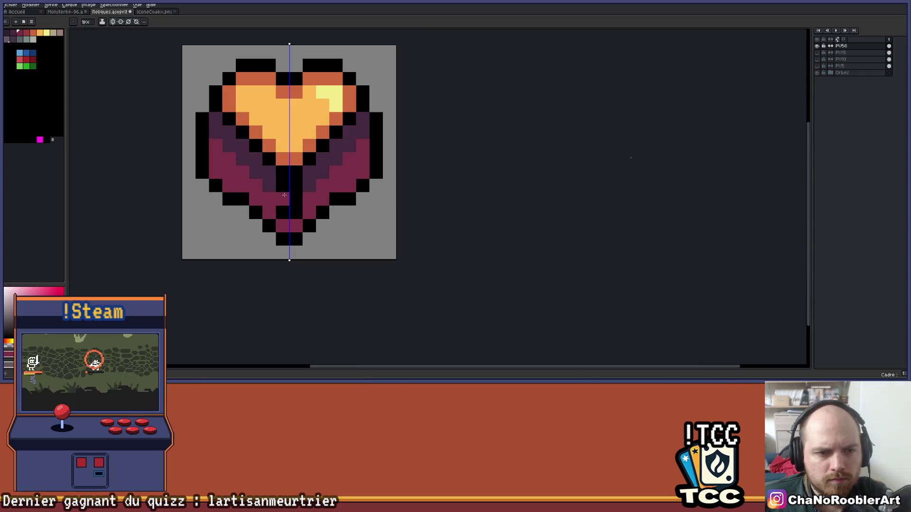
scroll(308, 209, down, 3)
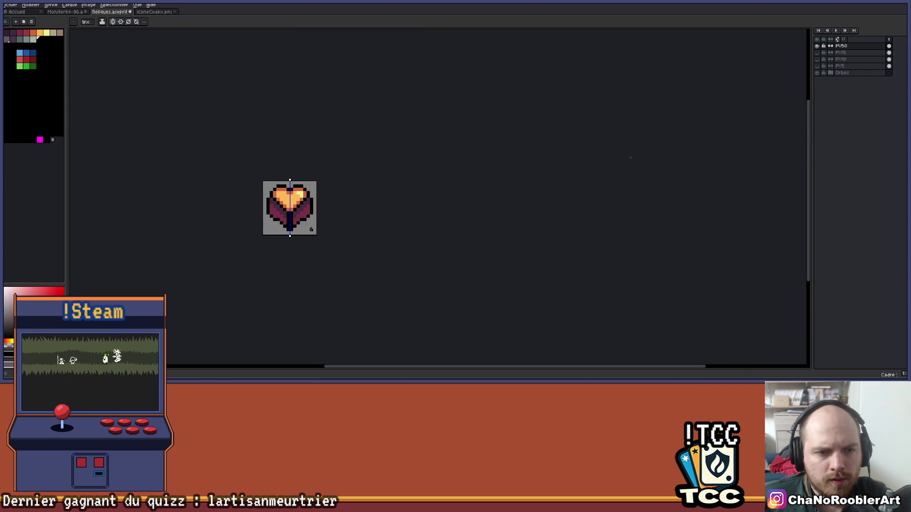
Step: Pan the view to recenter the heart icon
drag(325, 213, 334, 210)
key(v)
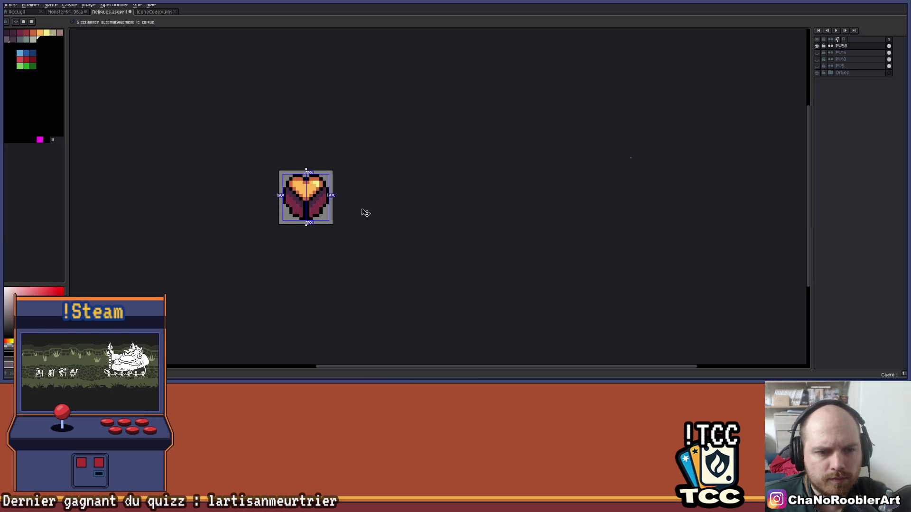
scroll(358, 203, up, 2)
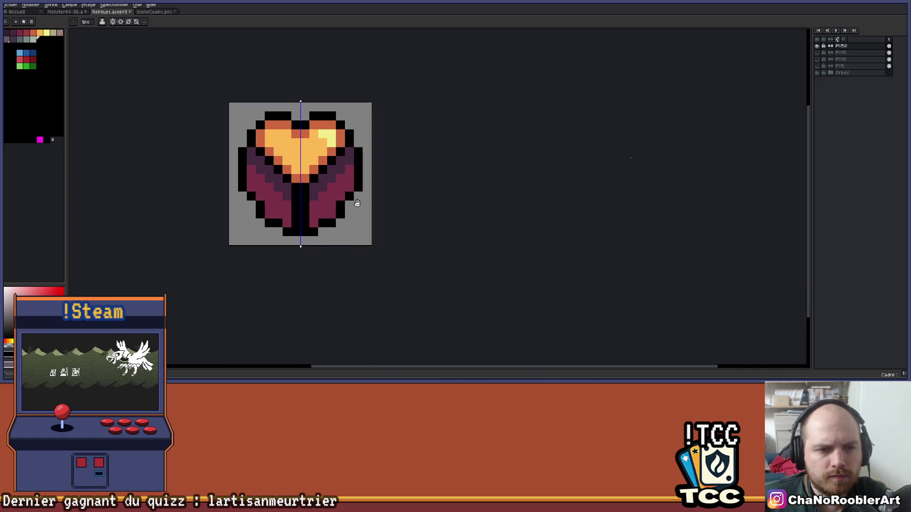
drag(357, 203, 371, 206)
Step: Bucket-fill the crimson wings grey-teal and the purple bands darker teal
click(27, 43)
key(g)
click(344, 204)
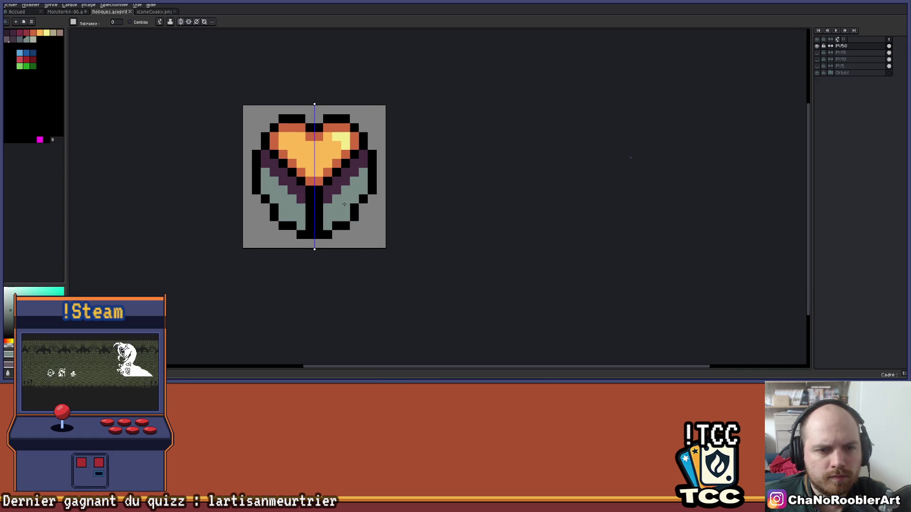
click(21, 42)
click(337, 180)
Step: Try dark grey wing fills and a teal stem fill, undoing each attempt
scroll(383, 181, down, 2)
scroll(360, 185, up, 2)
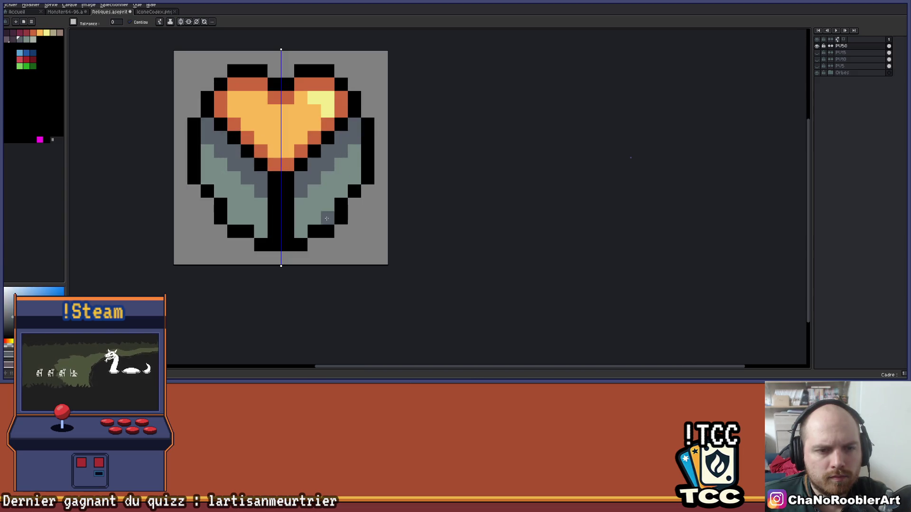
click(311, 221)
key(ctrl+z)
click(330, 215)
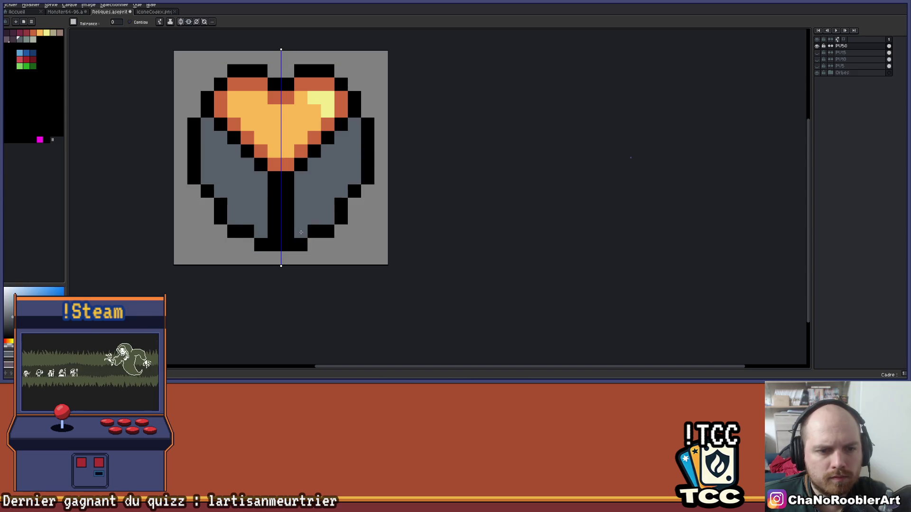
key(ctrl+z)
drag(270, 207, 323, 207)
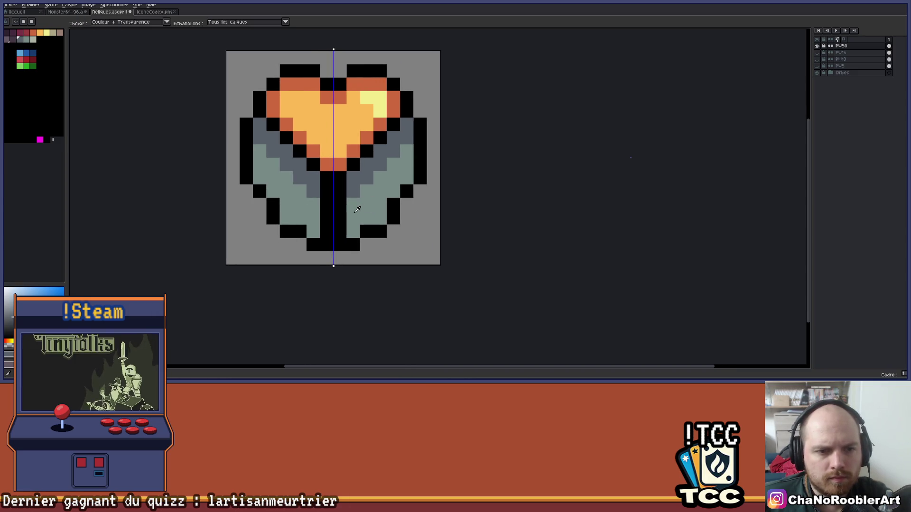
alt+click(323, 208)
click(323, 207)
key(ctrl+z)
click(339, 208)
key(ctrl+z)
Step: Pencil the lower black stem teal and adjust grey shading pixels beside it
click(340, 167)
key(b)
drag(325, 201, 326, 217)
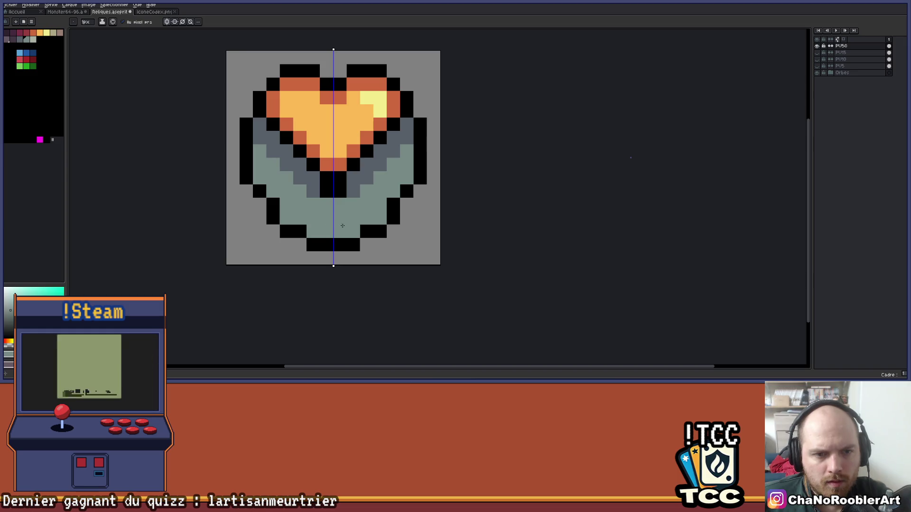
click(355, 188)
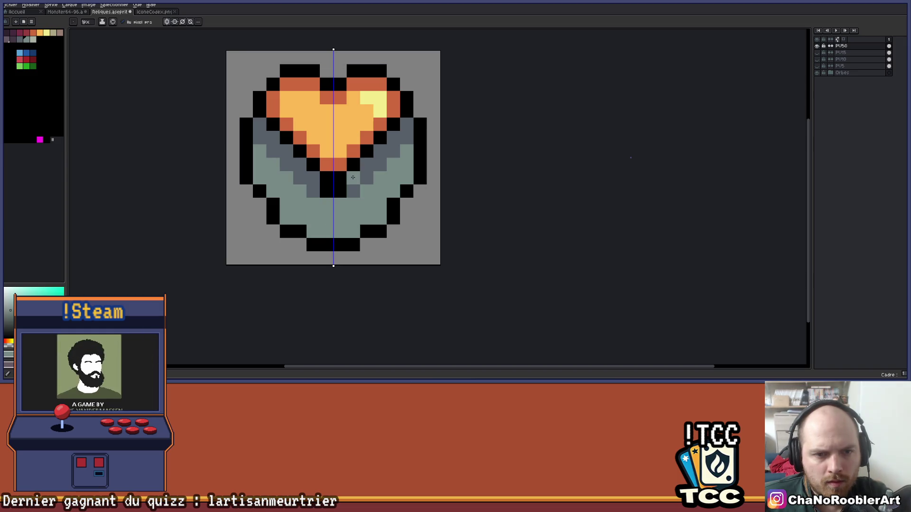
click(340, 192)
scroll(338, 197, down, 3)
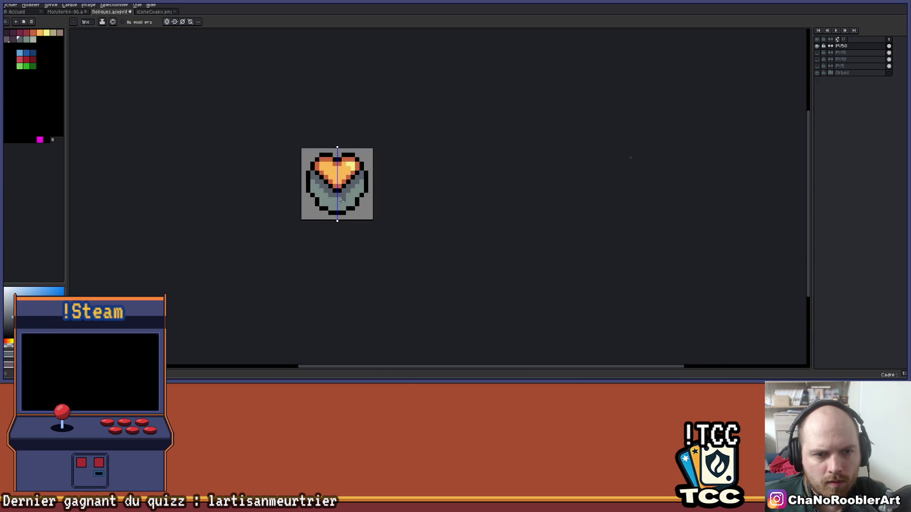
scroll(342, 199, up, 4)
alt+click(357, 192)
click(349, 175)
Step: Paint a dark grey column and darken extra wing pixels for shading
scroll(368, 187, down, 3)
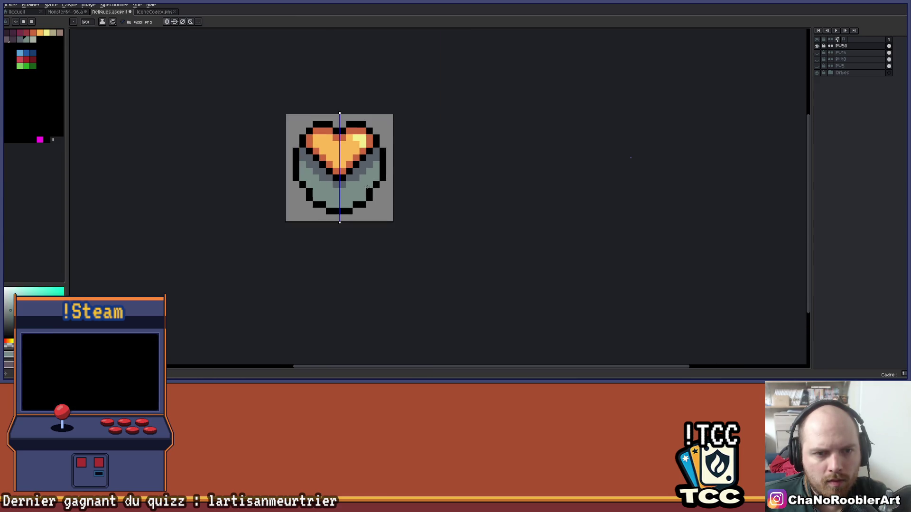
scroll(357, 182, up, 2)
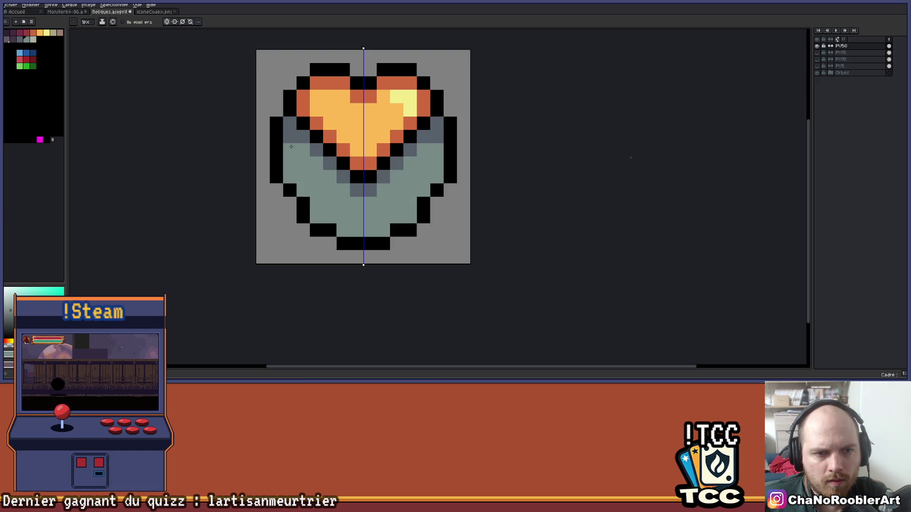
scroll(288, 145, down, 2)
scroll(336, 155, up, 2)
alt+click(349, 109)
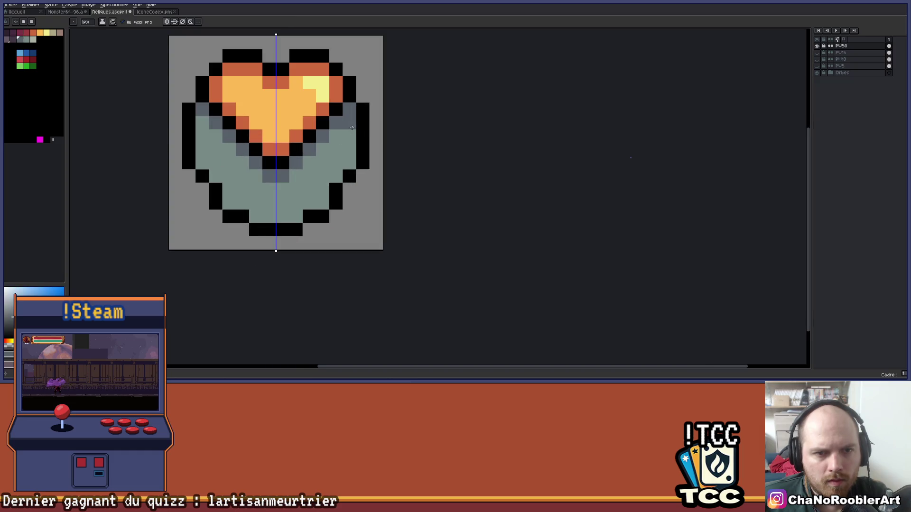
drag(349, 123, 348, 158)
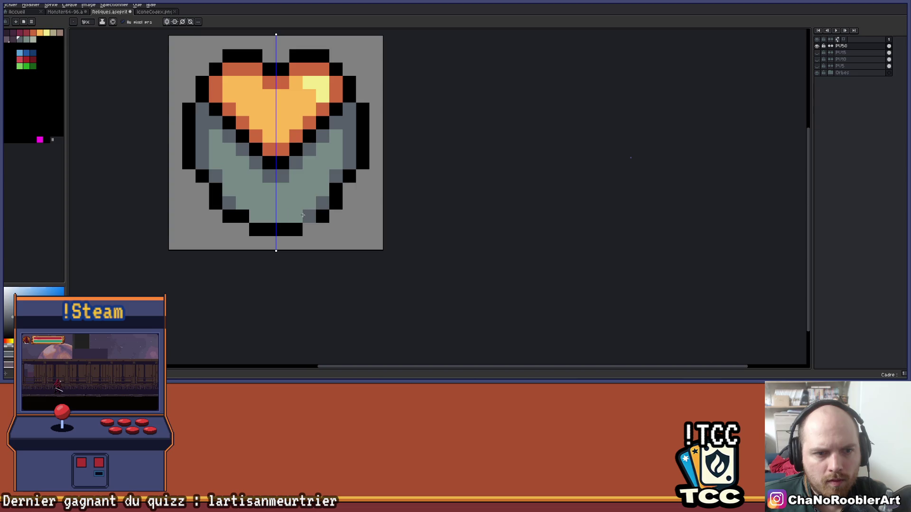
scroll(263, 218, down, 1)
scroll(263, 218, up, 2)
click(222, 190)
click(197, 164)
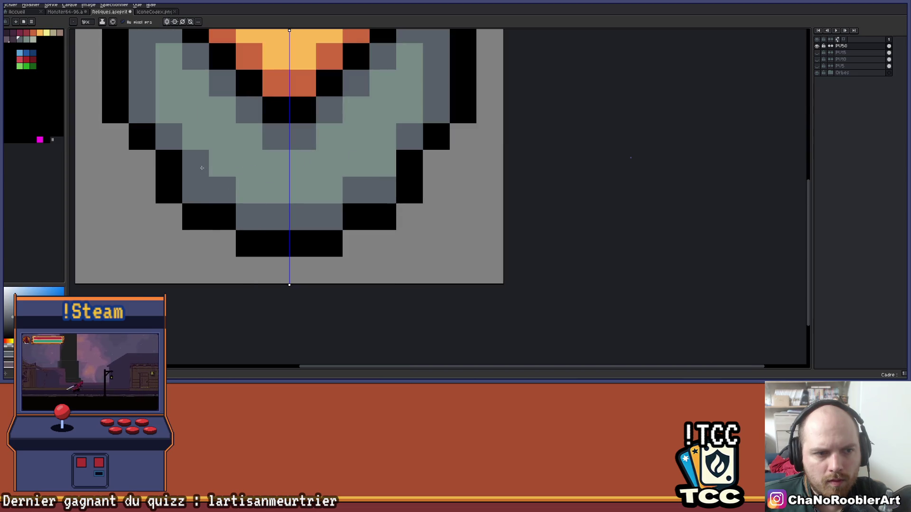
Step: Move the right outline inward in black and erase the outer outline column on both sides
scroll(243, 181, down, 3)
scroll(311, 197, down, 1)
scroll(328, 209, down, 1)
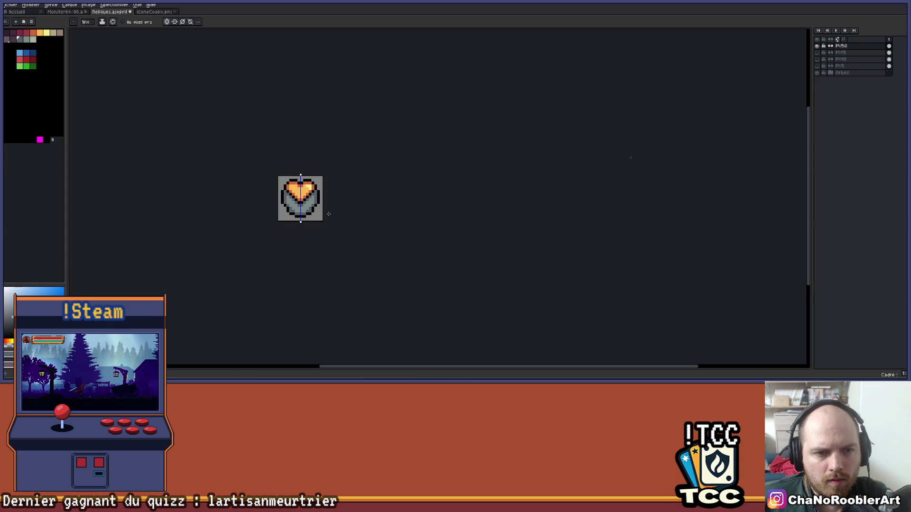
scroll(303, 189, up, 3)
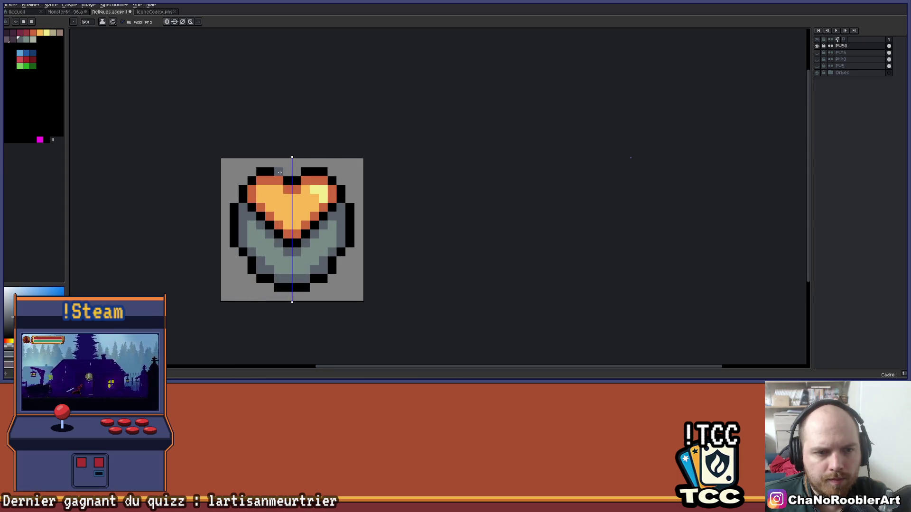
scroll(300, 148, down, 1)
scroll(280, 156, up, 1)
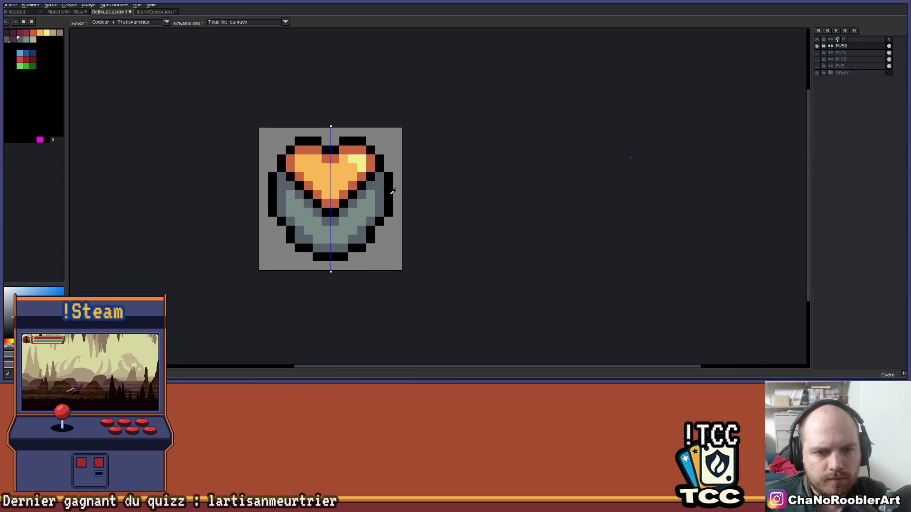
drag(383, 181, 380, 216)
key(e)
drag(388, 176, 389, 222)
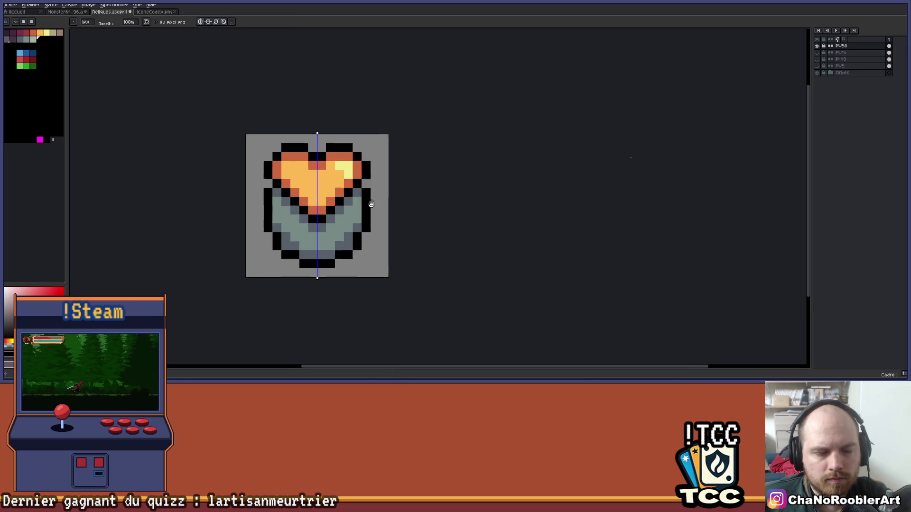
Step: Compare against the PV15 relic by toggling layer visibility, then show PV50 again
scroll(397, 195, down, 3)
drag(366, 202, 344, 199)
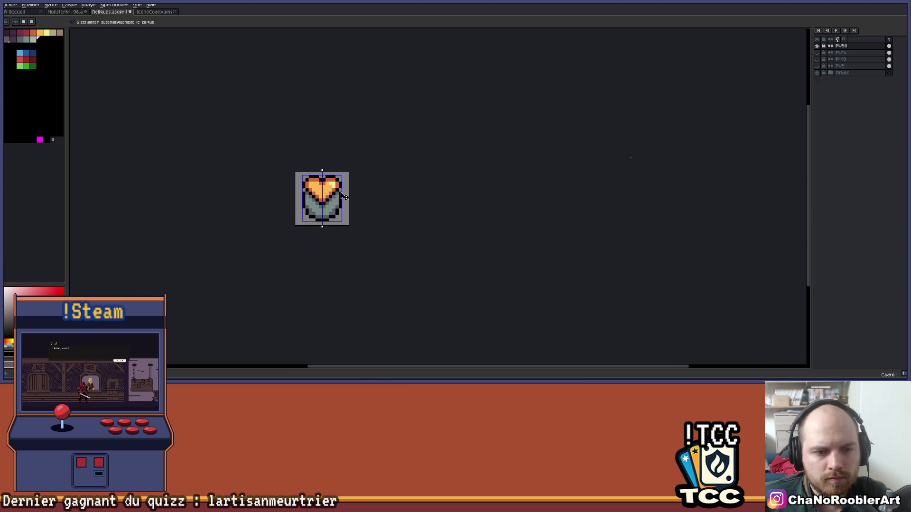
scroll(332, 208, down, 1)
scroll(317, 211, up, 3)
scroll(316, 211, down, 3)
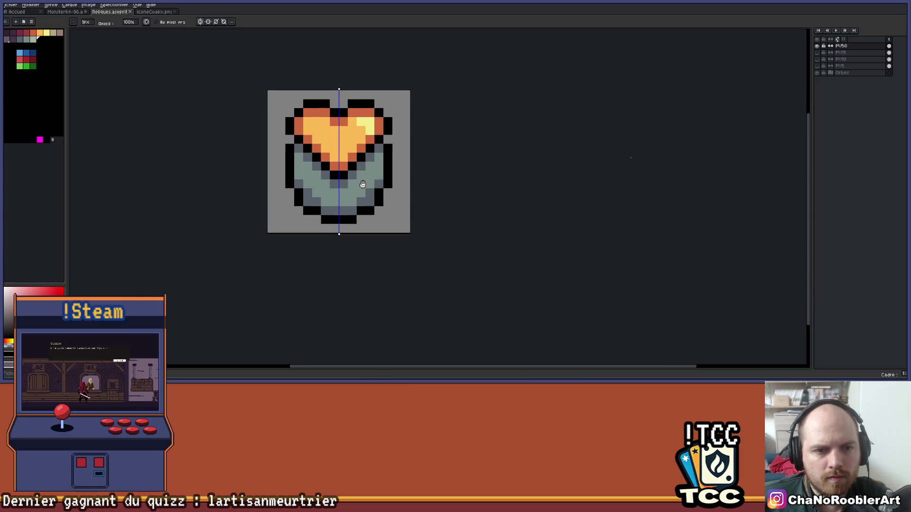
click(817, 45)
click(816, 52)
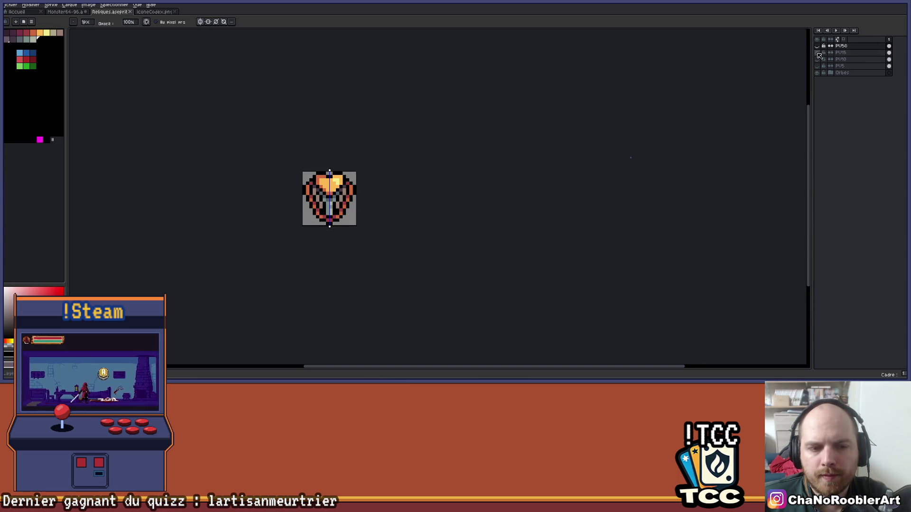
click(817, 53)
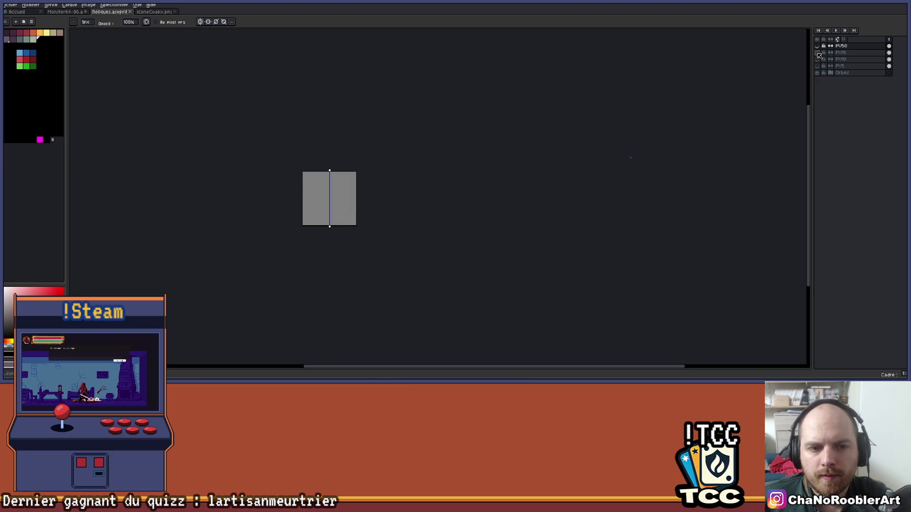
click(817, 45)
scroll(427, 166, up, 4)
key(i)
key(b)
scroll(433, 165, up, 1)
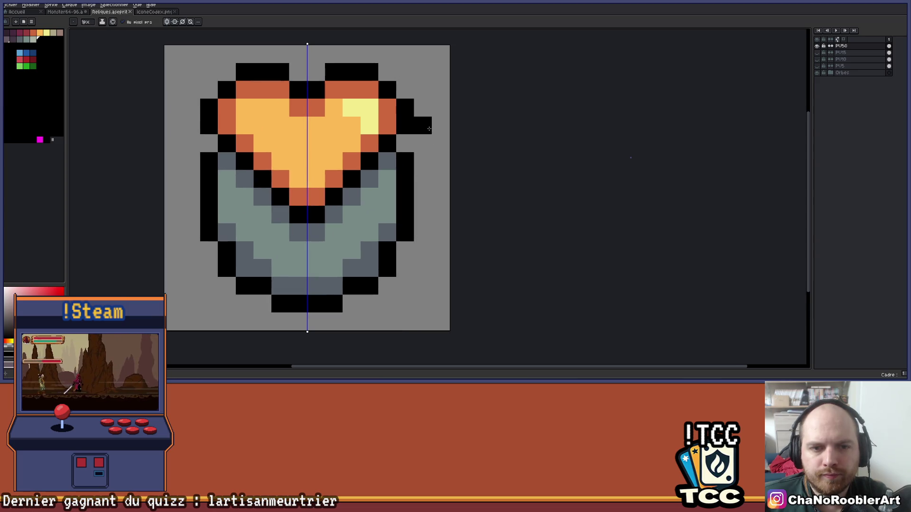
Step: Pencil a black ring outline around the heart and wings, down the sides and along the bottom
drag(432, 146, 433, 178)
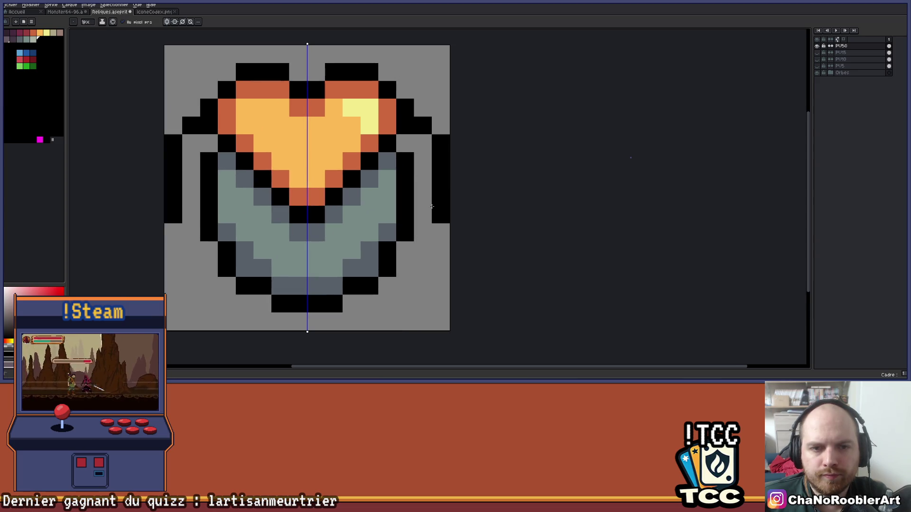
key(ctrl+z)
key(ctrl+z)
click(426, 150)
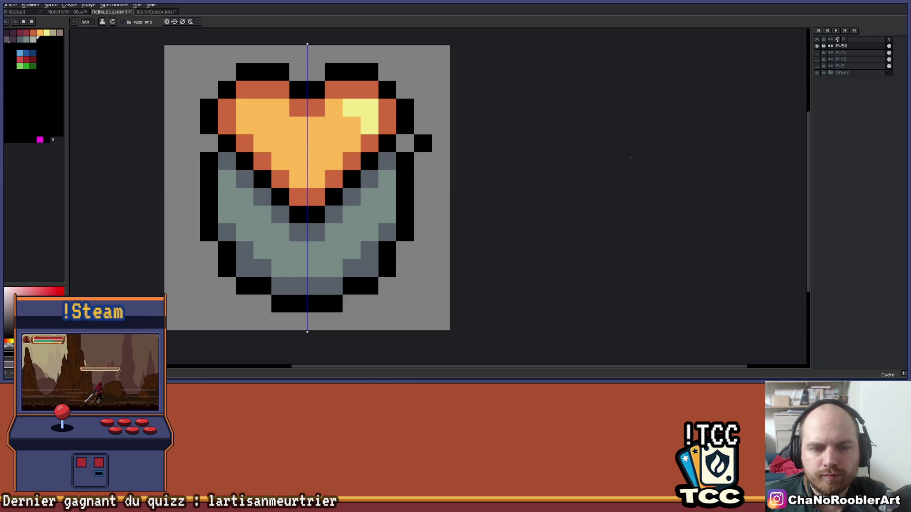
drag(438, 156, 440, 216)
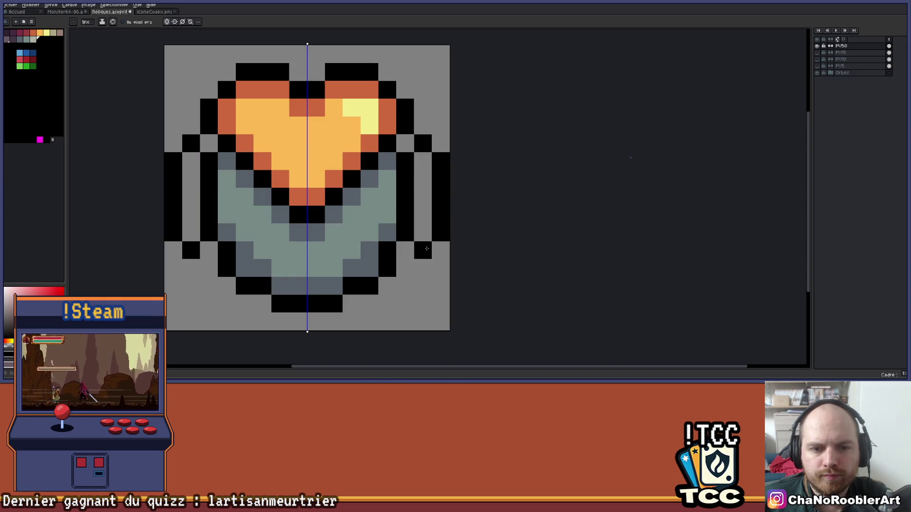
key(ctrl+z)
drag(423, 268, 389, 298)
click(354, 321)
click(358, 306)
scroll(359, 306, down, 3)
scroll(352, 305, down, 1)
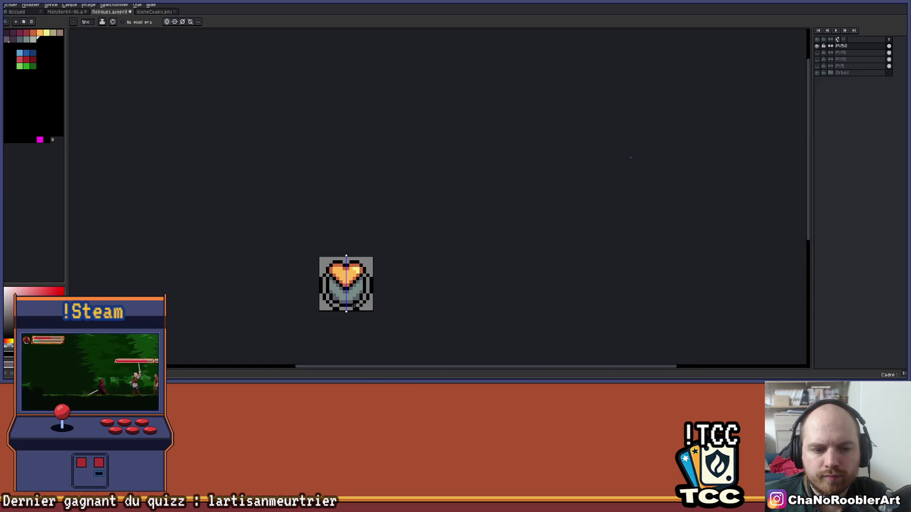
scroll(352, 305, up, 1)
drag(352, 305, 365, 266)
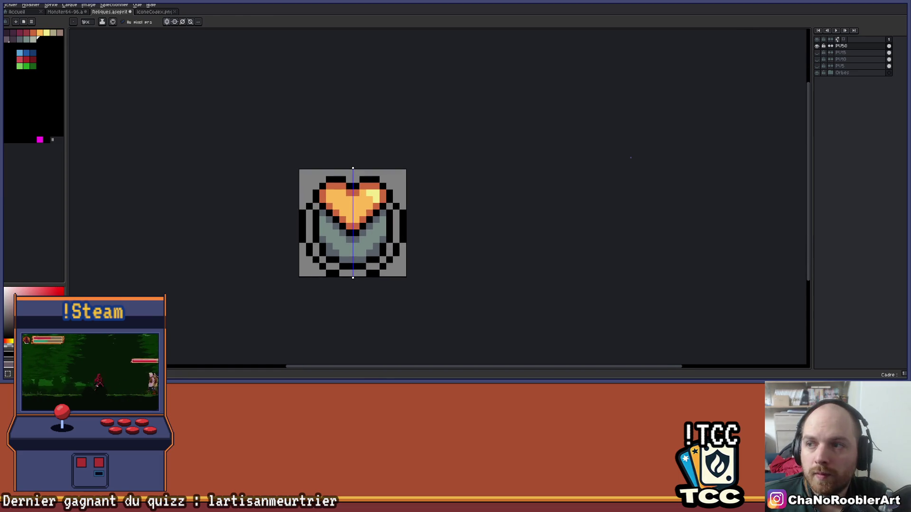
Step: Undo the stray edits and bucket-fill the ring's sides orange
key(m)
key(ctrl+z)
key(ctrl+z)
key(ctrl+z)
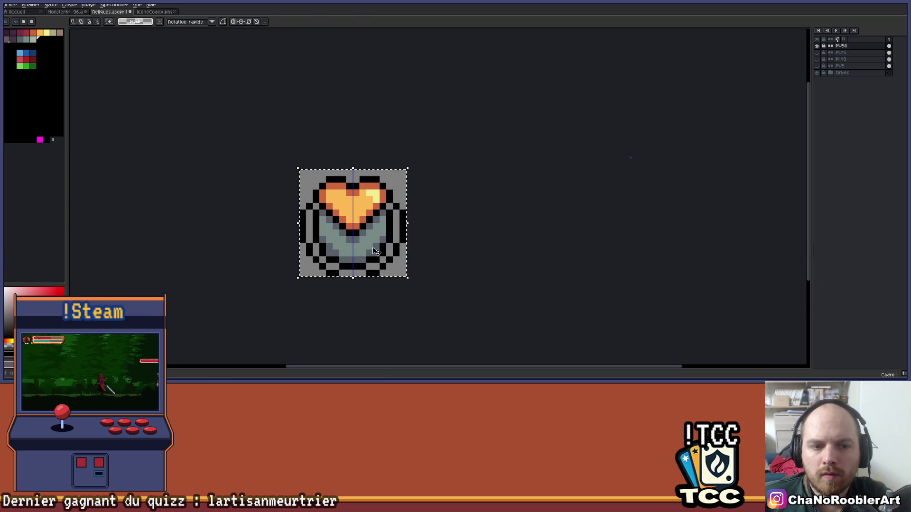
scroll(359, 264, up, 1)
key(b)
scroll(354, 263, down, 1)
key(g)
scroll(341, 240, up, 1)
click(421, 168)
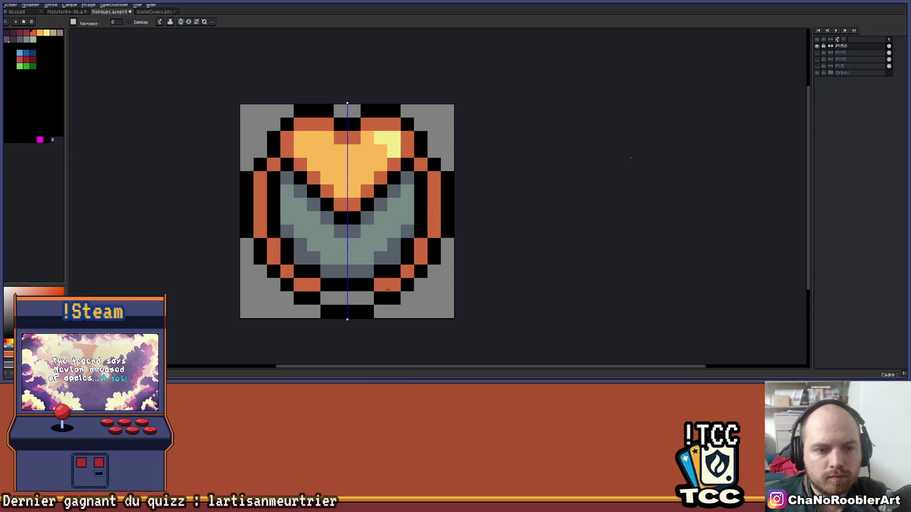
Step: Pick a dark red shading swatch and compare the heart sprite with the other relic layer
click(27, 33)
key(b)
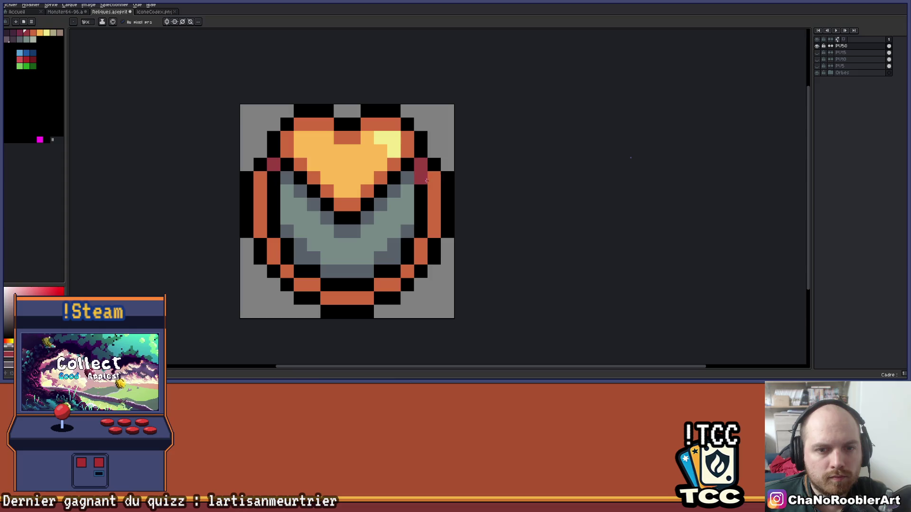
click(817, 46)
click(817, 52)
click(818, 53)
click(819, 46)
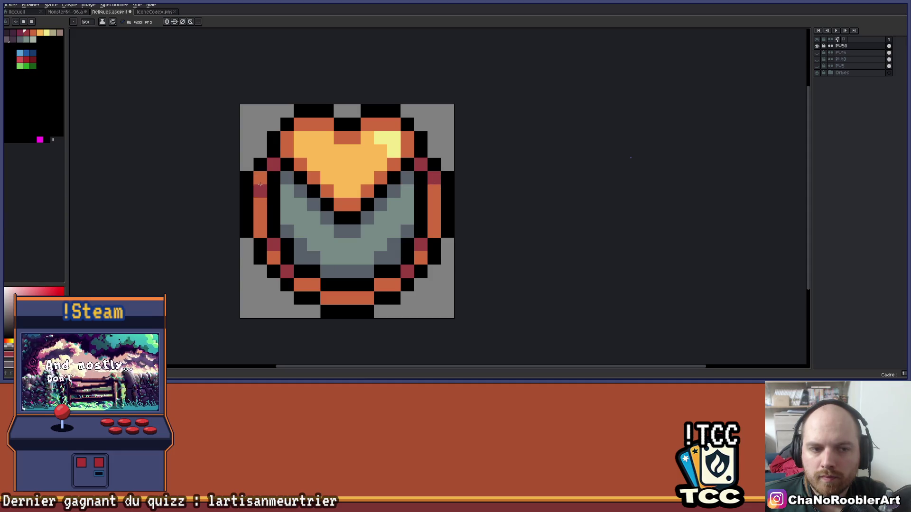
scroll(293, 172, down, 6)
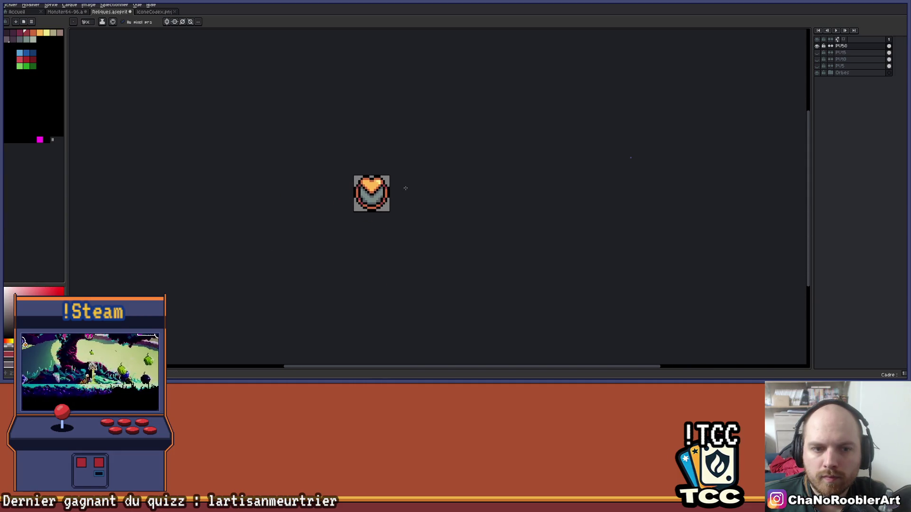
Step: Zoom in and compare the PU50 and PU15 relic sprites by toggling their visibility
scroll(388, 160, up, 3)
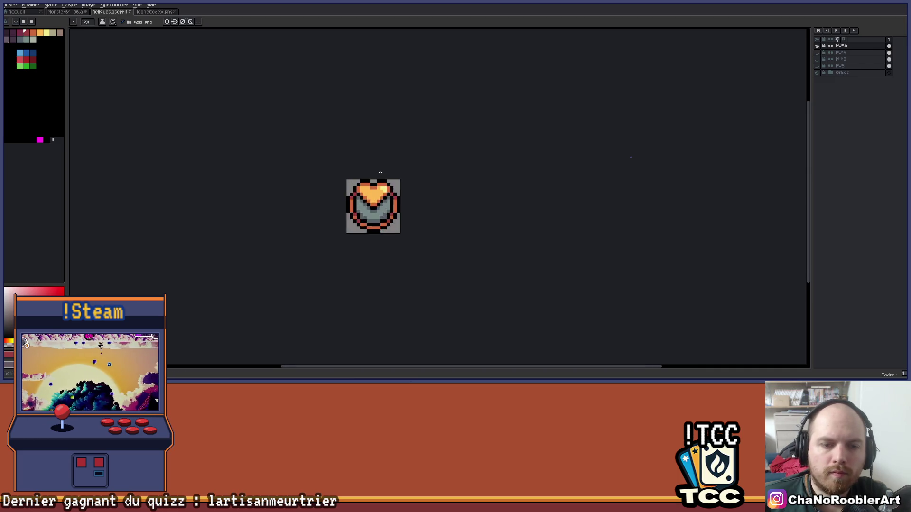
mouse_move(388, 160)
mouse_down()
mouse_move(387, 191)
mouse_move(370, 214)
mouse_up()
scroll(371, 214, down, 3)
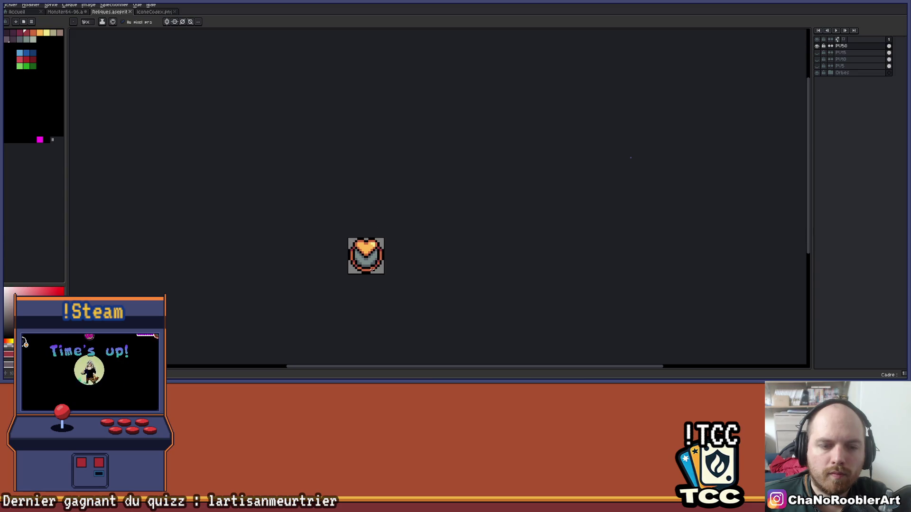
scroll(364, 280, up, 1)
click(816, 45)
click(817, 52)
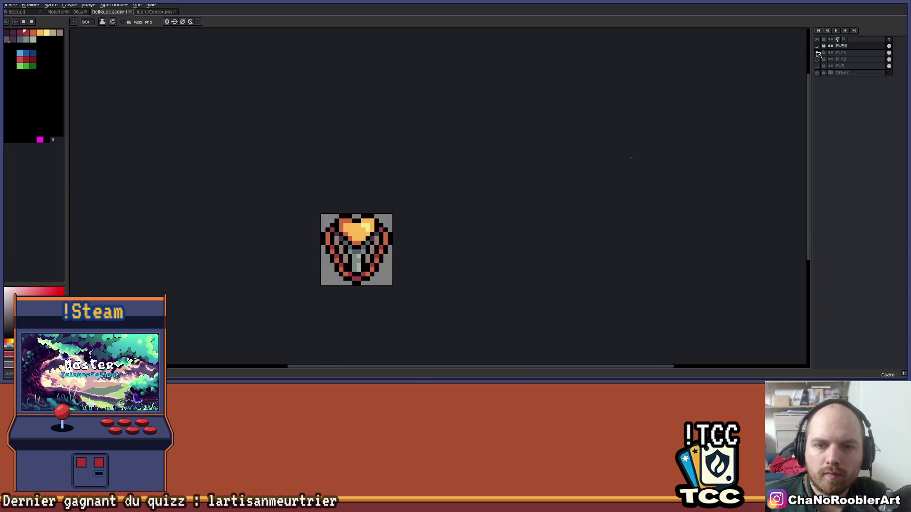
click(817, 53)
click(817, 45)
Step: Sample the grey-teal wing colour, then choose orange-red and the transparent mask colour for filling
scroll(349, 244, up, 3)
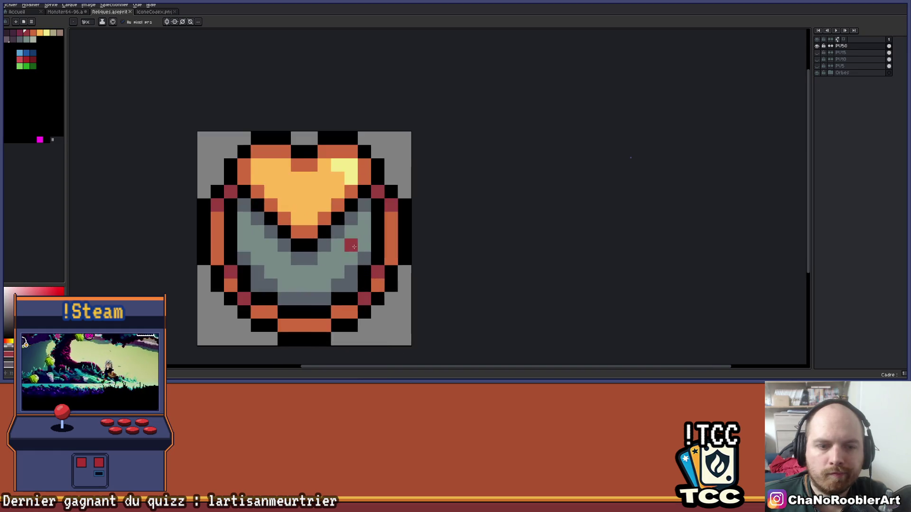
key(i)
alt+click(378, 237)
click(59, 33)
key(g)
click(7, 40)
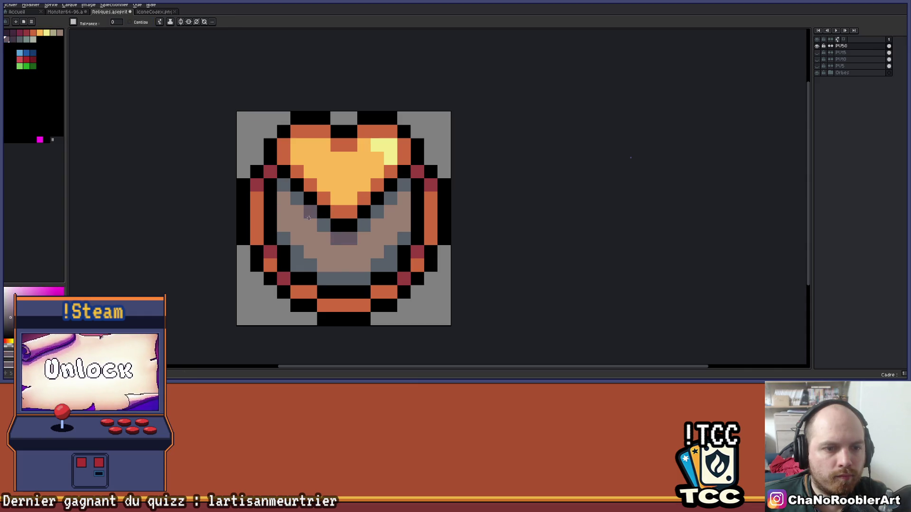
scroll(333, 218, down, 3)
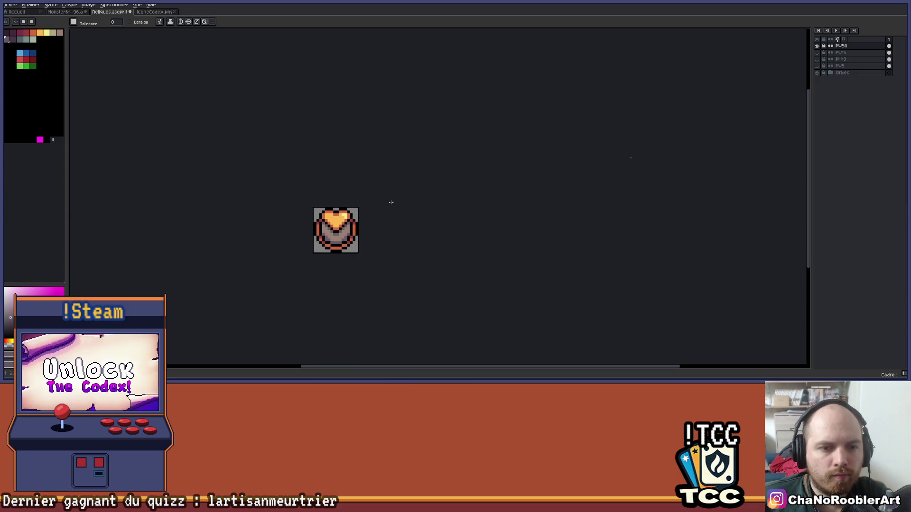
scroll(376, 203, up, 3)
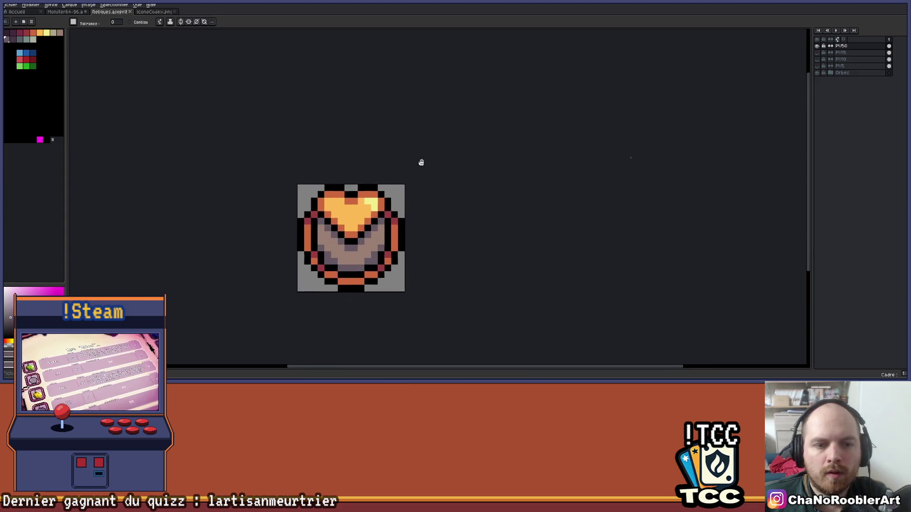
drag(422, 162, 438, 149)
Step: Toggle PU50, PU15 and PU10 to compare, hide every relic layer and select PU5
click(818, 47)
click(818, 46)
click(818, 46)
click(818, 48)
click(819, 47)
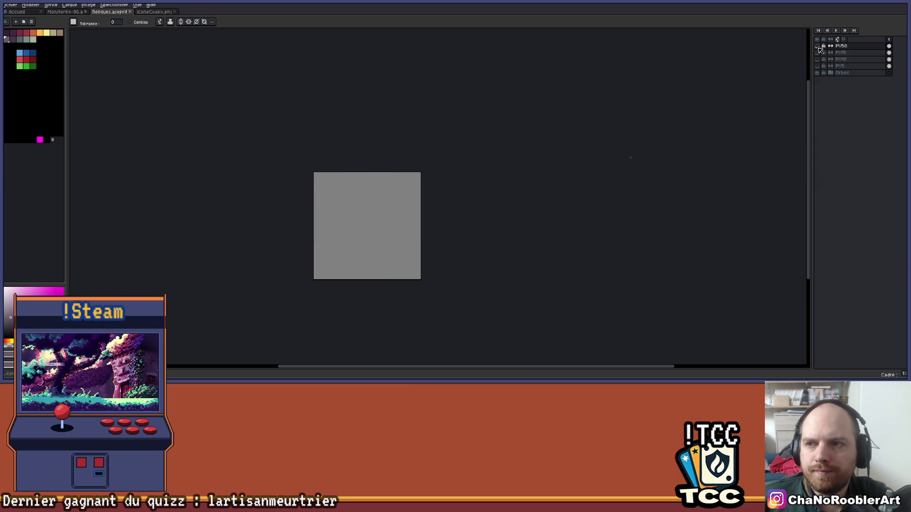
click(818, 51)
click(819, 53)
click(819, 60)
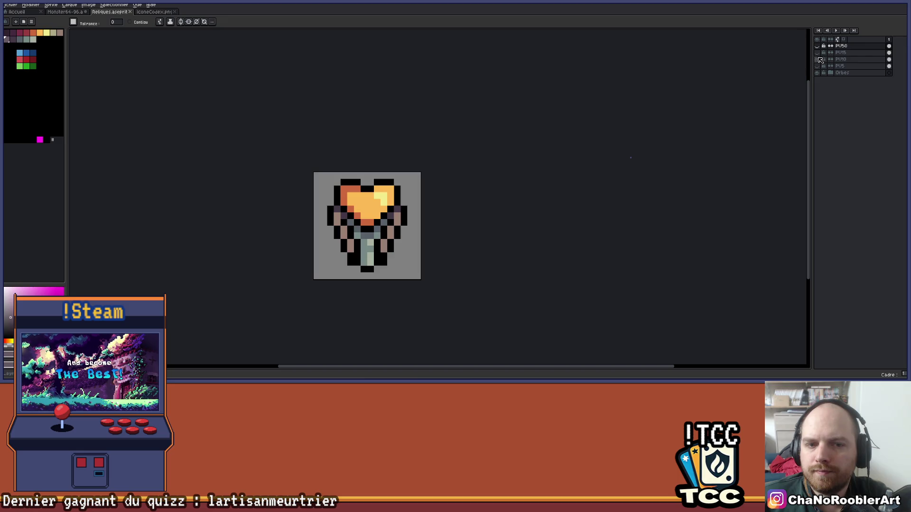
click(818, 59)
click(818, 66)
click(818, 66)
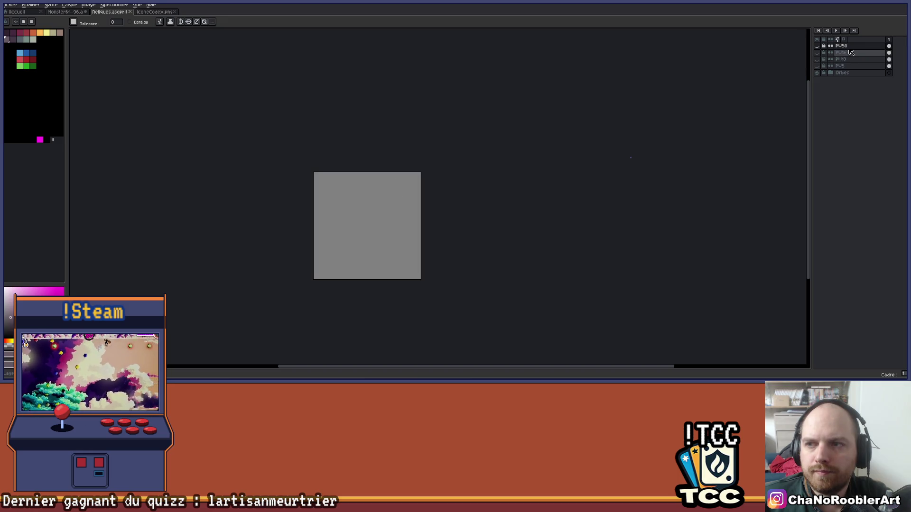
click(843, 65)
right_click(843, 47)
Step: Wrap the PU50 layer in a new layer group and rename the group PU
double_click(843, 47)
right_click(846, 47)
click(868, 143)
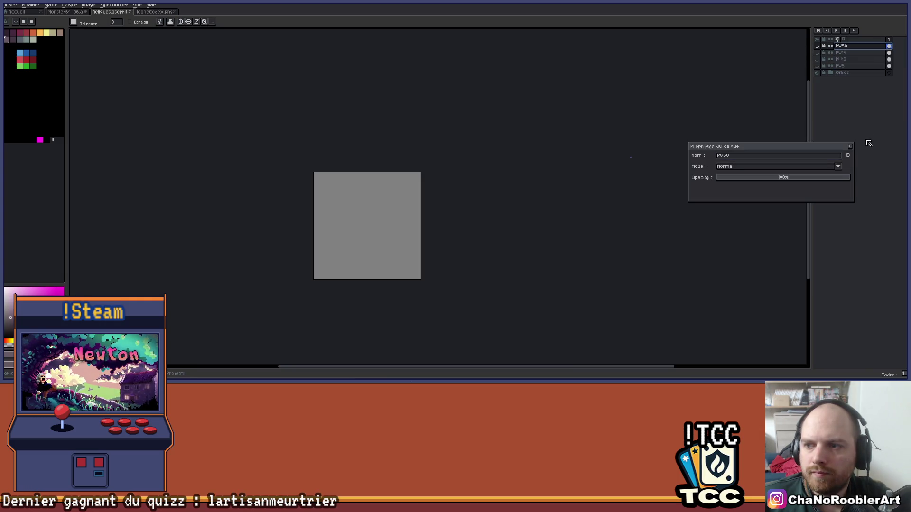
click(851, 147)
right_click(855, 51)
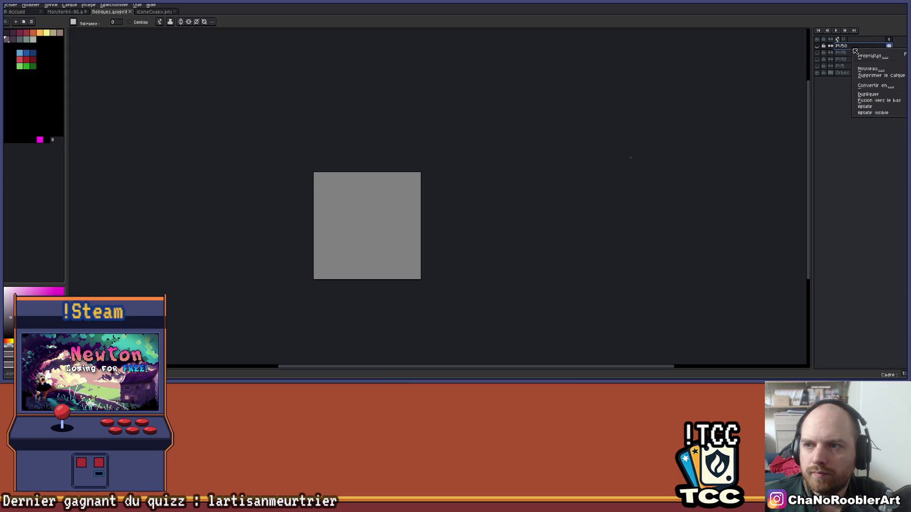
mouse_move(870, 69)
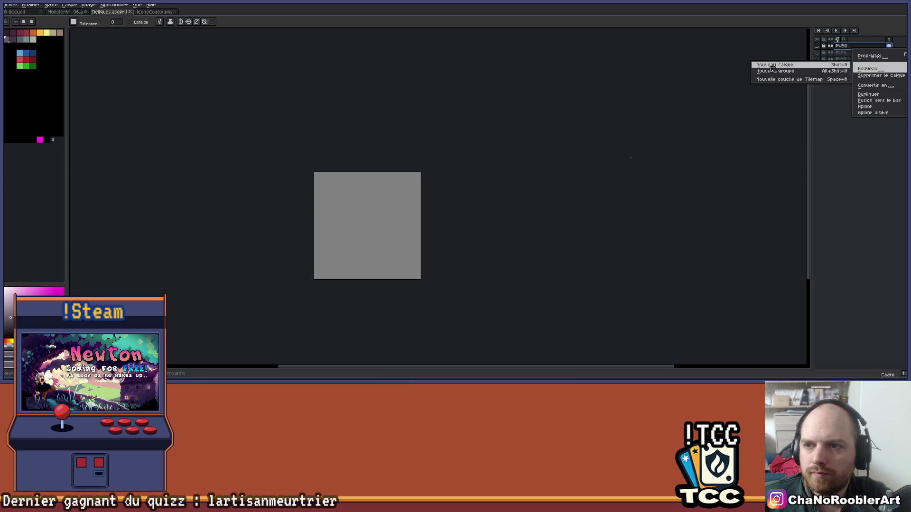
click(843, 71)
double_click(850, 47)
text(PU)
key(Return)
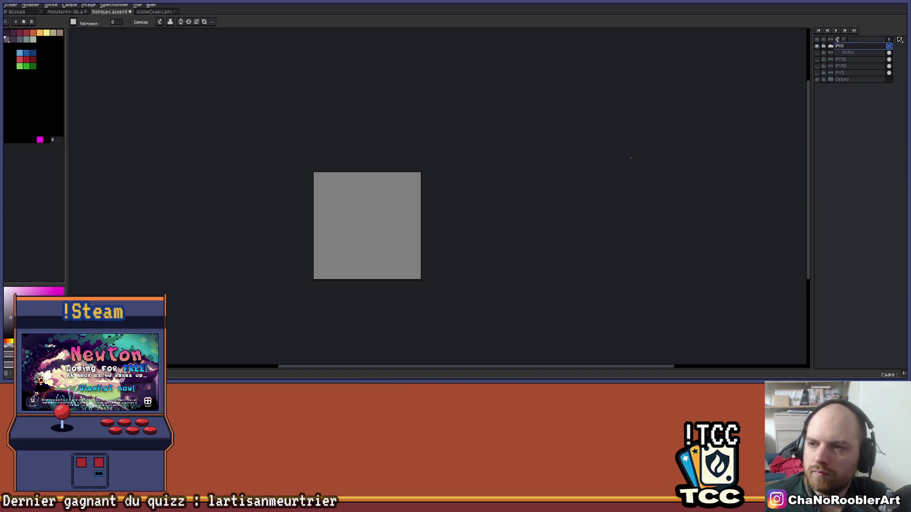
Step: Move PU15, PU10 and PU5 into the PU group, then collapse and expand it
mouse_move(847, 59)
mouse_down()
mouse_move(844, 77)
mouse_move(852, 60)
mouse_up()
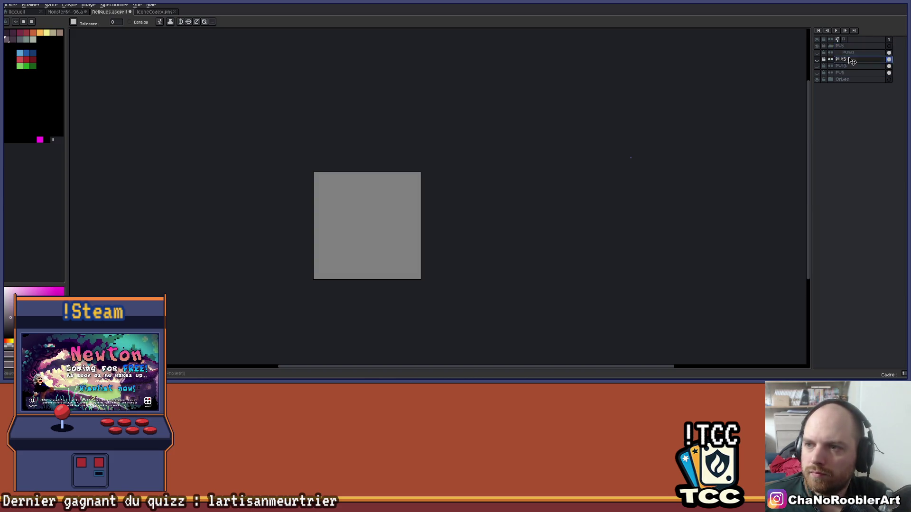
click(852, 66)
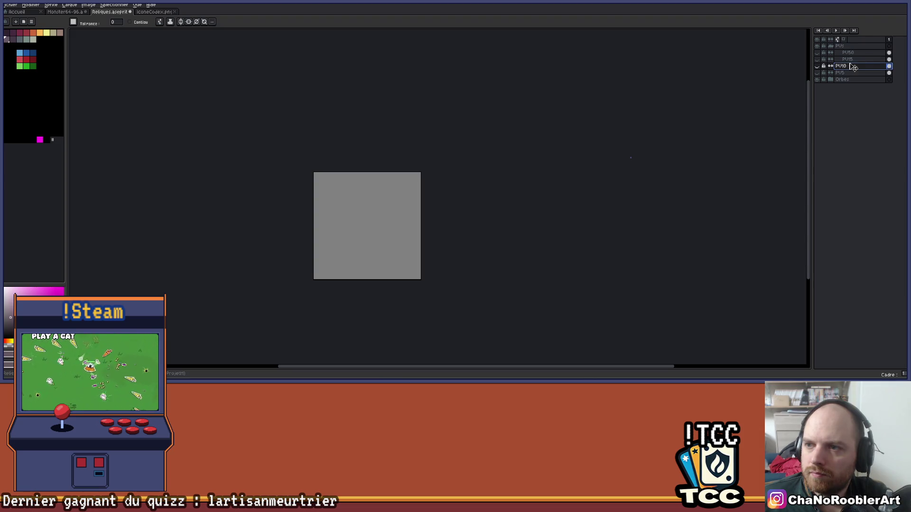
click(854, 74)
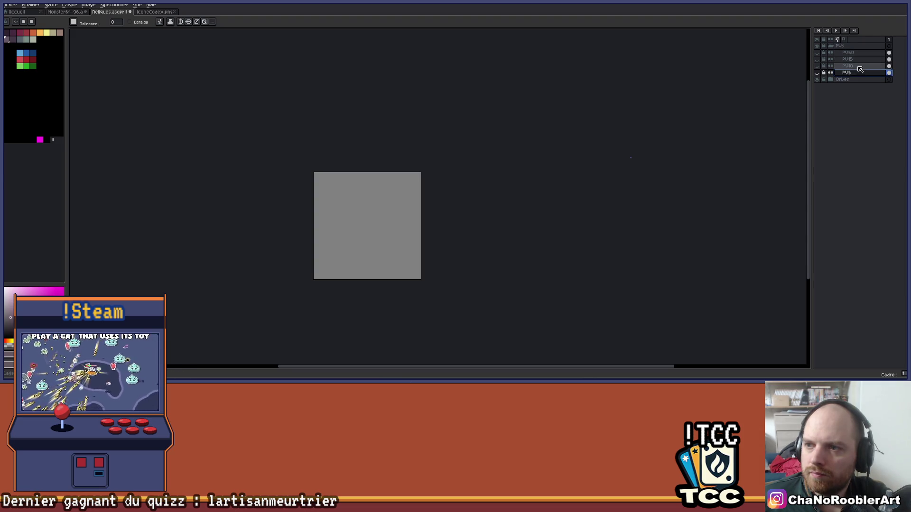
click(831, 46)
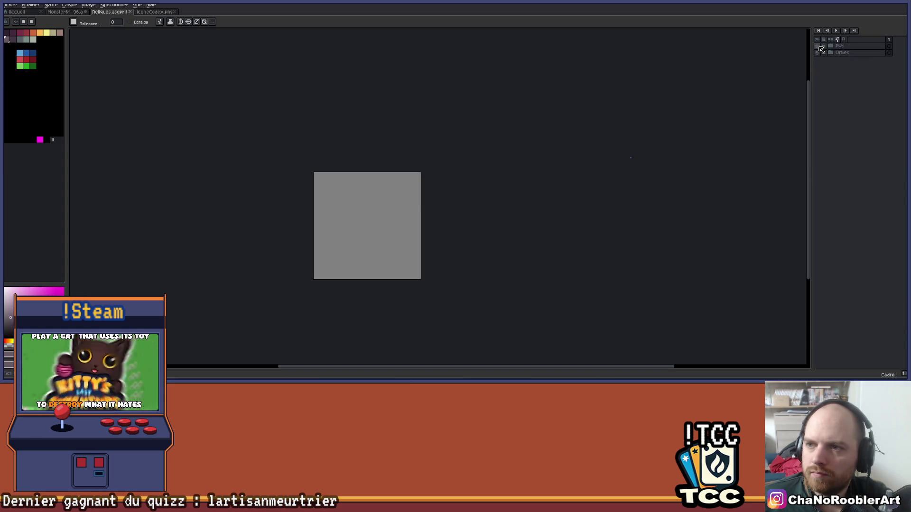
click(830, 46)
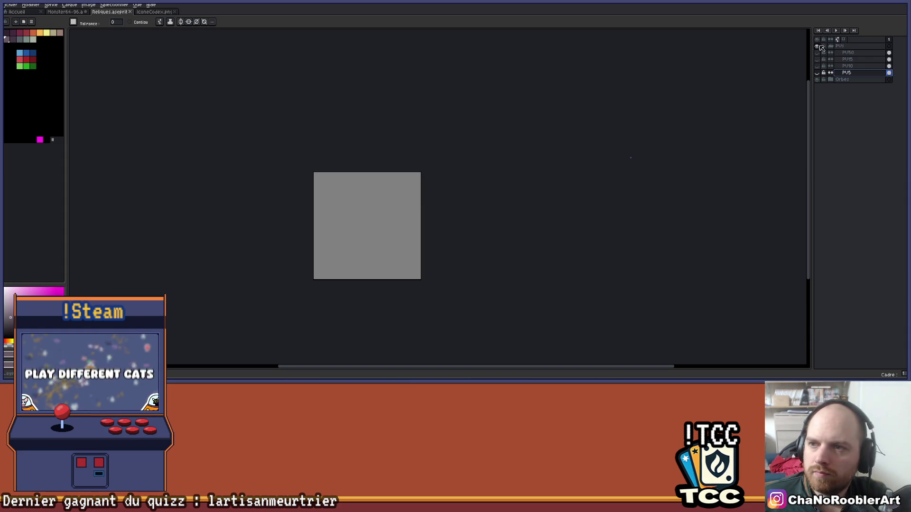
Step: Fill the PV MAX +10 and +15 rows (C5:E6) light green
mouse_move(488, 378)
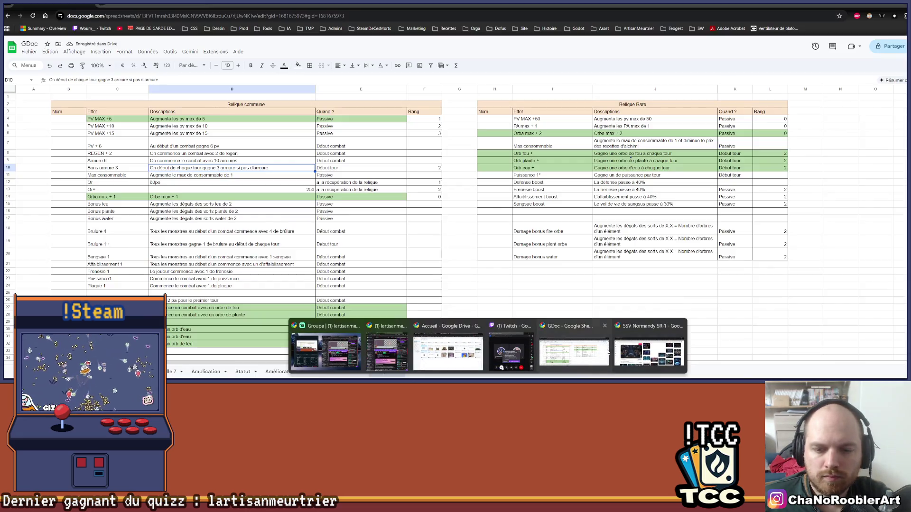
click(609, 352)
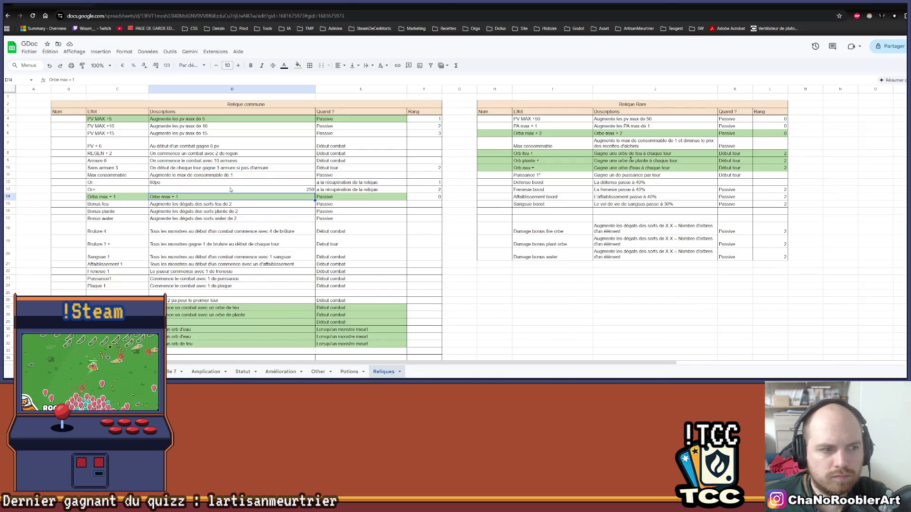
click(103, 126)
drag(102, 126, 361, 135)
click(297, 65)
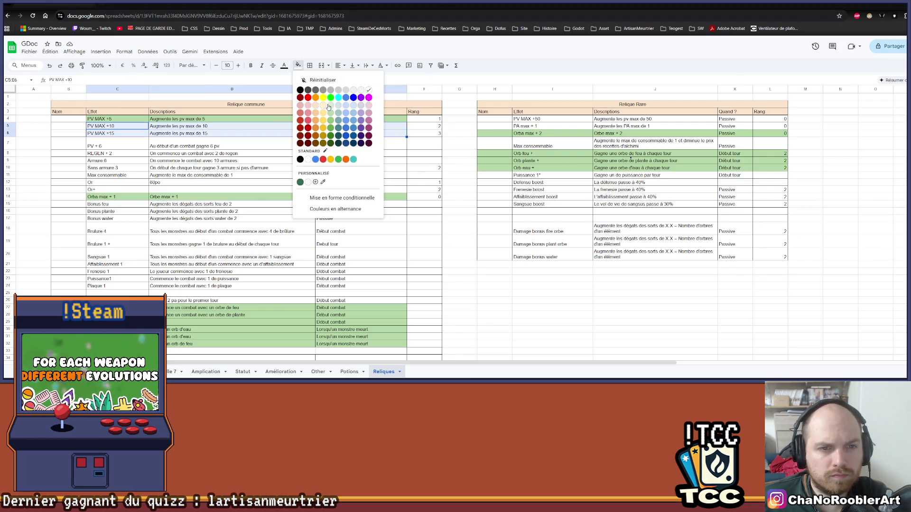
click(332, 114)
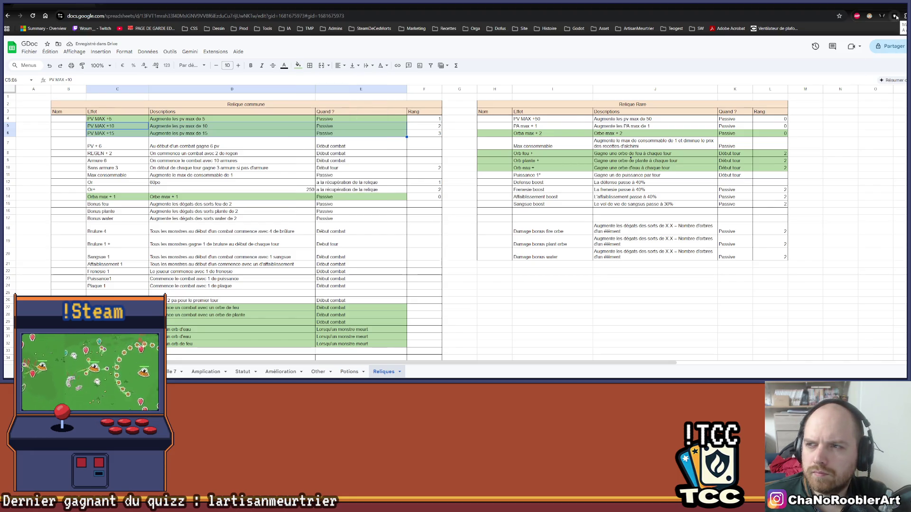
Step: Turn on Dark Reader dark mode for the page and move the selection to D9
click(869, 16)
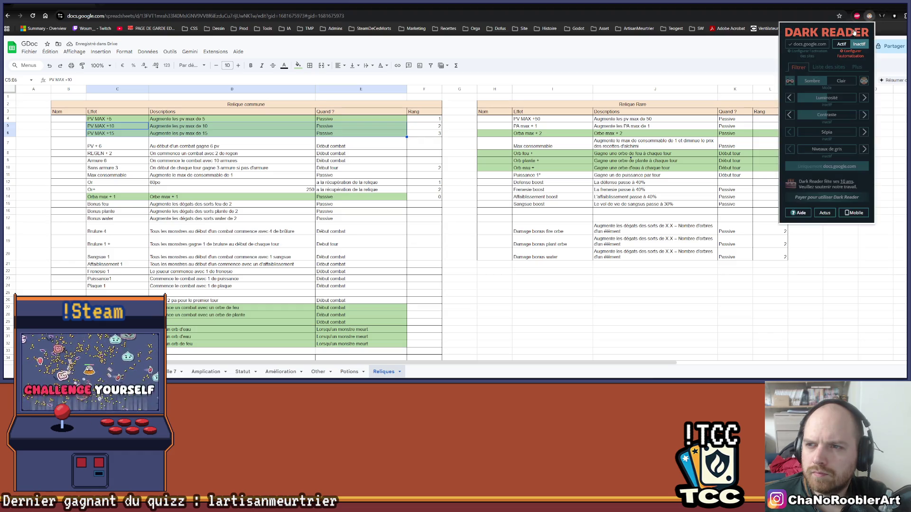
click(842, 45)
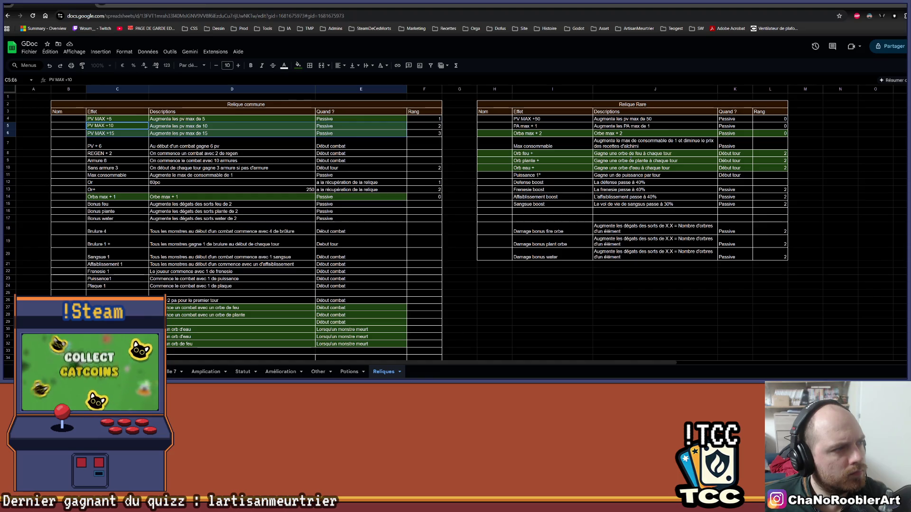
click(389, 176)
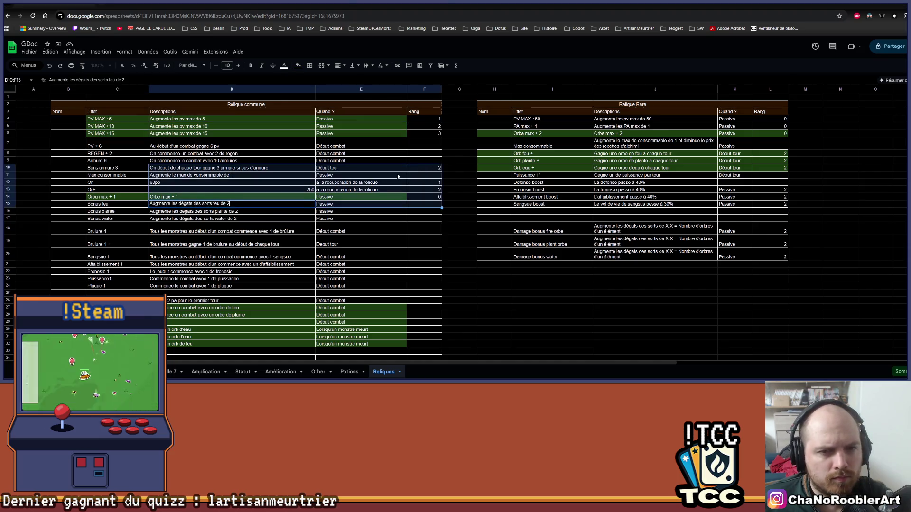
key(Up)
key(Up)
key(Left)
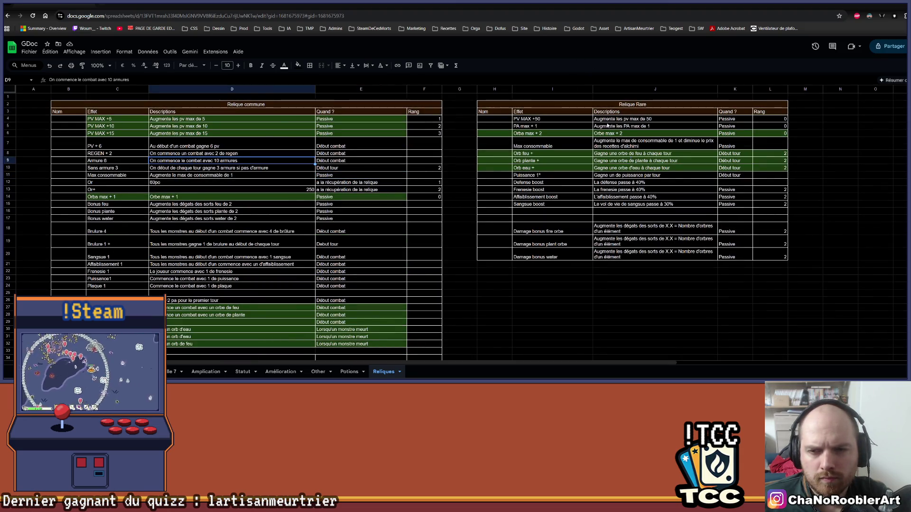
Step: Fill the PV MAX +50 row (I4:K4) green and click away to an empty cell
drag(536, 119, 734, 125)
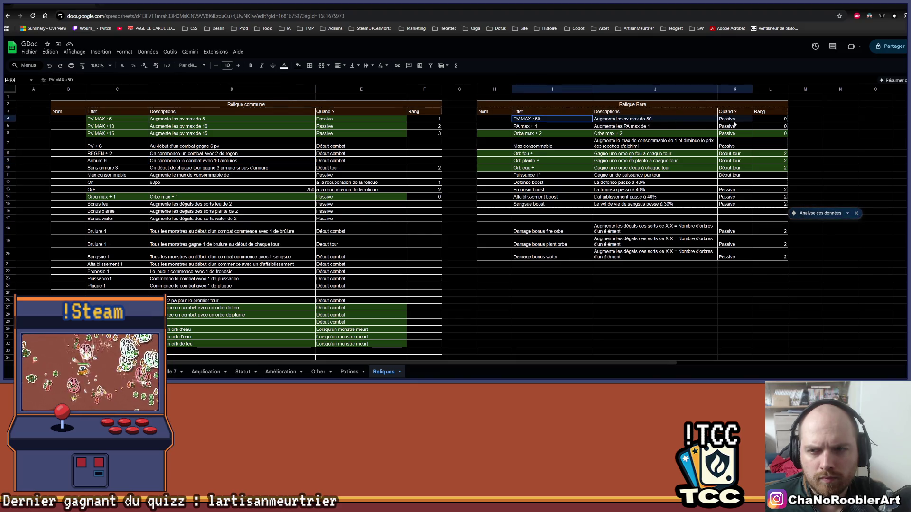
click(298, 66)
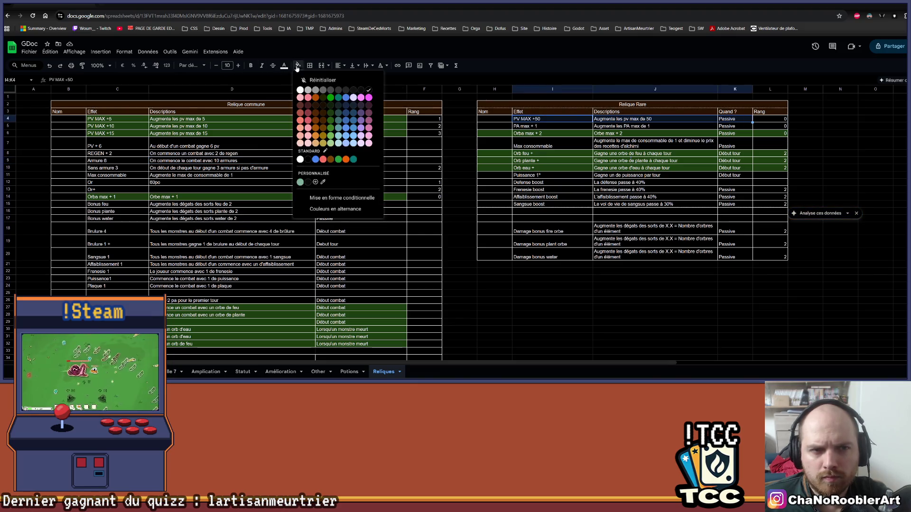
click(330, 98)
click(525, 295)
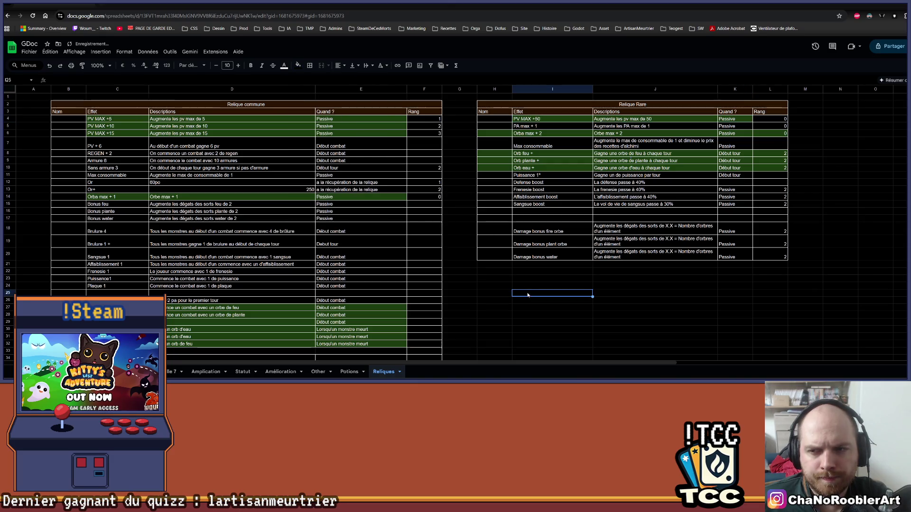
scroll(358, 152, down, 2)
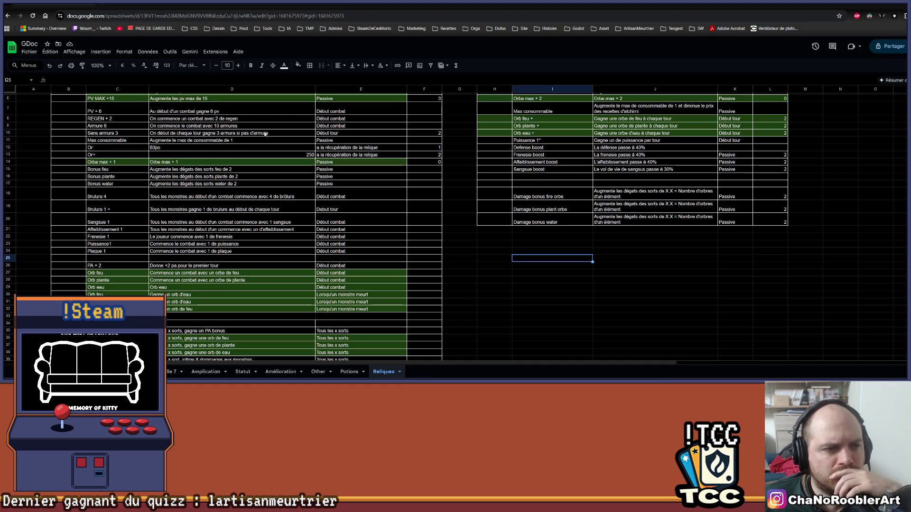
Step: Scroll through the relic tables, select the PV + 6 row (C7:E7) and switch to Aseprite
scroll(265, 134, down, 6)
scroll(197, 319, up, 4)
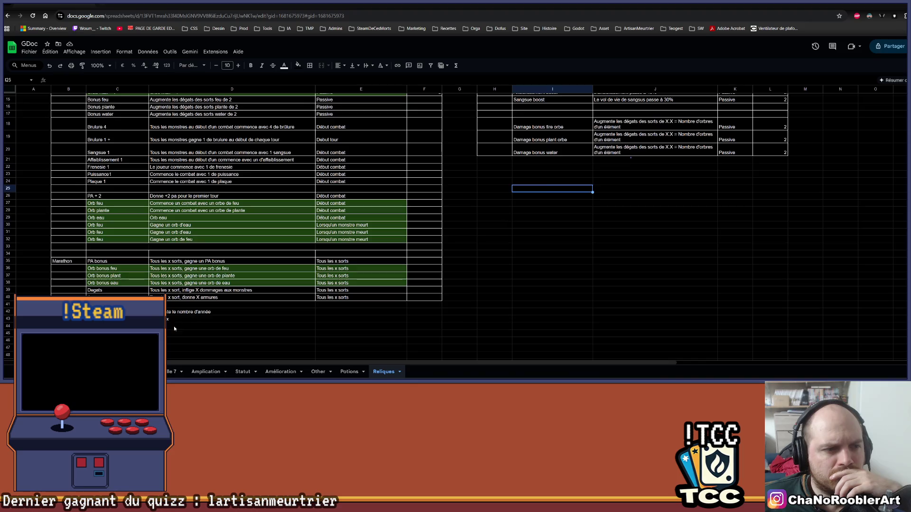
scroll(174, 328, up, 5)
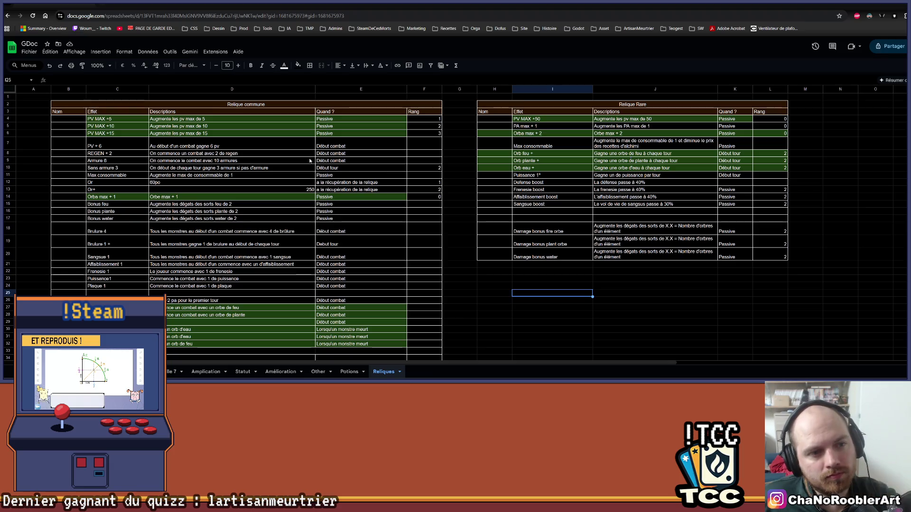
drag(126, 147, 403, 148)
key(alt+Tab)
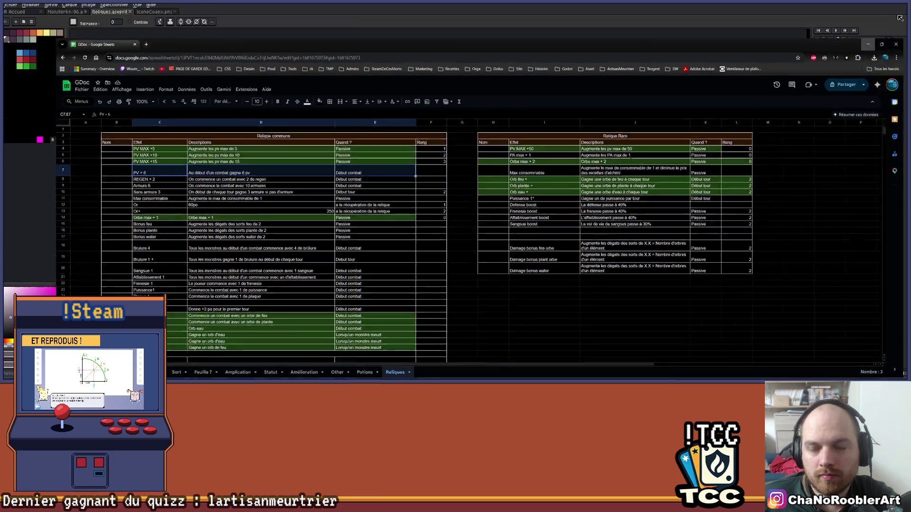
Step: Show and select the heart-over-wing ring icon layer, trying then undoing a vertical flip
scroll(415, 200, up, 3)
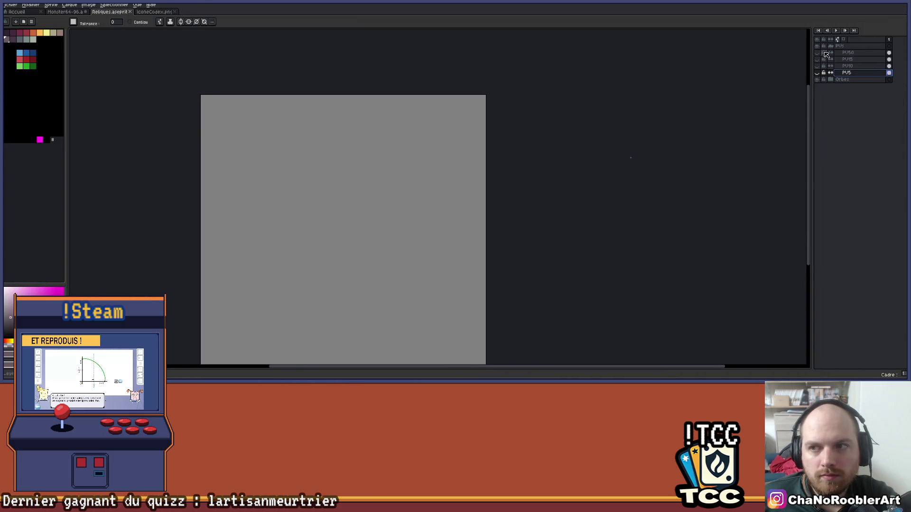
click(818, 56)
click(856, 53)
scroll(462, 154, down, 2)
scroll(462, 155, up, 1)
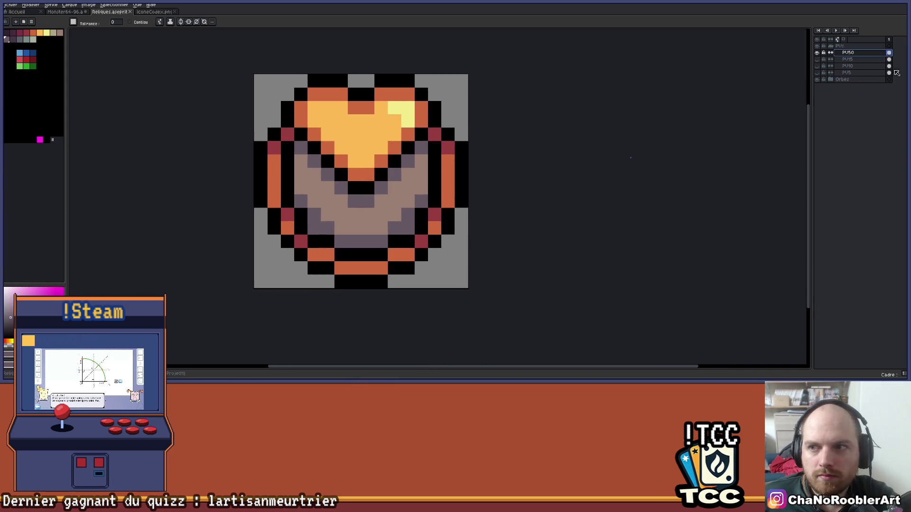
key(shift+v)
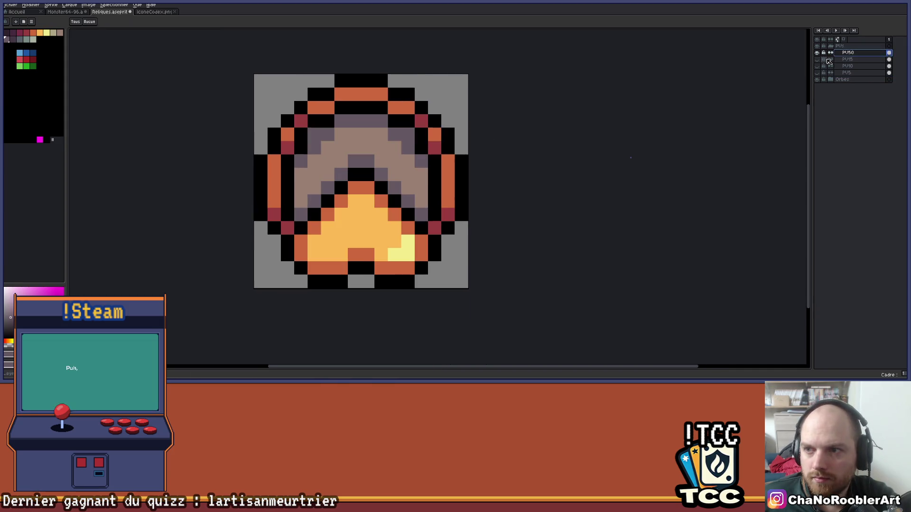
key(ctrl+z)
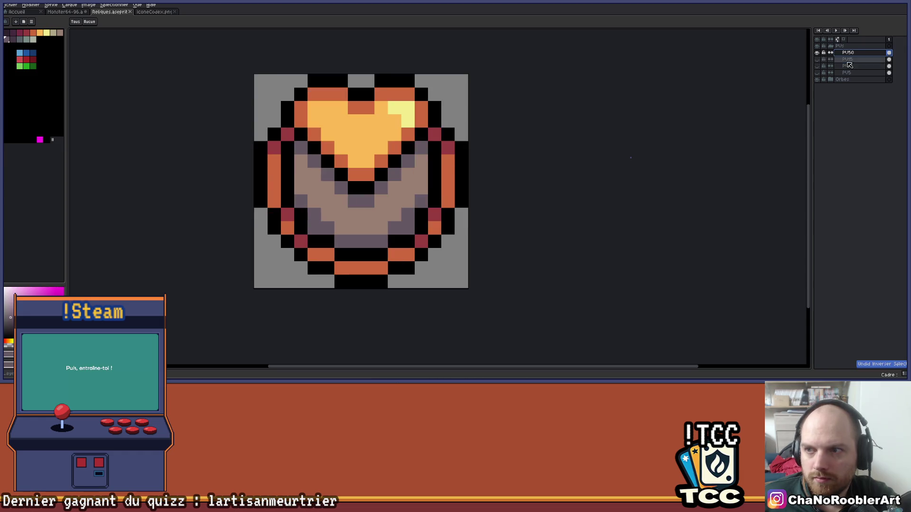
Step: Duplicate the ring icon layer, rename the copy PURegenStart, and return to the spreadsheet
drag(857, 57, 855, 57)
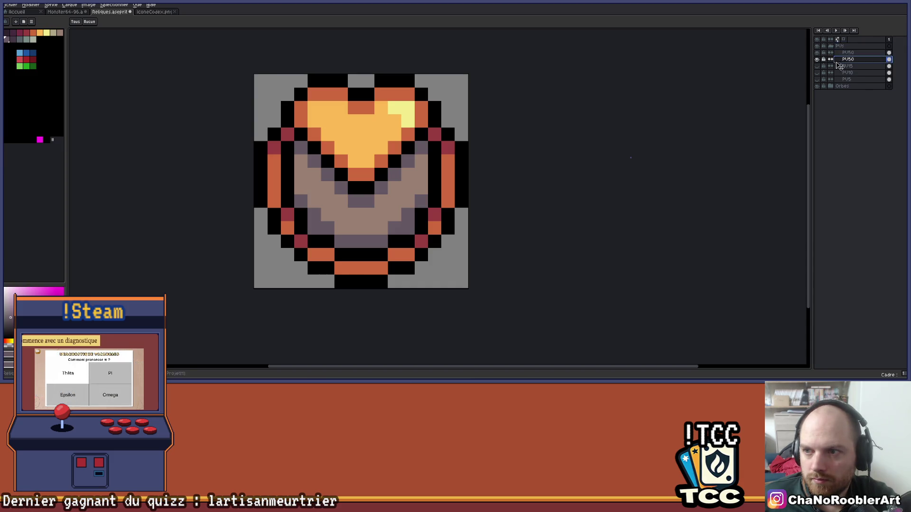
double_click(869, 54)
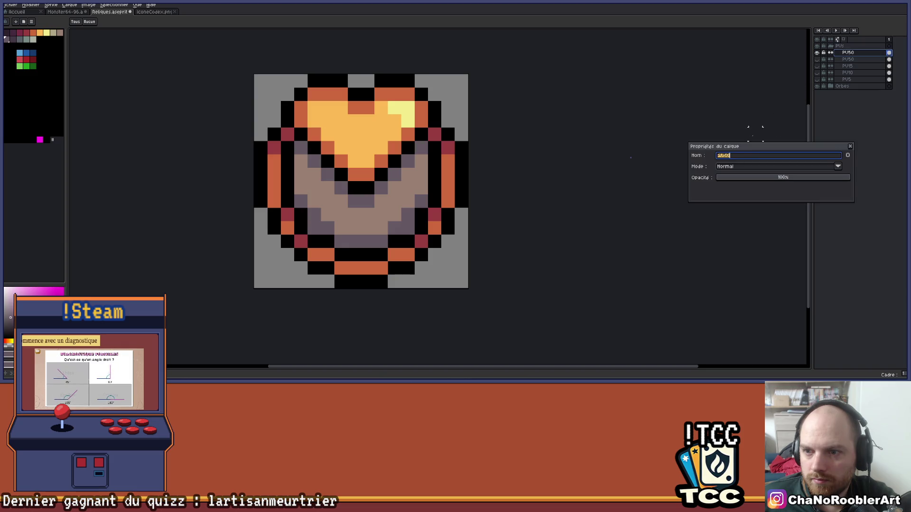
text(PVR)
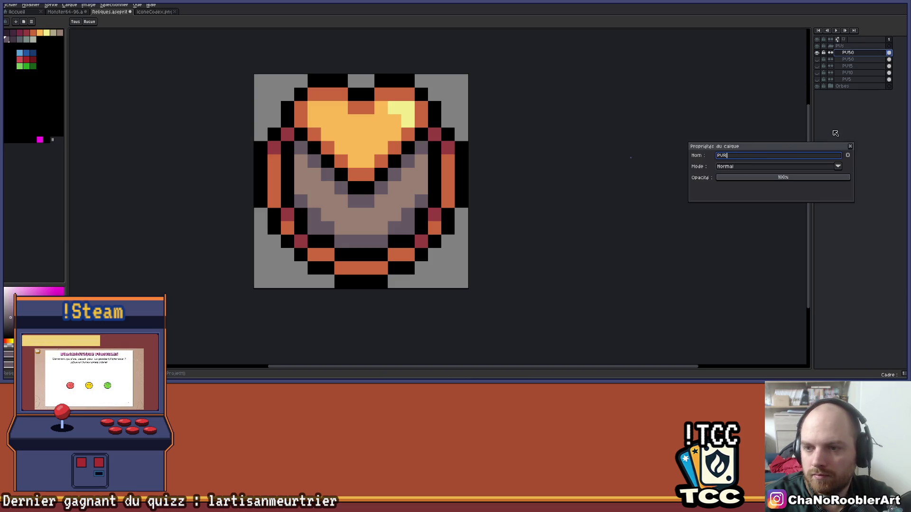
text(f)
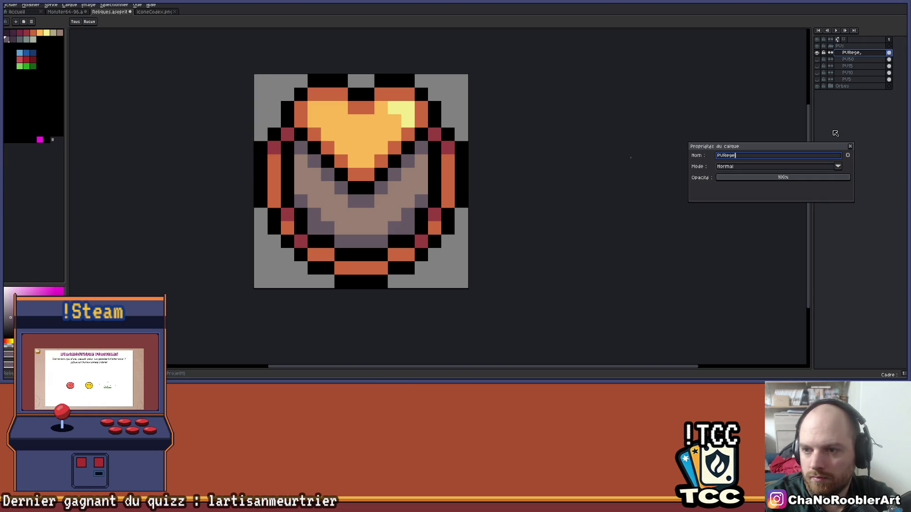
text(nStart)
key(Return)
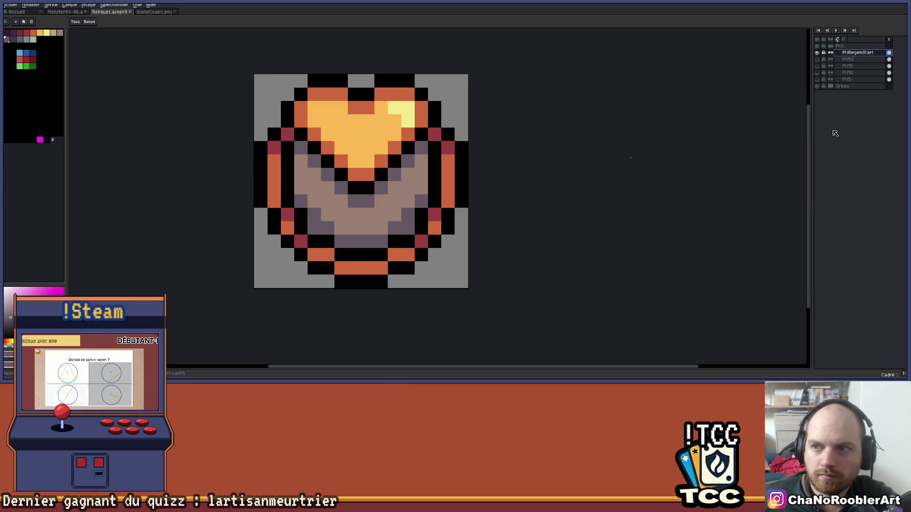
key(alt+Tab)
Step: Fill the REGEN + 2 row orange, after briefly trying pink
click(211, 170)
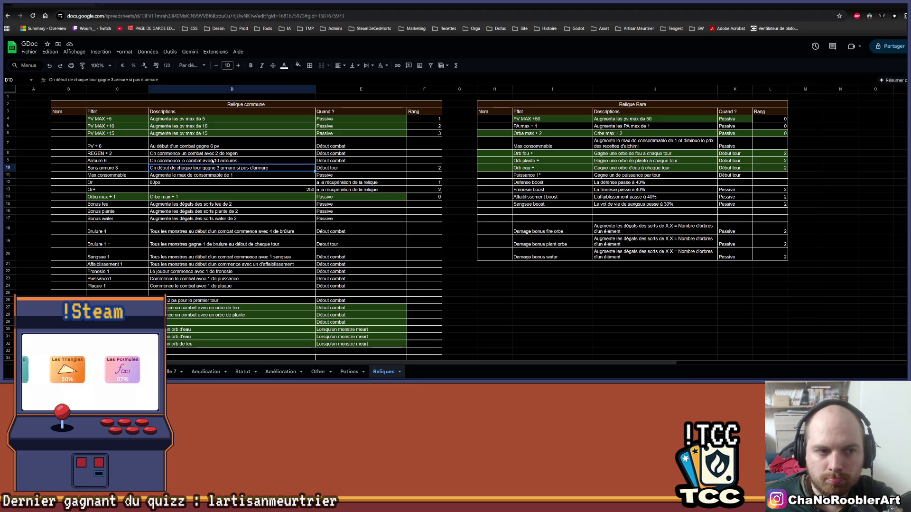
drag(138, 154, 332, 154)
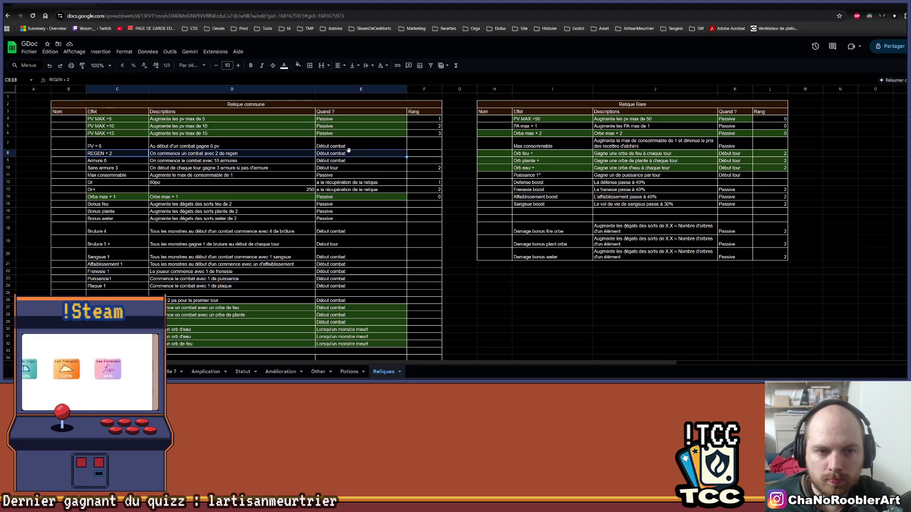
click(297, 65)
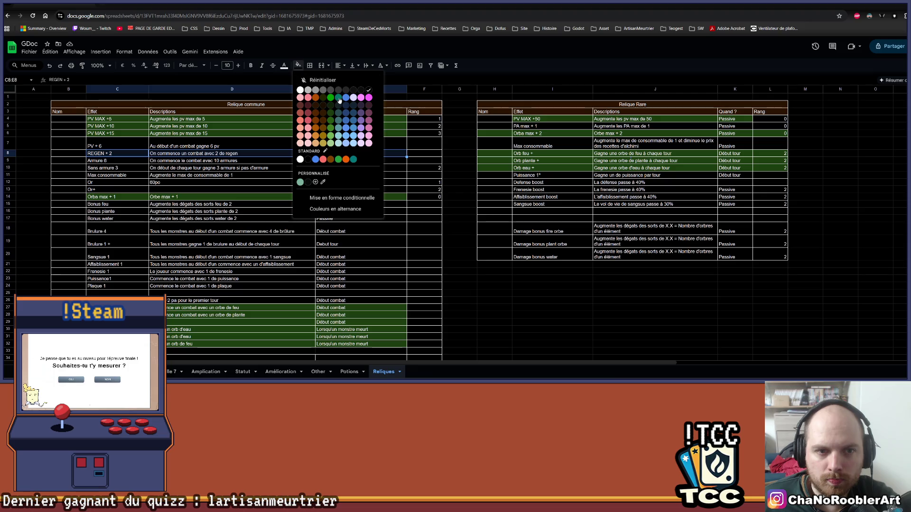
click(308, 98)
click(298, 65)
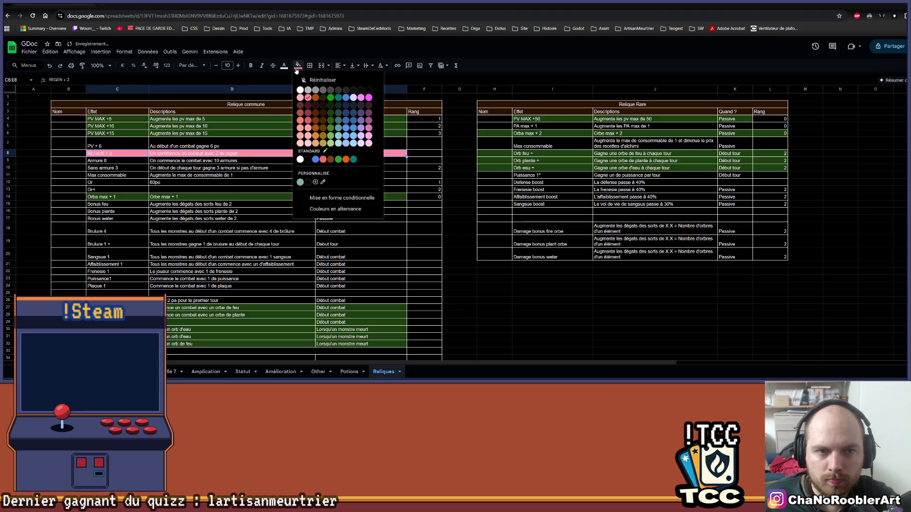
click(316, 99)
Step: Select the PV + 6 row of the common relics and switch back to Aseprite
click(204, 197)
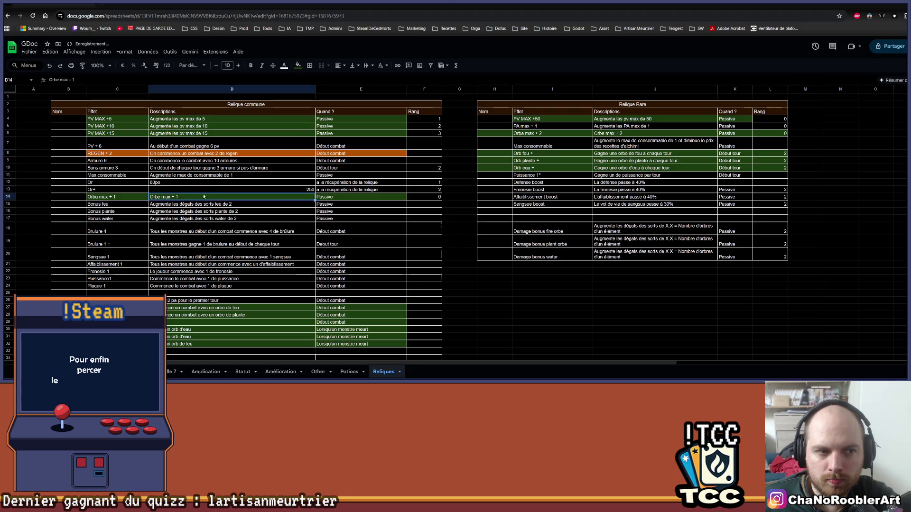
drag(138, 145, 352, 142)
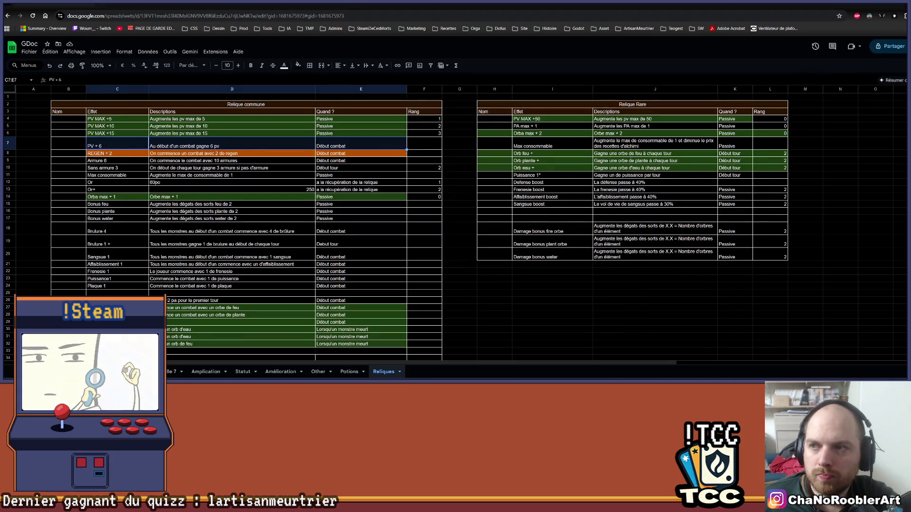
key(alt+Tab)
scroll(745, 99, up, 1)
Step: Erase the ring and wing pixels from PURegenStart with a shrinking eraser, leaving only the heart
click(816, 52)
click(816, 52)
scroll(627, 121, down, 1)
key(e)
mouse_move(455, 192)
mouse_down()
mouse_move(413, 233)
mouse_move(294, 248)
mouse_move(307, 235)
mouse_up()
key(minus)
key(minus)
key(minus)
mouse_move(328, 199)
mouse_down()
mouse_move(274, 188)
mouse_move(300, 190)
mouse_move(286, 163)
mouse_move(260, 163)
mouse_move(286, 164)
mouse_up()
mouse_move(447, 166)
mouse_down()
mouse_move(439, 166)
mouse_move(471, 163)
mouse_up()
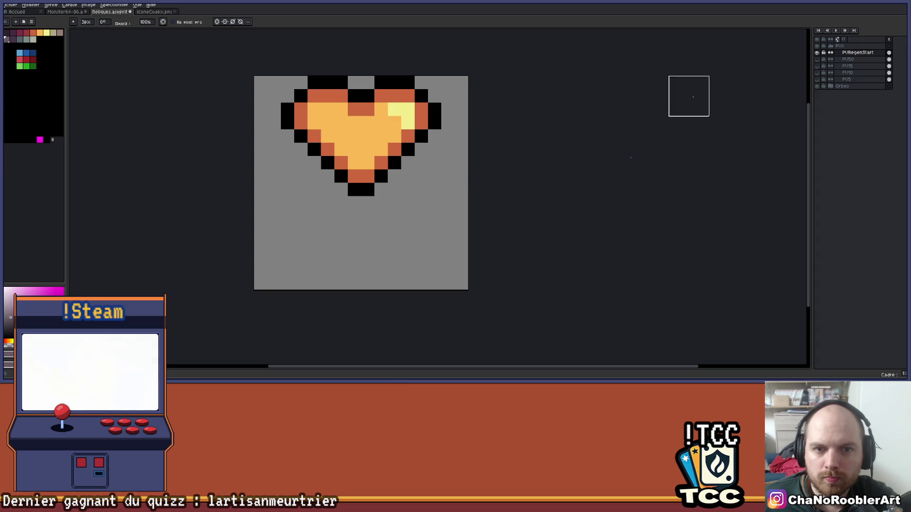
Step: Move the heart down 3 pixels and pencil a black pixel at its lower right
key(m)
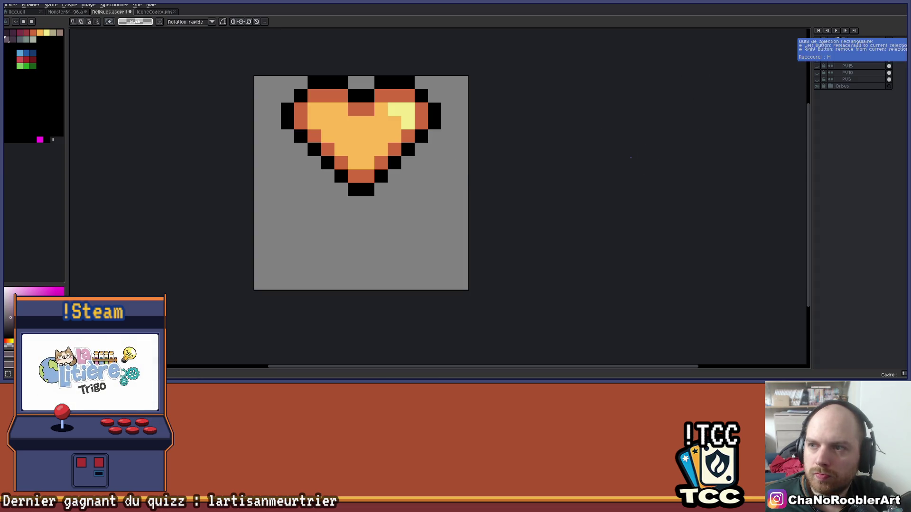
drag(254, 76, 461, 216)
drag(429, 172, 431, 211)
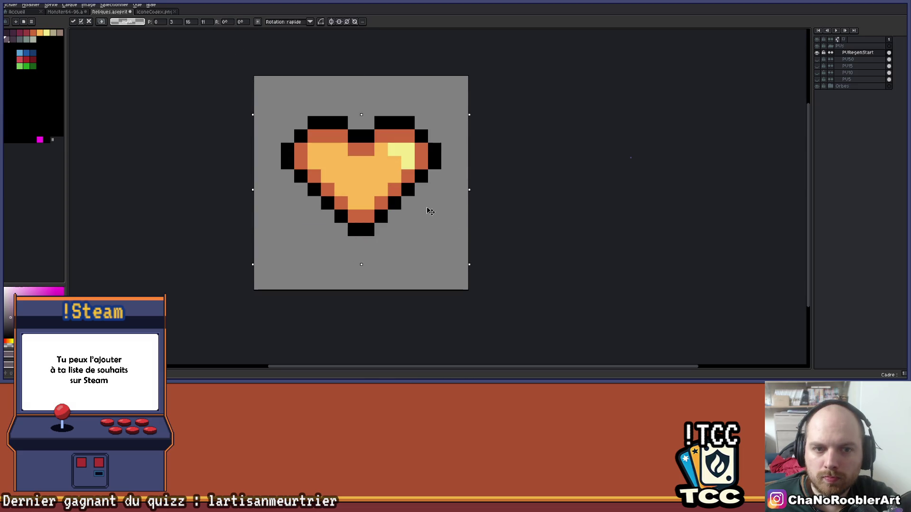
key(Return)
scroll(430, 211, down, 3)
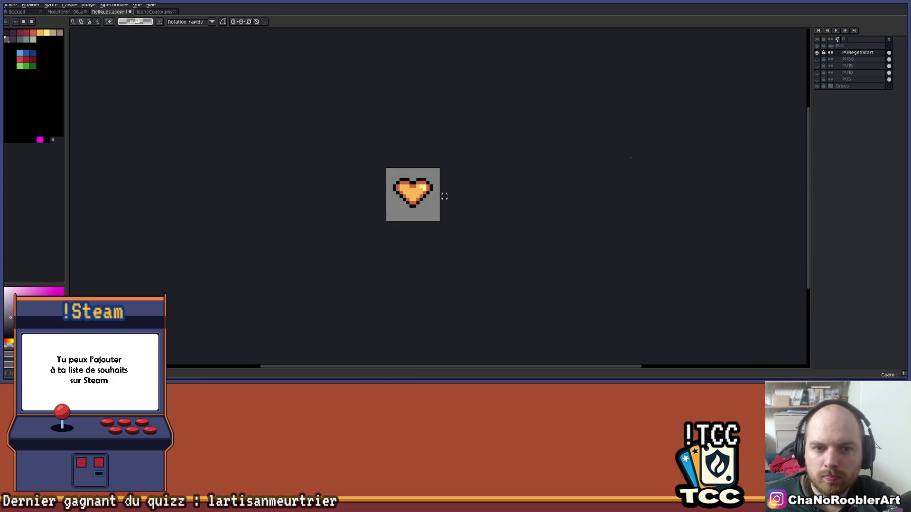
scroll(444, 196, up, 4)
drag(438, 180, 447, 169)
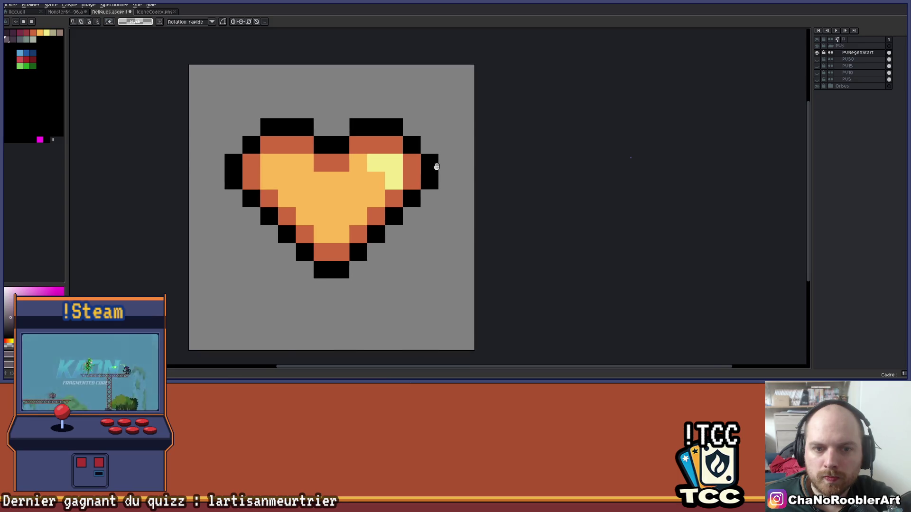
scroll(447, 169, down, 3)
scroll(430, 165, up, 3)
key(b)
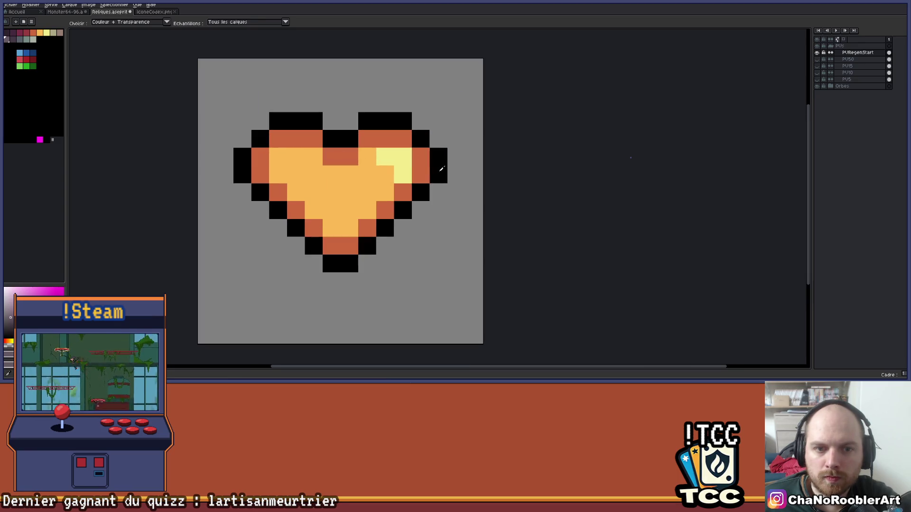
click(438, 192)
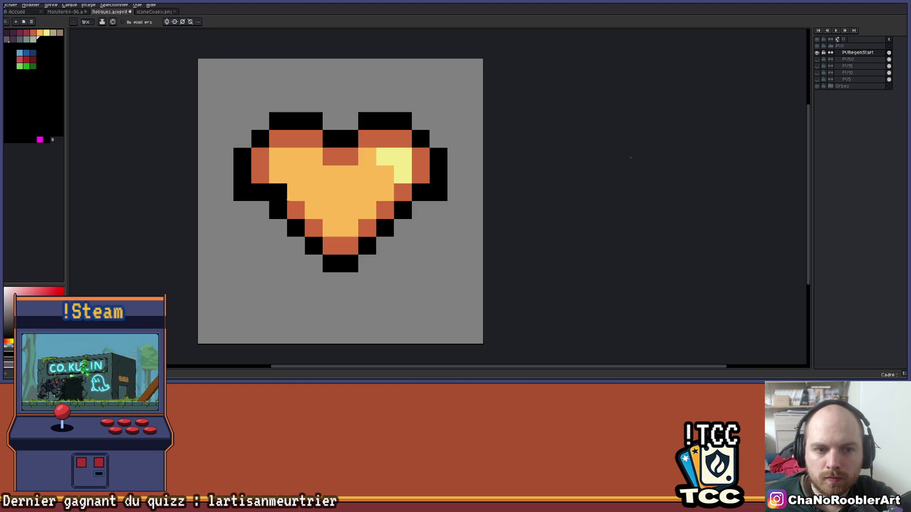
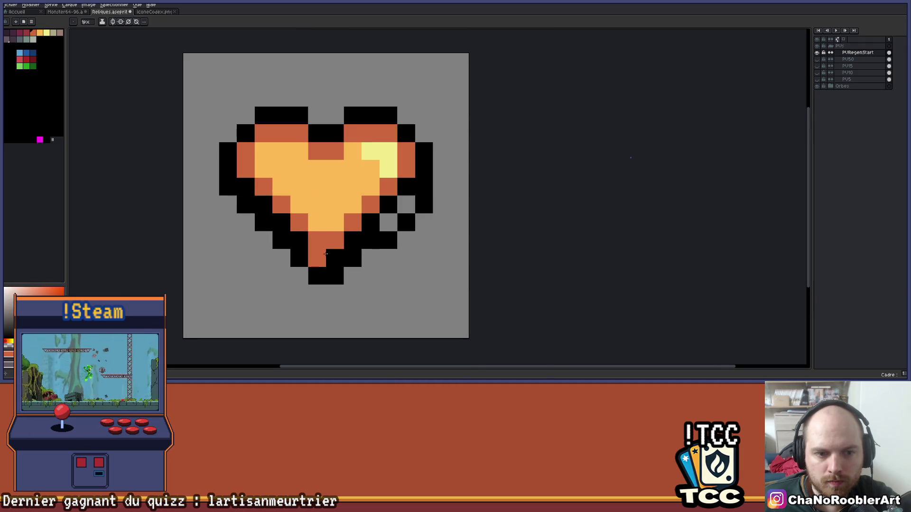
Step: Reshape the heart's lower-right outline pixels and paint a few pixels inside the heart
key(ctrl+z)
click(382, 222)
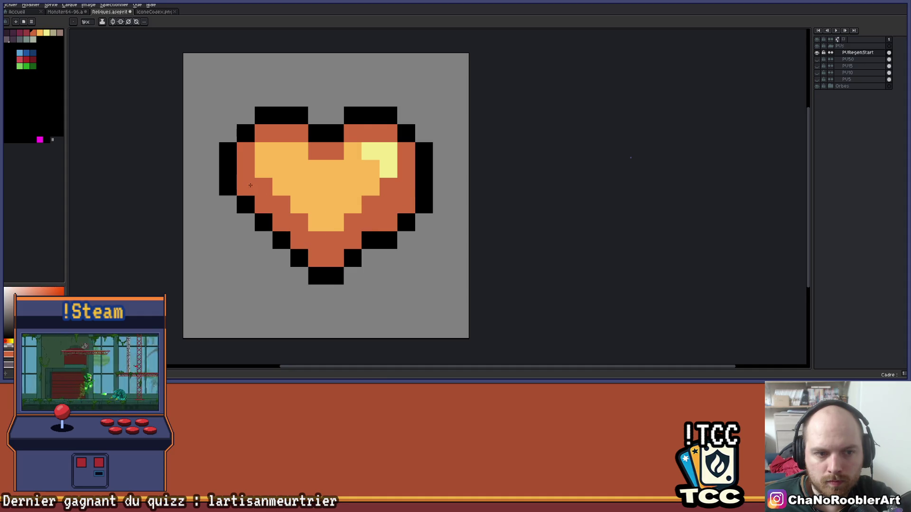
click(281, 187)
scroll(323, 186, down, 3)
drag(383, 200, 411, 230)
click(366, 217)
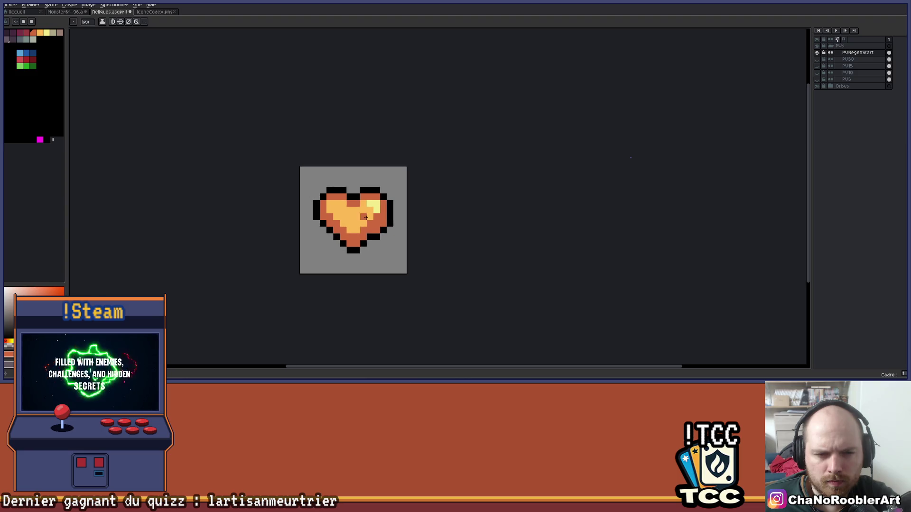
scroll(365, 218, up, 3)
Step: Recolour a right-edge pixel orange and blacken bottom outline pixels, undoing a too-thick lower-left line
key(ctrl+z)
click(430, 215)
click(426, 234)
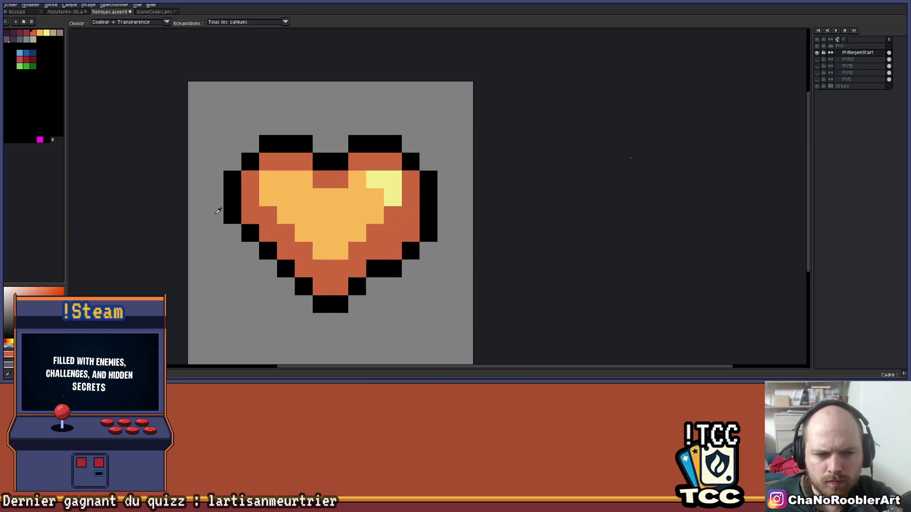
click(233, 230)
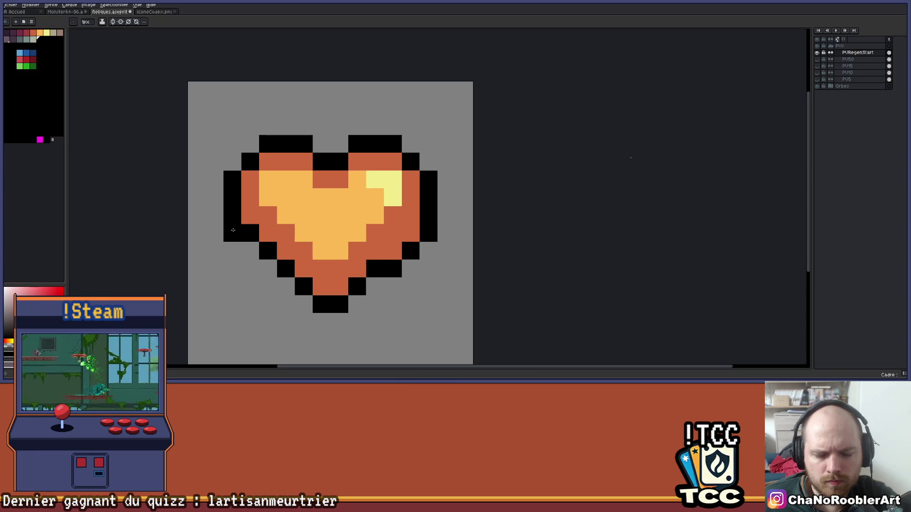
drag(236, 233, 306, 306)
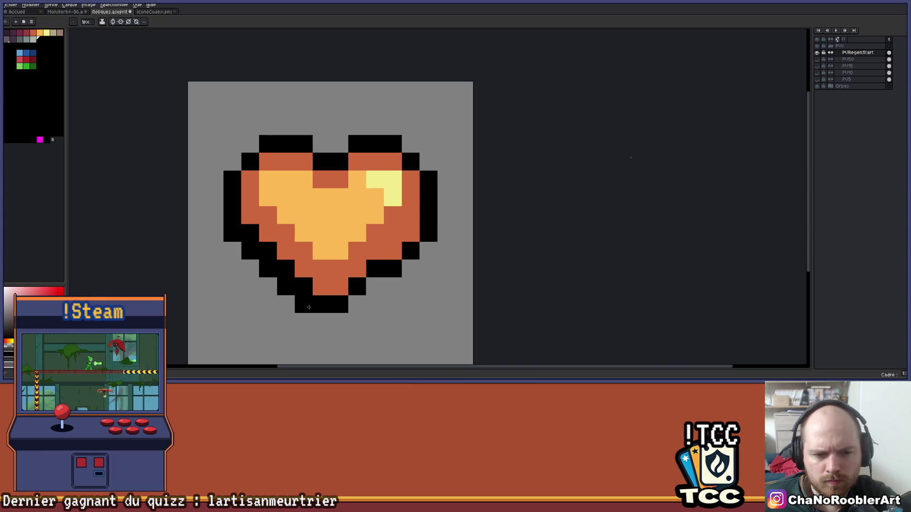
alt+click(327, 286)
key(ctrl+z)
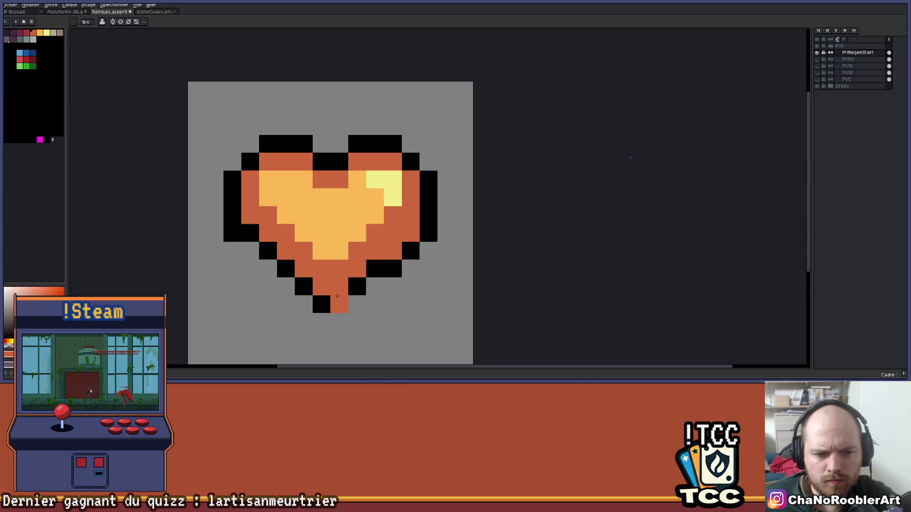
Step: Add a black pixel at the heart's lower right and turn on Vertical Symmetry
scroll(334, 264, down, 4)
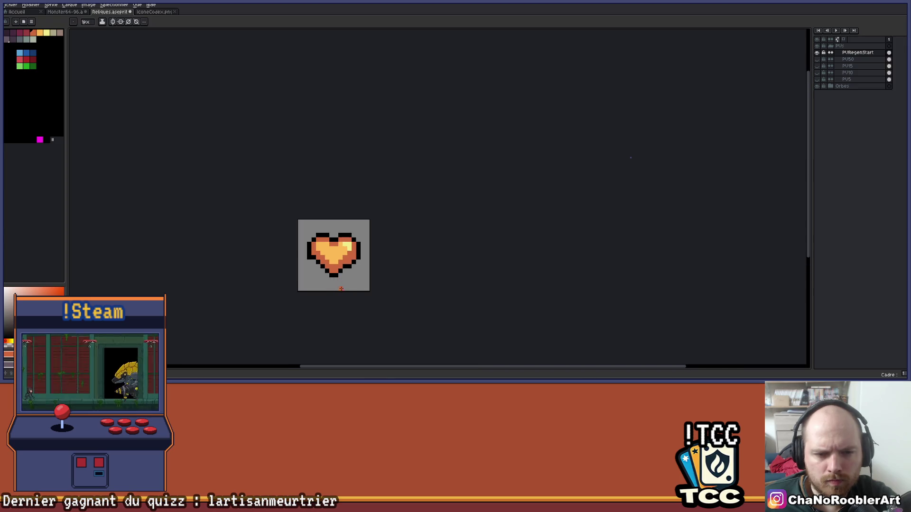
scroll(345, 283, up, 3)
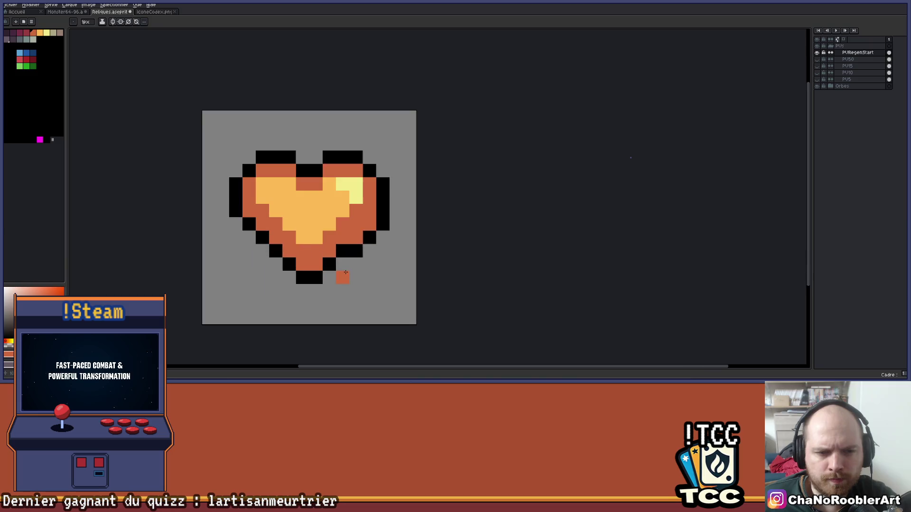
key(i)
key(b)
click(355, 276)
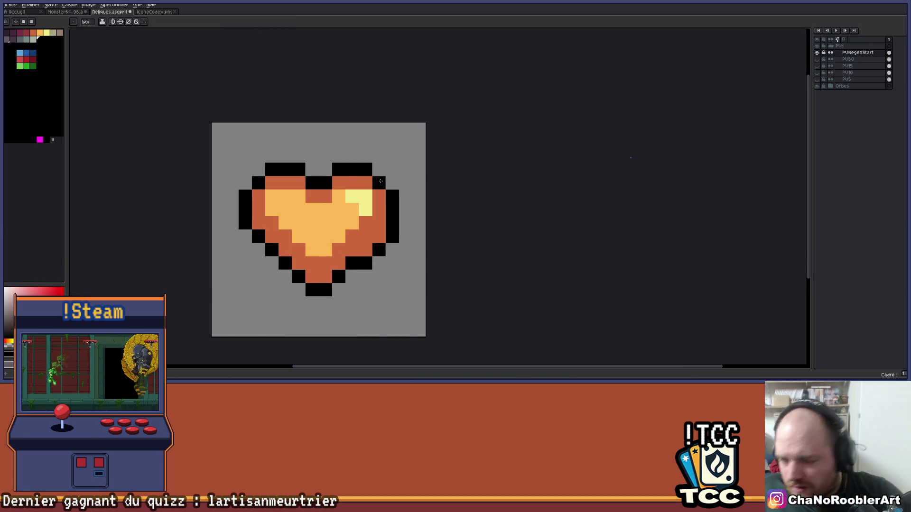
click(112, 22)
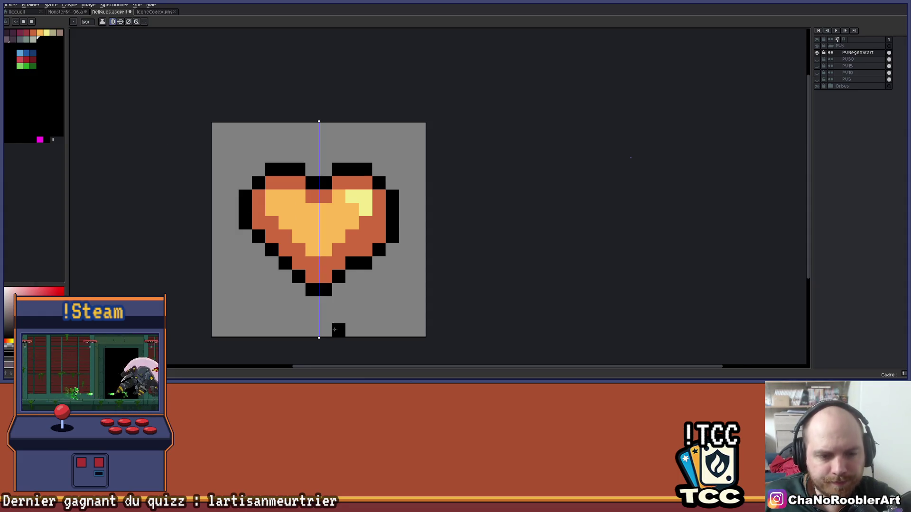
Step: Draw a mirrored black outline pixel on the heart after undoing a wide symmetric erase
scroll(334, 329, up, 1)
key(e)
mouse_move(359, 318)
mouse_down()
mouse_move(395, 282)
mouse_move(376, 283)
mouse_move(390, 277)
mouse_up()
key(ctrl+z)
key(ctrl+z)
key(ctrl+z)
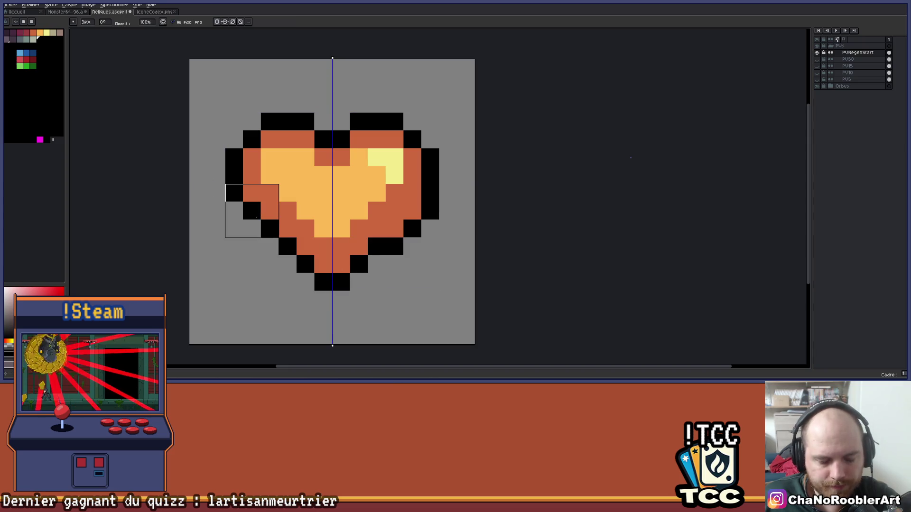
key(b)
click(268, 231)
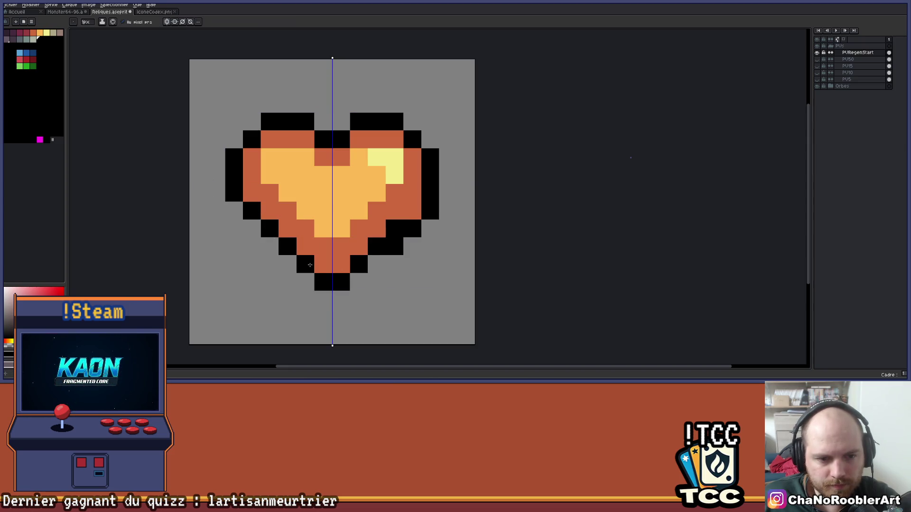
alt+click(322, 265)
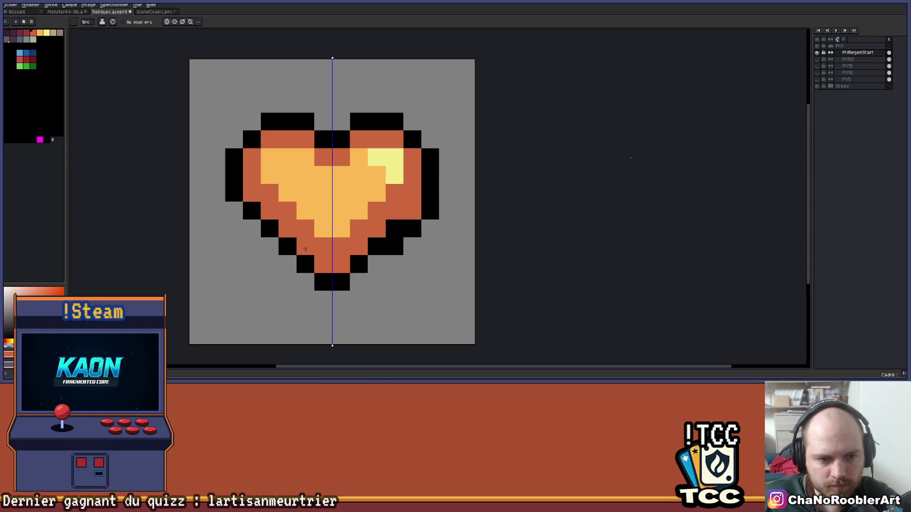
Step: Erase the stray pixel below the heart and an outline pixel at its lower right
key(e)
click(413, 259)
key(ctrl+z)
click(412, 264)
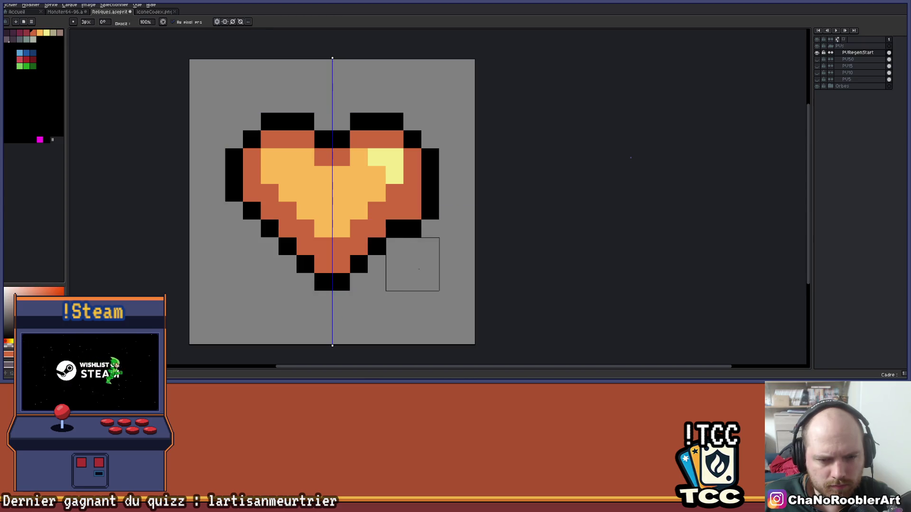
click(430, 246)
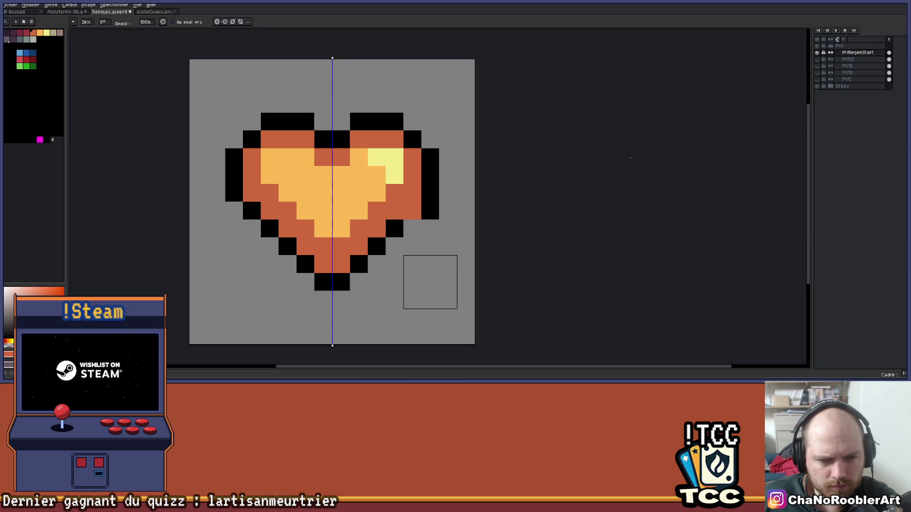
Step: Paint the heart's lower-right orange pixel black using black from the outline
alt+click(434, 216)
key(b)
click(413, 211)
Step: Choose blue from the palette as the drawing colour
key(e)
scroll(430, 228, down, 1)
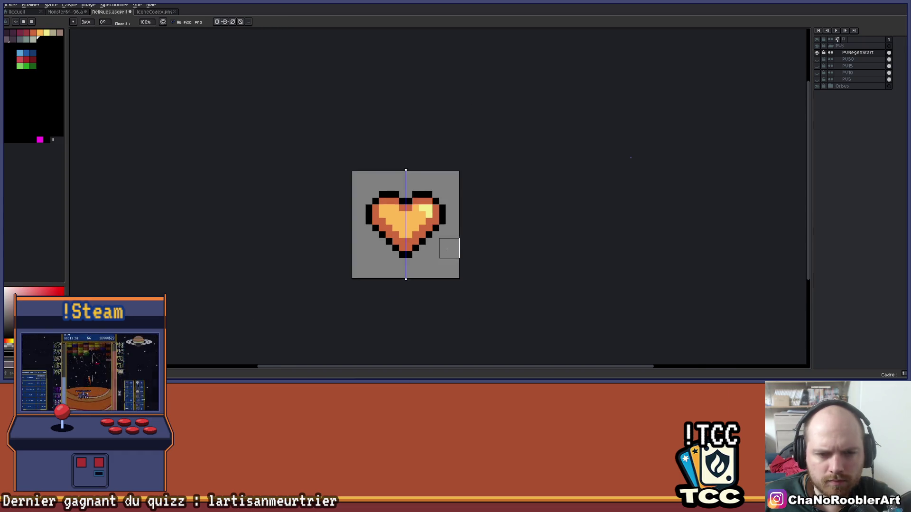
scroll(405, 288, up, 1)
scroll(363, 246, up, 1)
key(i)
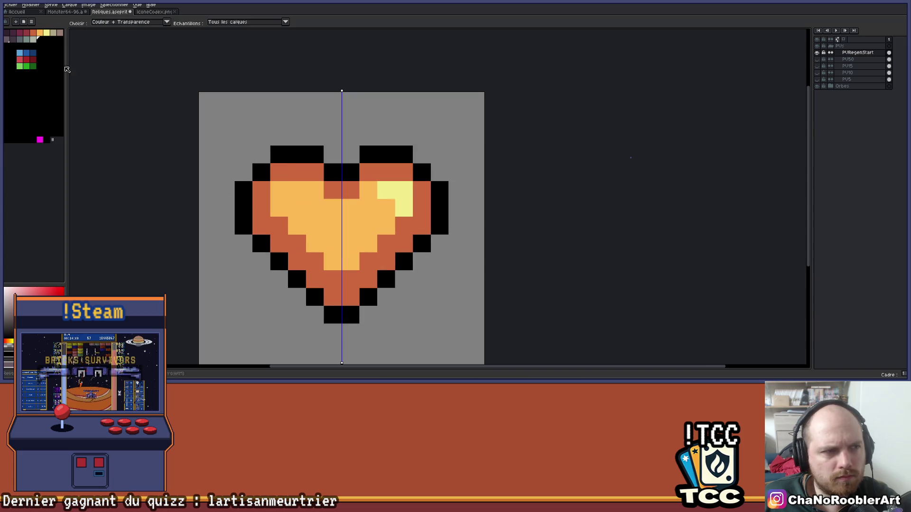
click(26, 53)
Step: Flood-fill the heart's inner area and outer ring blue, keeping the highlight area unfilled
key(g)
click(349, 223)
click(351, 190)
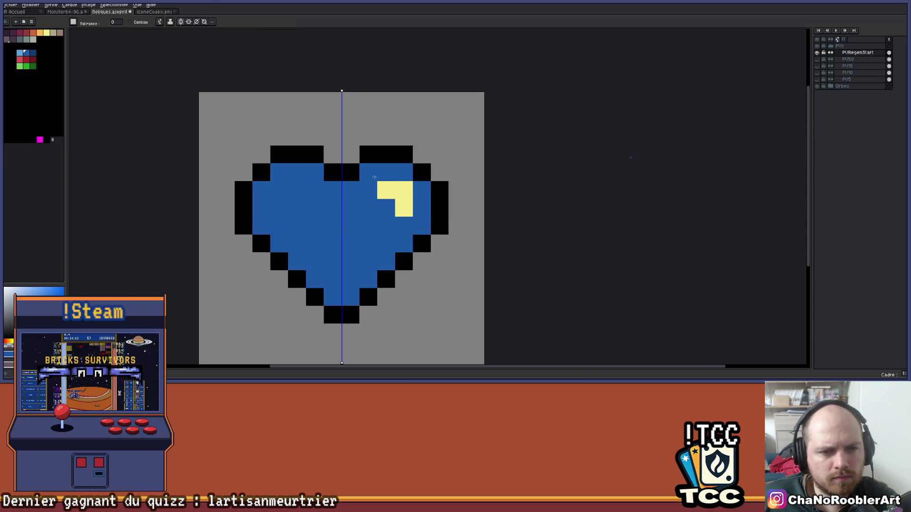
click(390, 204)
scroll(390, 203, up, 1)
scroll(283, 179, down, 2)
key(ctrl+z)
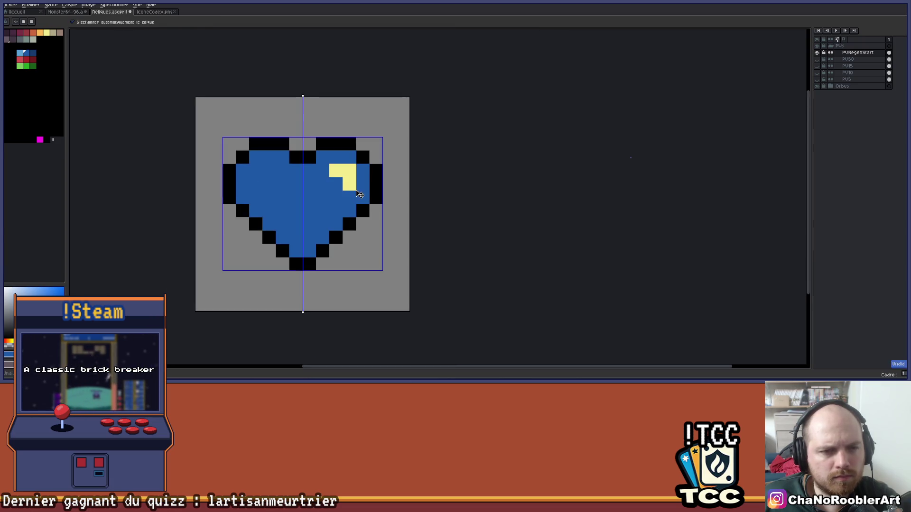
scroll(352, 192, up, 1)
key(ctrl+z)
key(ctrl+z)
key(ctrl+z)
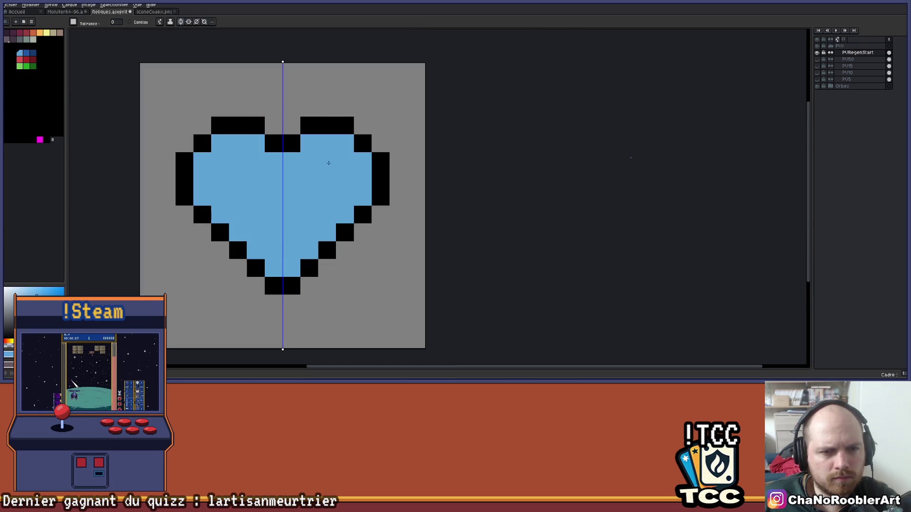
key(ctrl+y)
key(ctrl+y)
key(ctrl+y)
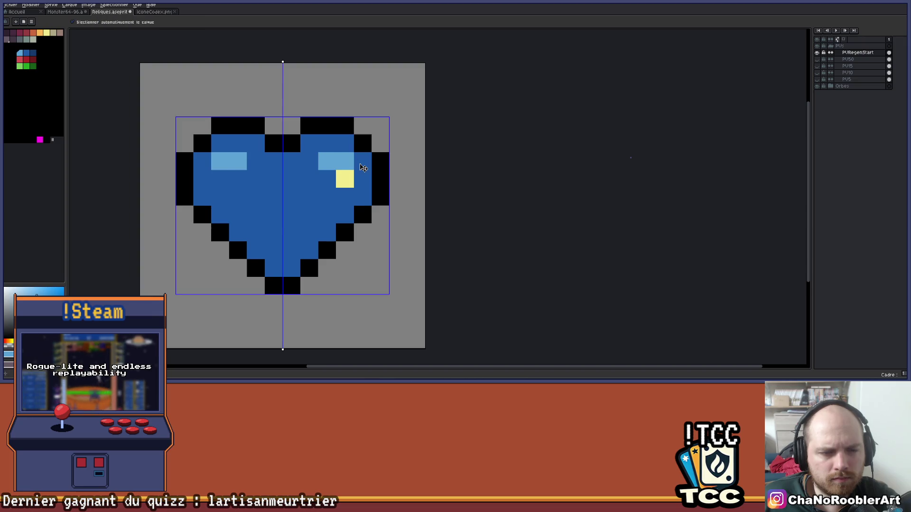
key(ctrl+y)
Step: With symmetry off, repaint the highlight light blue and shade the lower edges dark blue
click(167, 22)
mouse_move(327, 162)
mouse_down()
mouse_move(345, 164)
mouse_move(337, 179)
mouse_up()
click(33, 54)
mouse_move(274, 268)
mouse_down()
mouse_move(291, 268)
mouse_move(348, 211)
mouse_move(362, 180)
mouse_move(342, 144)
mouse_move(295, 148)
mouse_move(285, 161)
mouse_move(256, 143)
mouse_move(202, 163)
mouse_move(210, 211)
mouse_move(220, 197)
mouse_move(220, 215)
mouse_move(255, 250)
mouse_move(291, 251)
mouse_up()
scroll(292, 253, down, 6)
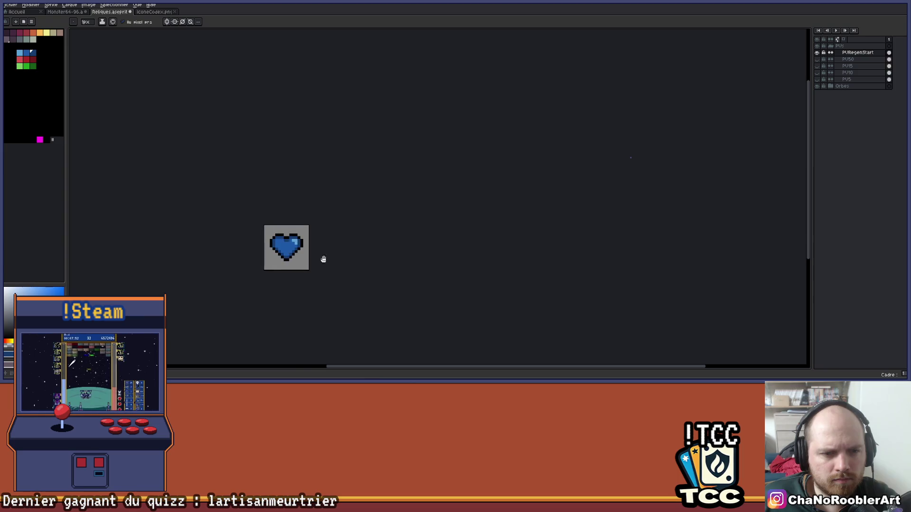
Step: Draw a black four-pixel sparkle diamond to the right of the heart
scroll(342, 237, up, 3)
scroll(356, 233, up, 2)
scroll(352, 248, down, 1)
scroll(441, 264, up, 1)
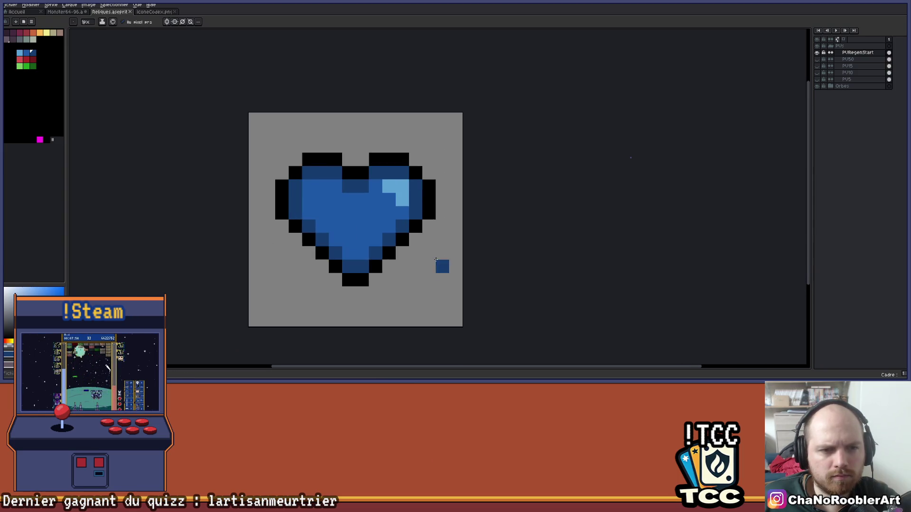
scroll(427, 254, down, 1)
scroll(410, 201, up, 2)
scroll(409, 201, down, 2)
scroll(380, 197, up, 3)
key(x)
click(382, 194)
click(364, 211)
click(382, 229)
click(400, 211)
Step: Draw a black sparkle diamond at the canvas's lower left
drag(239, 245, 296, 270)
click(243, 253)
click(243, 290)
click(260, 272)
click(225, 271)
Step: Draw a black sparkle diamond above the heart, removing extra stray pixels
drag(274, 229, 279, 325)
click(355, 136)
click(320, 154)
click(340, 170)
key(ctrl+z)
key(ctrl+z)
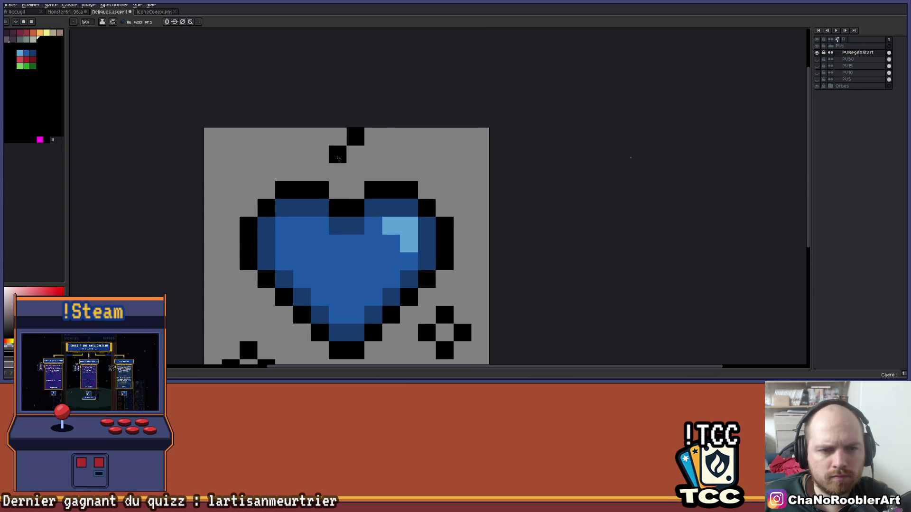
click(355, 172)
click(356, 154)
click(373, 155)
right_click(355, 154)
click(337, 154)
scroll(379, 154, down, 3)
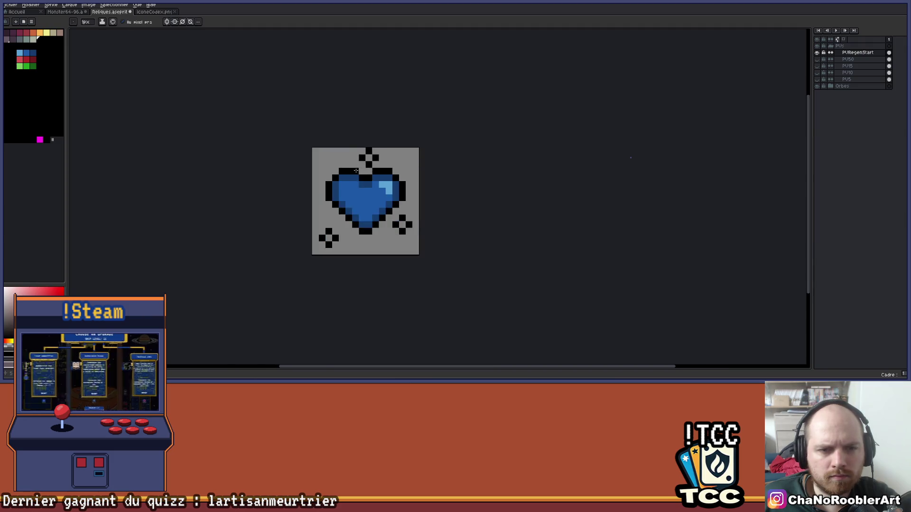
scroll(339, 160, up, 5)
Step: Draw a black sparkle diamond at the upper left and frame the heart in view
click(261, 144)
click(238, 173)
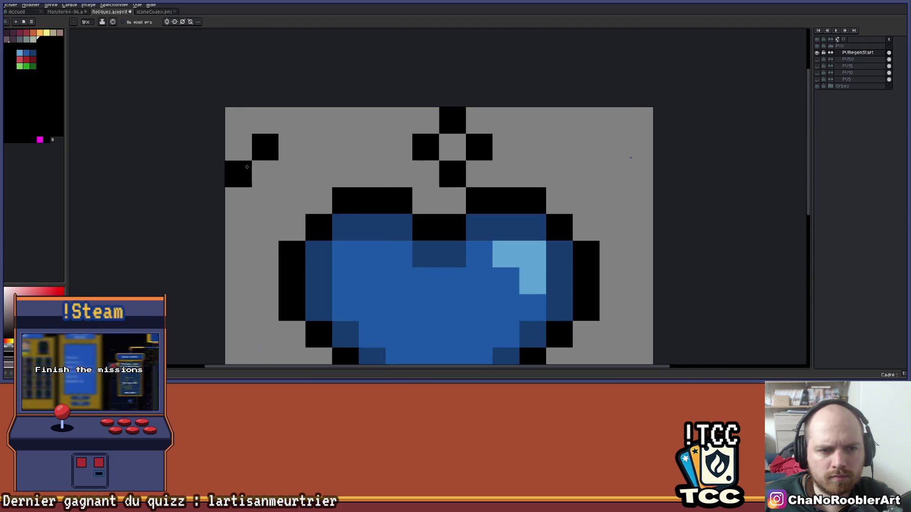
click(265, 201)
click(292, 174)
scroll(307, 174, down, 2)
drag(465, 197, 403, 197)
scroll(401, 195, down, 2)
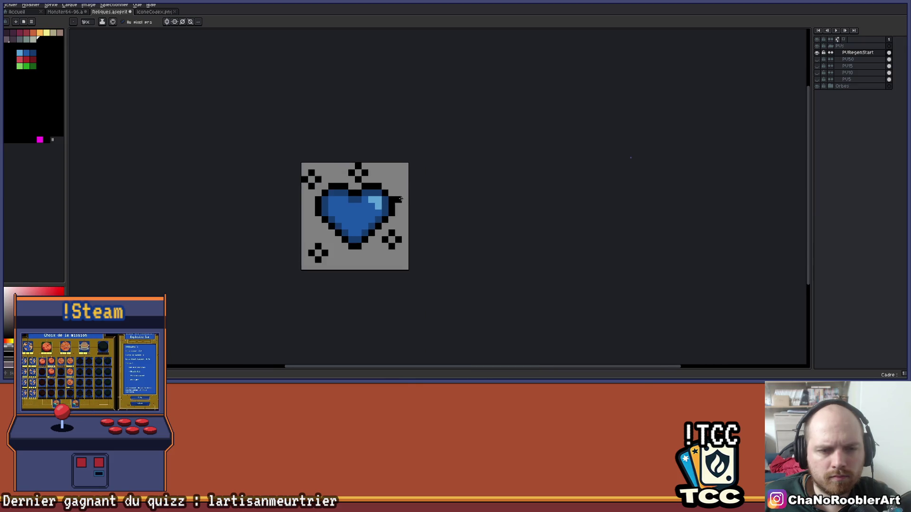
scroll(385, 245, up, 2)
scroll(357, 270, up, 2)
drag(224, 210, 318, 239)
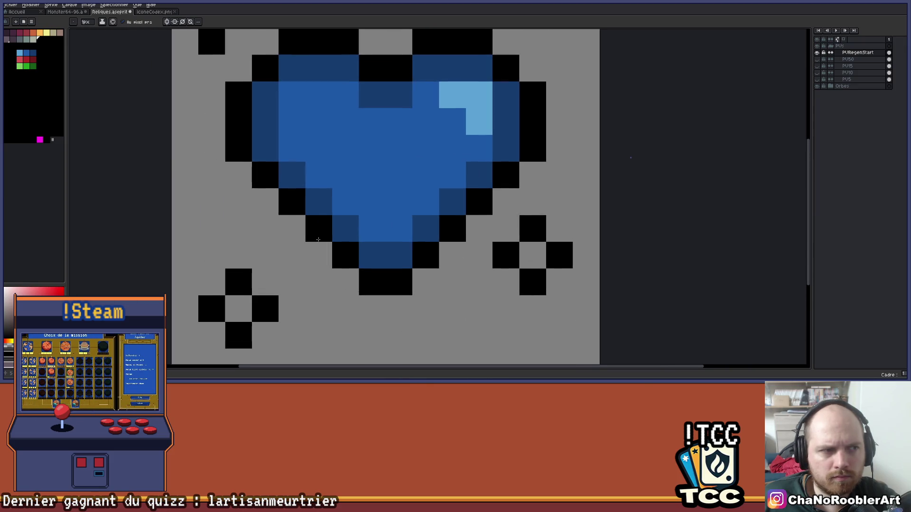
Step: Fill the centres of the lower-left, right and top sparkles with light blue
click(20, 53)
click(246, 309)
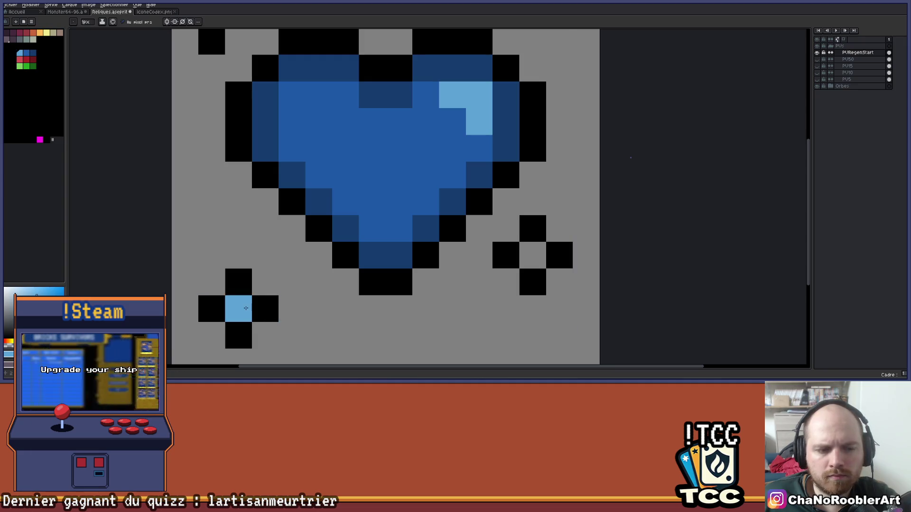
click(533, 256)
scroll(299, 332, down, 2)
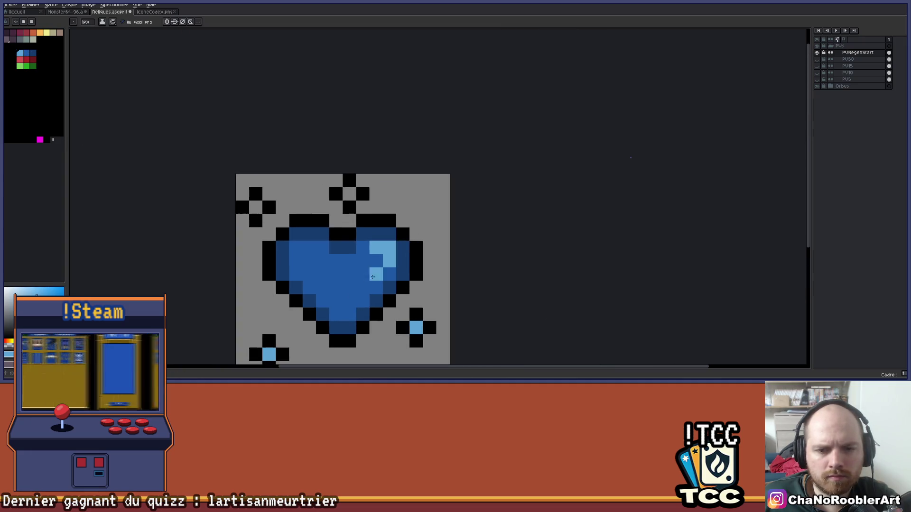
click(350, 193)
scroll(411, 242, down, 3)
drag(425, 262, 400, 217)
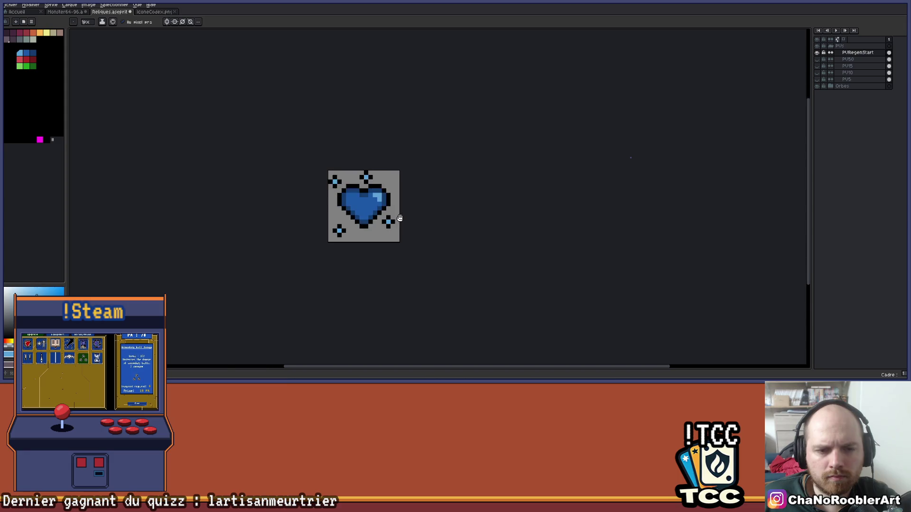
scroll(400, 218, up, 3)
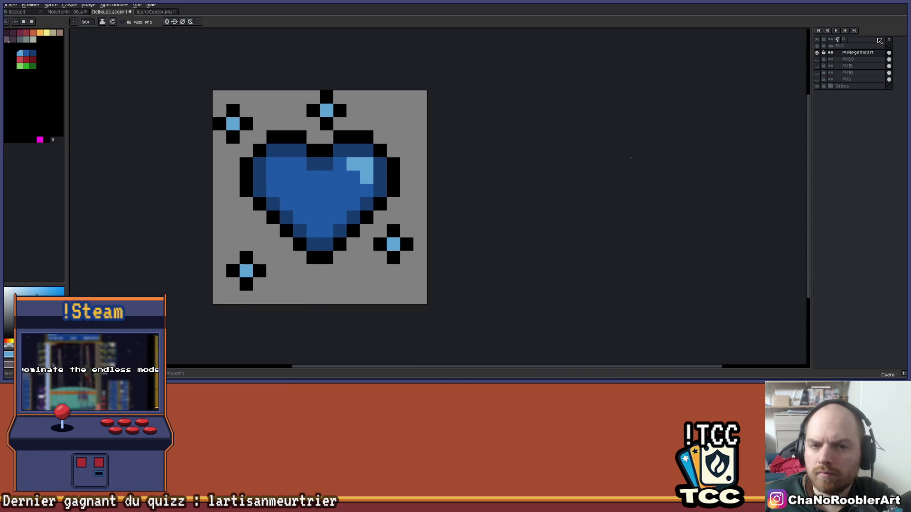
Step: Copy the lower-right sparkle to the top-right corner, nudged down one pixel
key(m)
scroll(353, 244, up, 1)
mouse_move(367, 216)
mouse_down()
mouse_move(405, 255)
mouse_move(404, 271)
mouse_up()
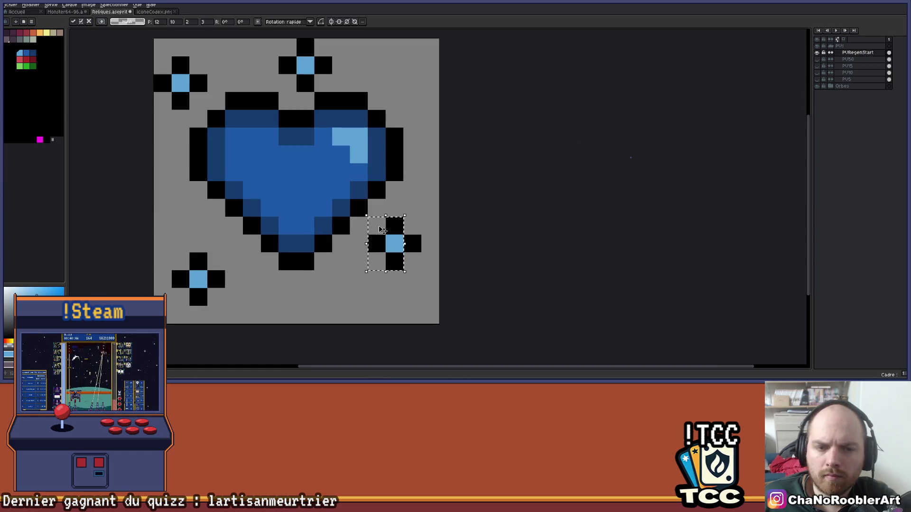
mouse_move(383, 231)
mouse_down()
mouse_move(401, 259)
mouse_move(394, 67)
mouse_move(410, 95)
mouse_up()
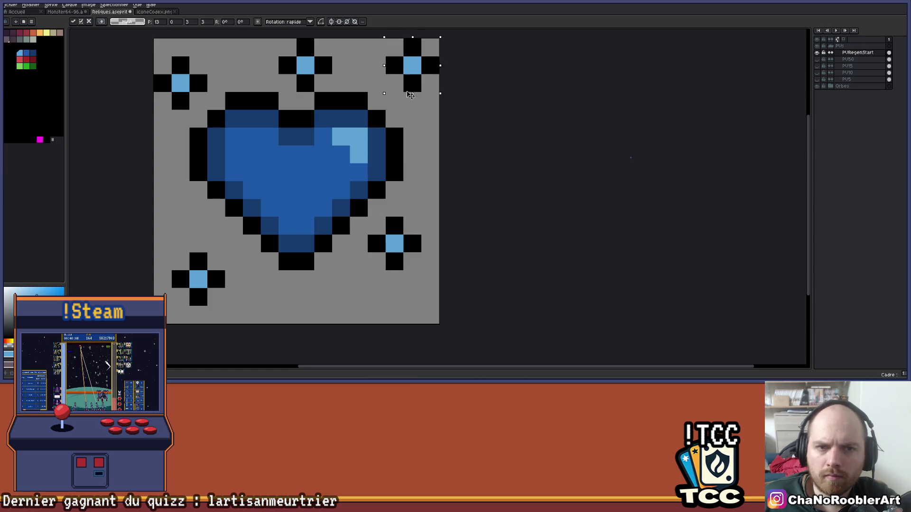
key(Down)
key(Return)
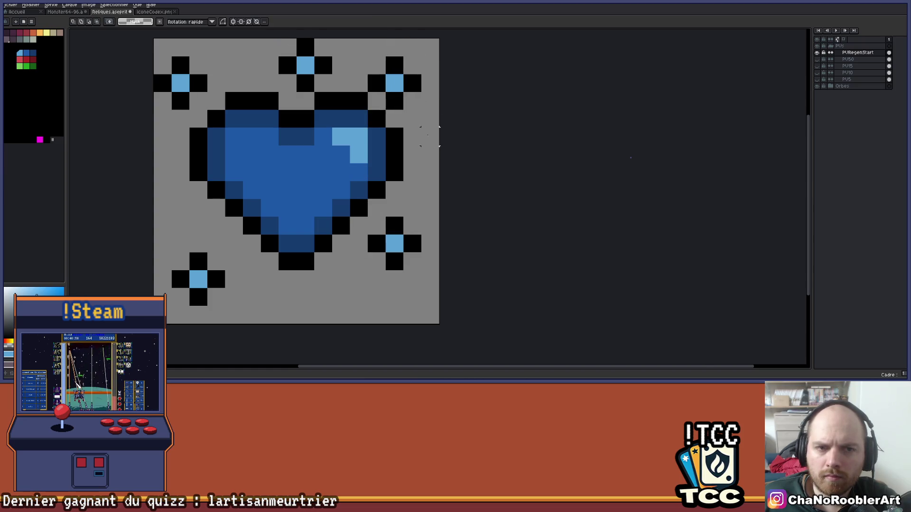
Step: Move the top sparkle down below the heart and deselect
scroll(433, 164, down, 2)
scroll(418, 195, up, 3)
scroll(418, 195, down, 5)
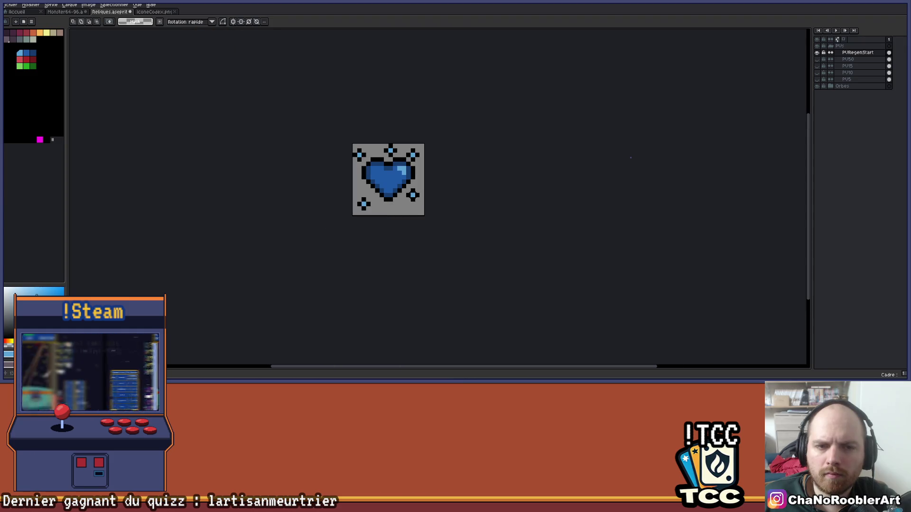
scroll(388, 123, up, 1)
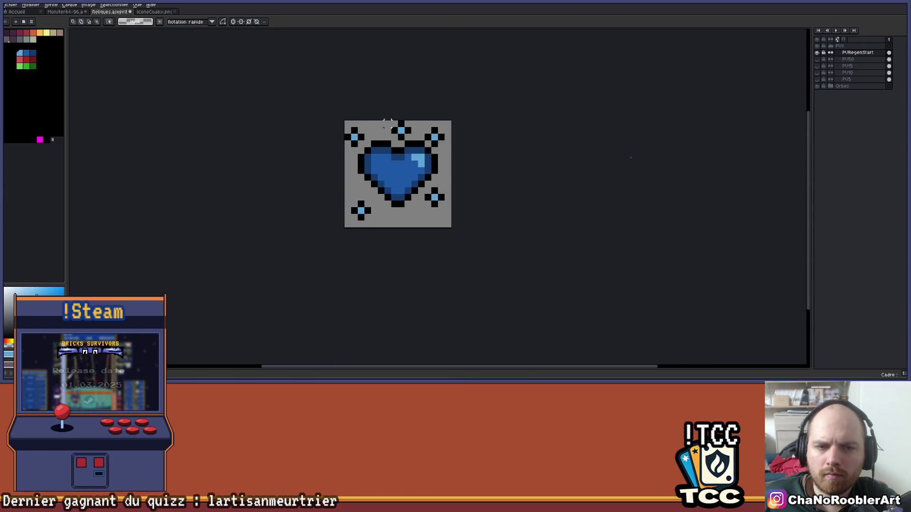
mouse_move(384, 119)
mouse_down()
mouse_move(413, 142)
mouse_move(423, 214)
mouse_move(408, 221)
mouse_up()
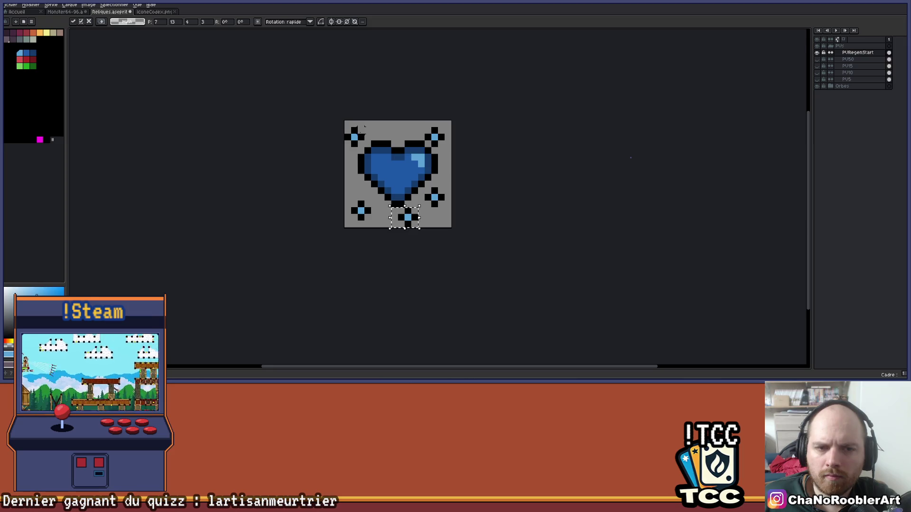
click(492, 224)
Step: Recentre the sprite on the canvas and switch to the GDoc spreadsheet
scroll(506, 211, down, 2)
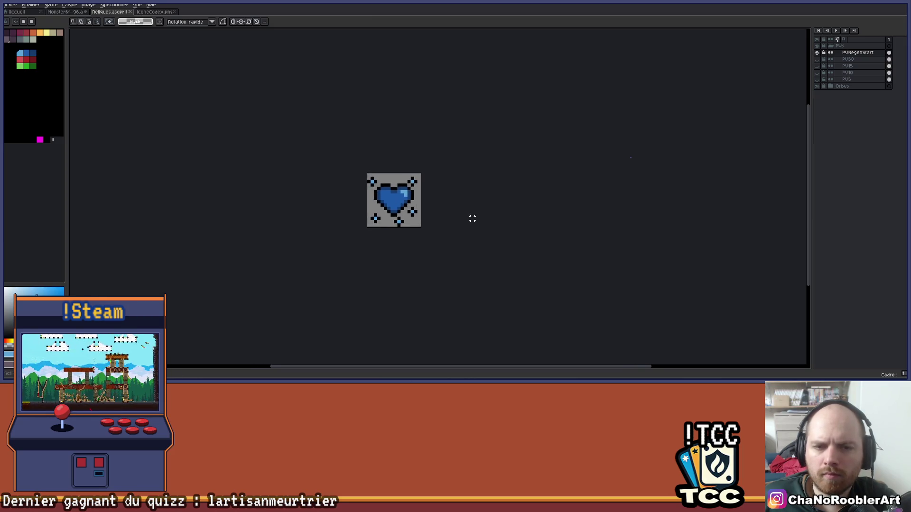
scroll(434, 179, up, 3)
drag(434, 178, 448, 193)
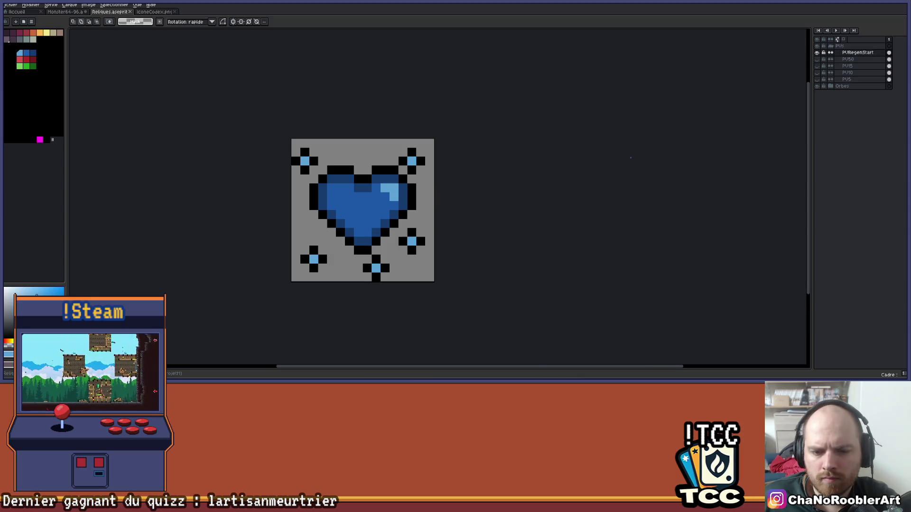
mouse_move(503, 379)
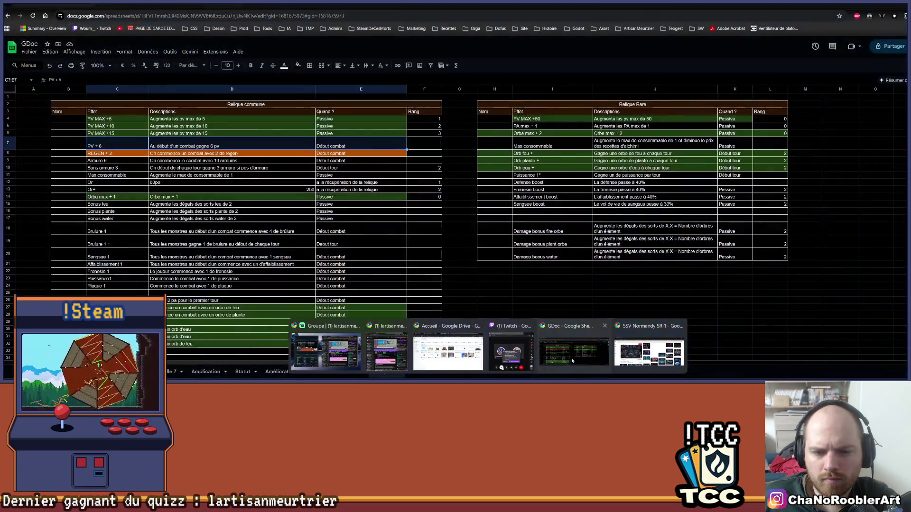
click(572, 354)
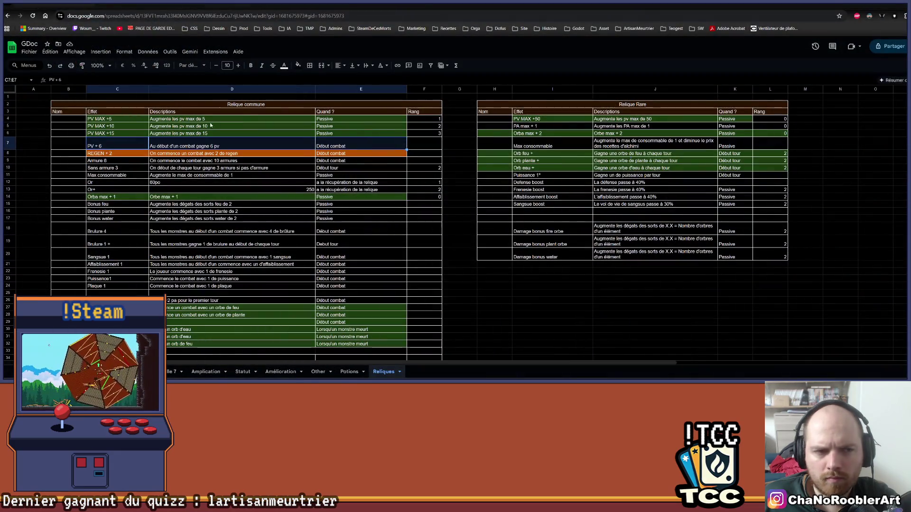
Step: Fill cells C7:E7 of the PV + 6 relic row green
drag(117, 146, 361, 145)
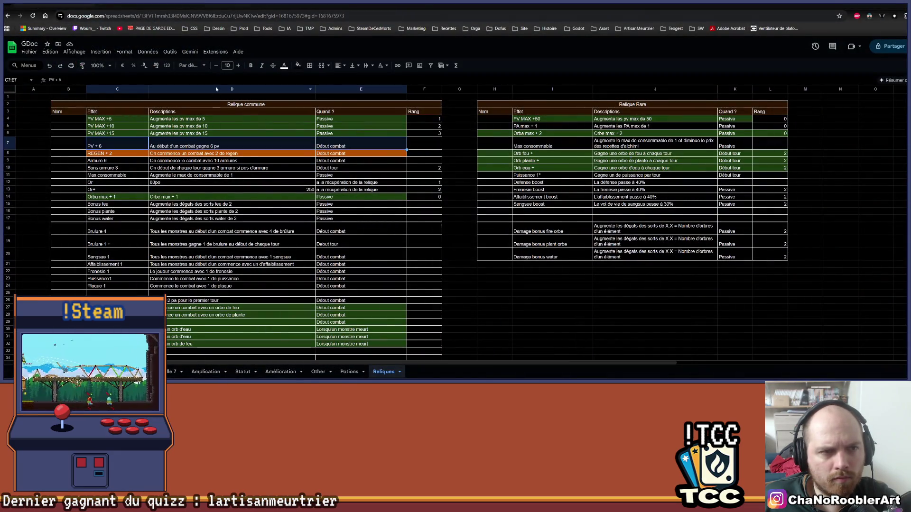
click(298, 66)
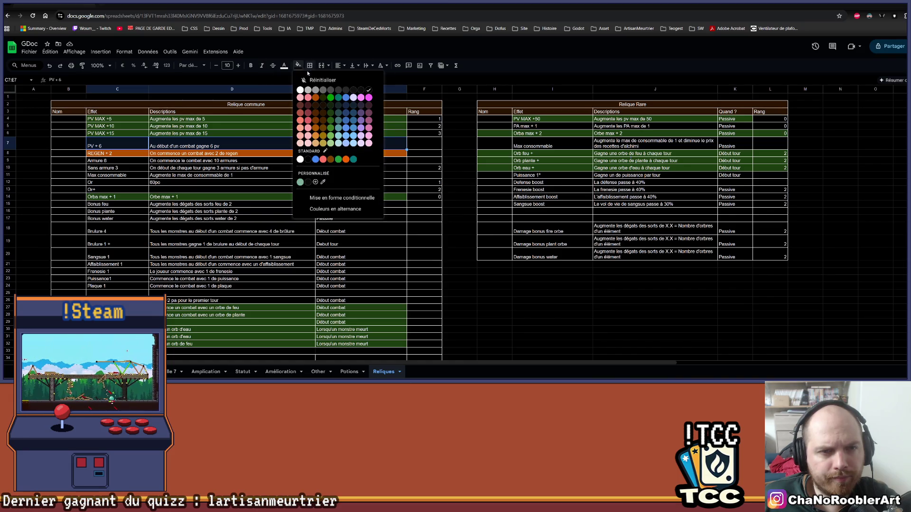
click(331, 113)
click(275, 212)
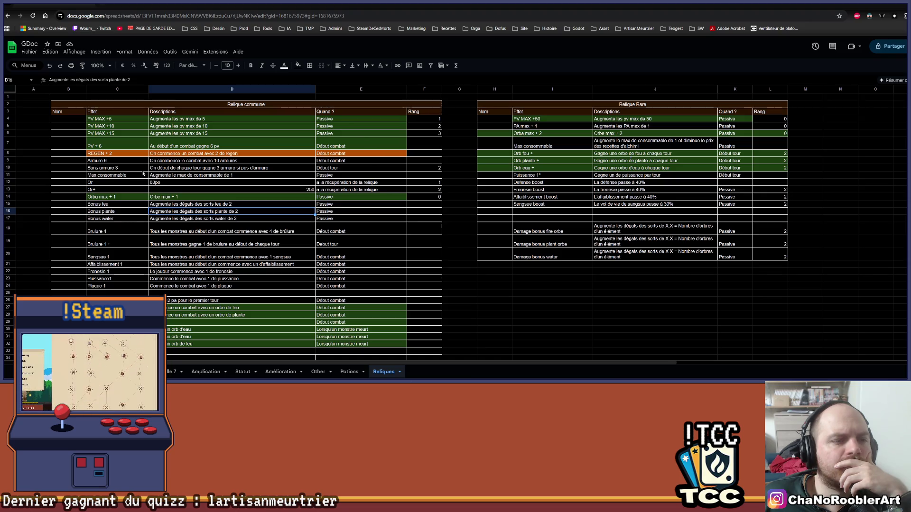
double_click(176, 169)
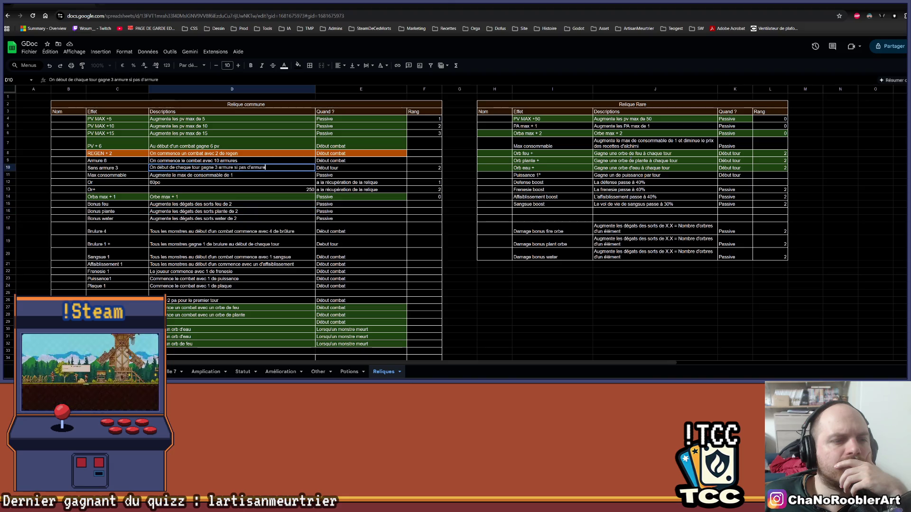
Step: Replace 'On début de chaque tour' in D10 with 'A la fin du tour du joueur'
key(Return)
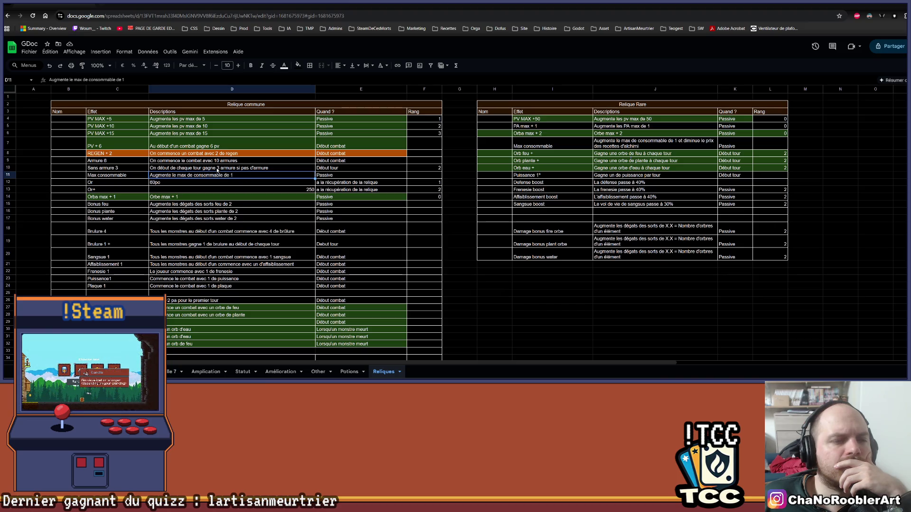
click(199, 169)
double_click(176, 168)
click(167, 168)
key(BackSpace)
key(BackSpace)
key(BackSpace)
key(BackSpace)
text(A la fin du tour )
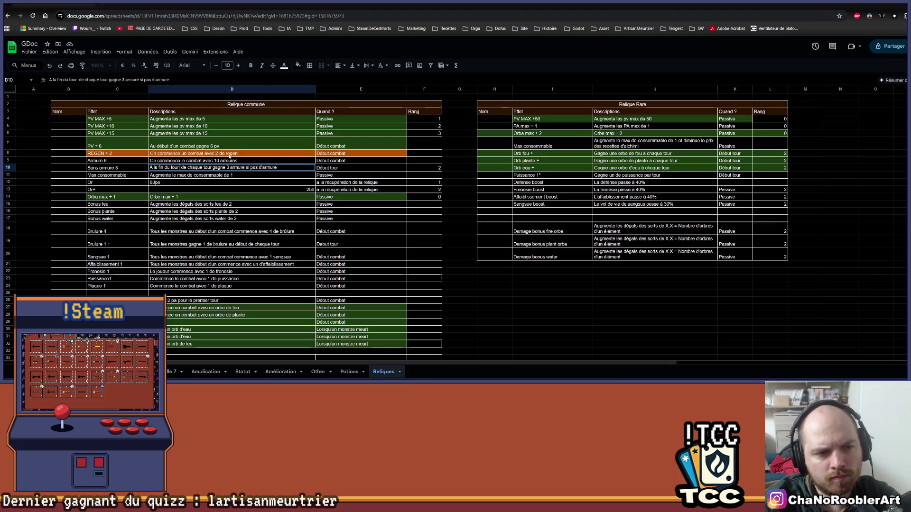
text(du jo)
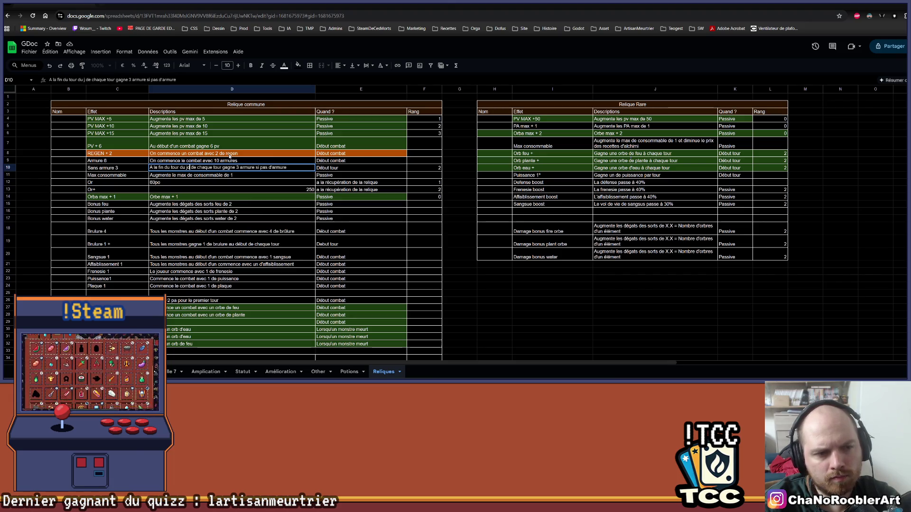
text(ur)
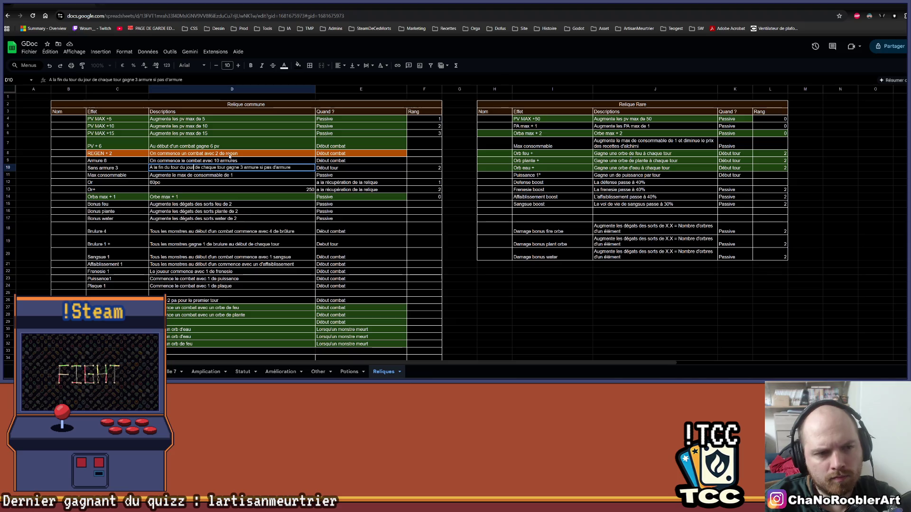
key(ctrl+shift+Right)
key(ctrl+shift+Right)
key(BackSpace)
key(BackSpace)
text(eur)
key(Return)
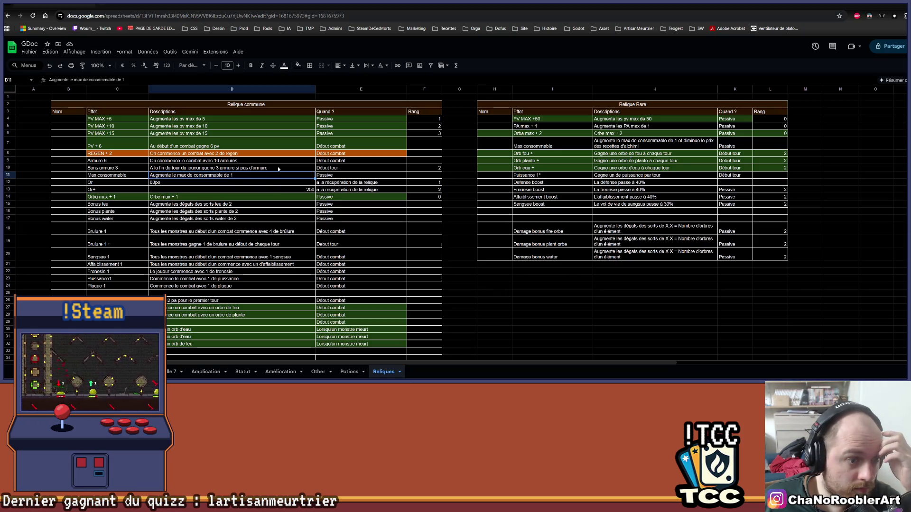
scroll(255, 210, down, 2)
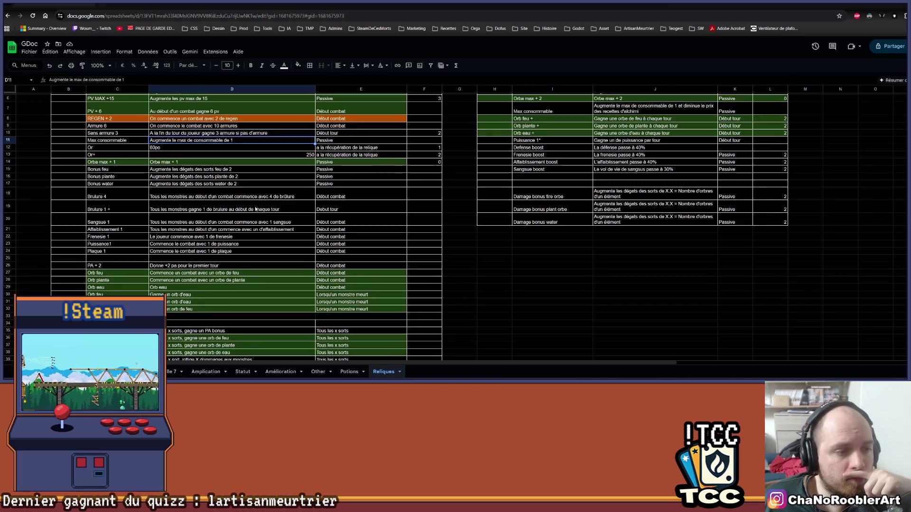
scroll(256, 209, down, 2)
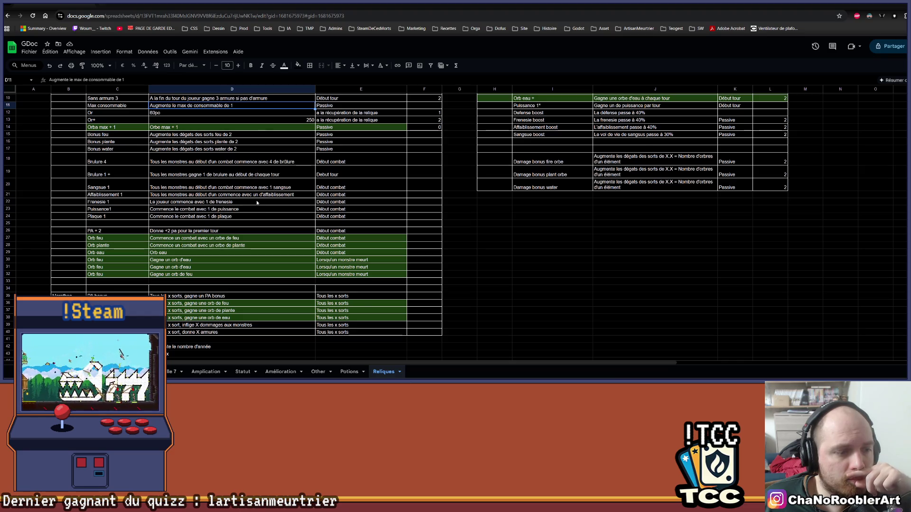
scroll(257, 202, up, 3)
scroll(121, 145, down, 5)
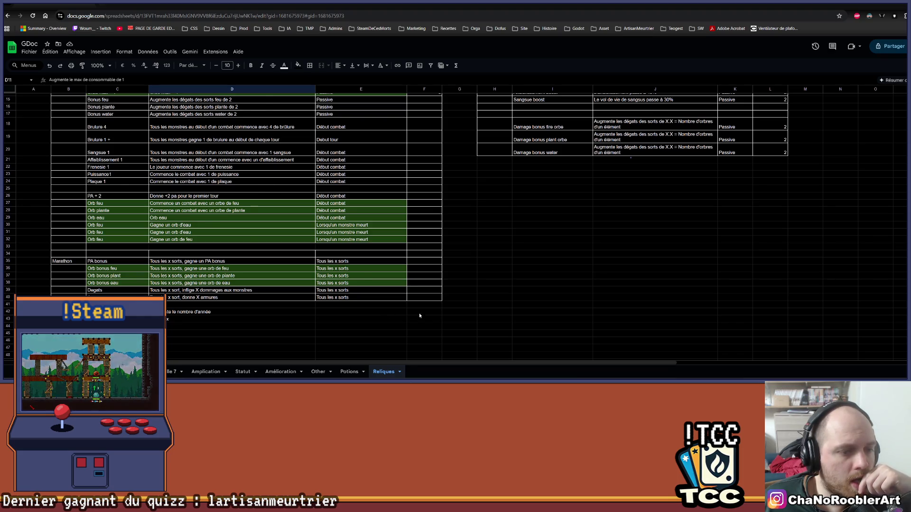
scroll(420, 316, up, 5)
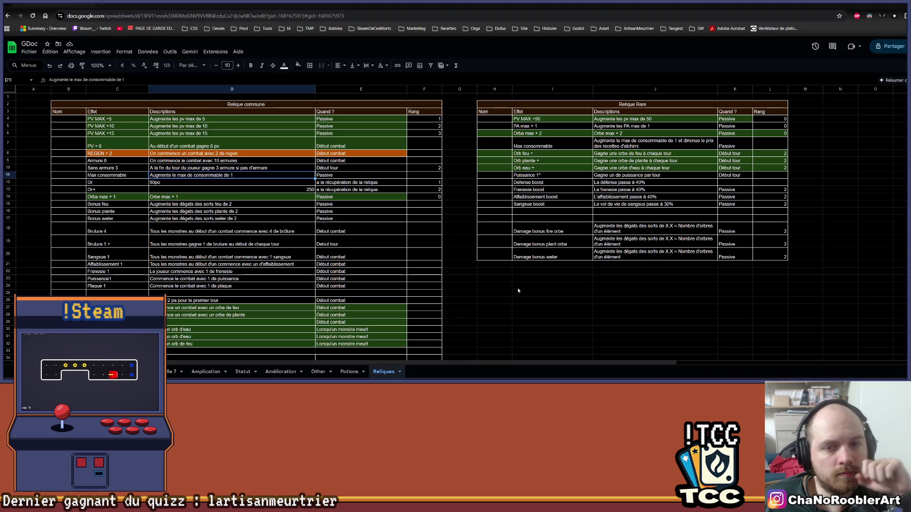
Step: Move the Or+ relic entry from row 13 into the Relique Rare table at H21
click(8, 190)
drag(65, 191, 425, 190)
key(ctrl+x)
click(498, 268)
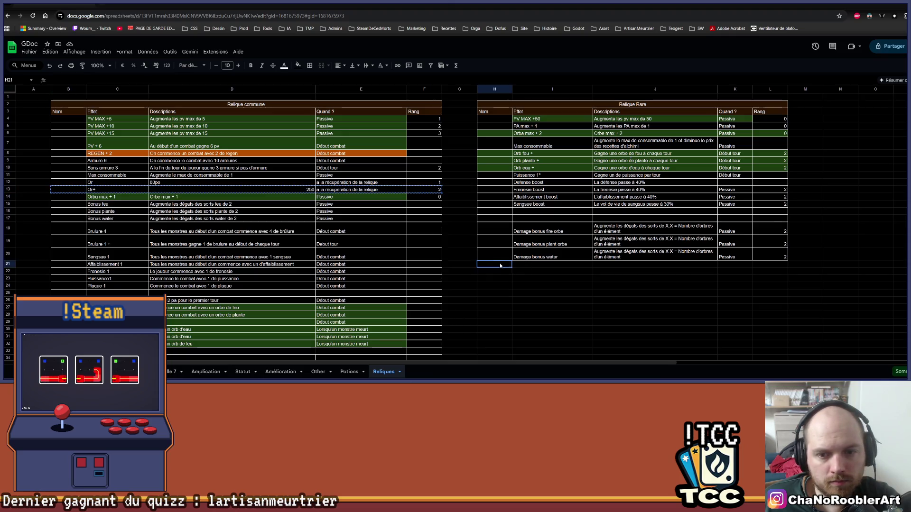
key(ctrl+v)
click(494, 297)
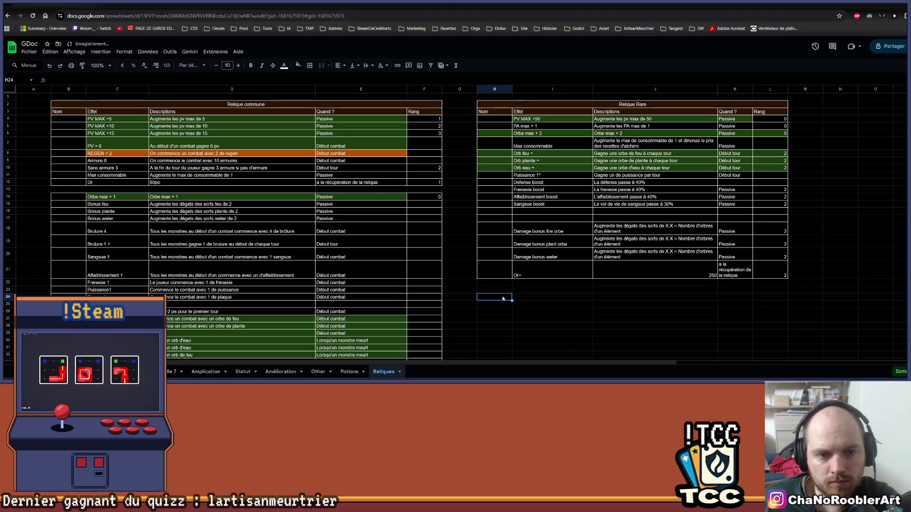
click(8, 188)
Step: Change the Or+ description value in J21 from 250 to 300po
click(533, 279)
double_click(533, 279)
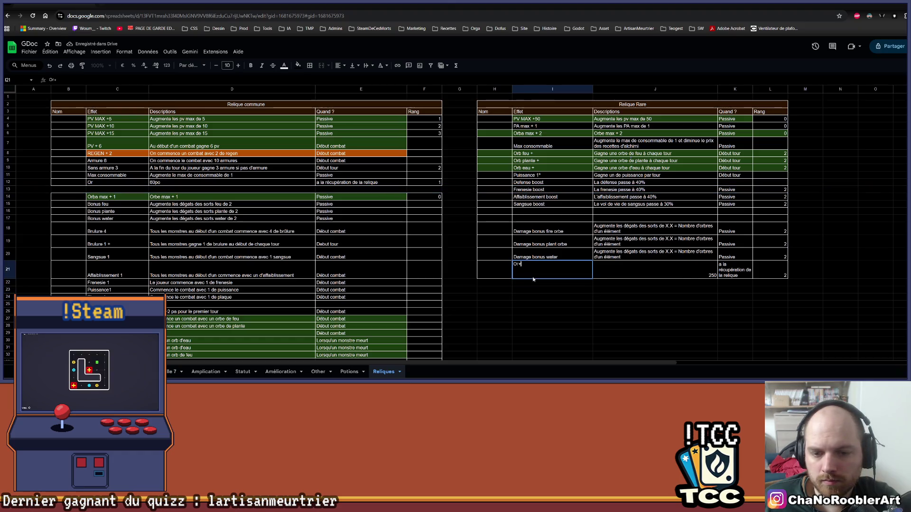
click(707, 268)
double_click(712, 264)
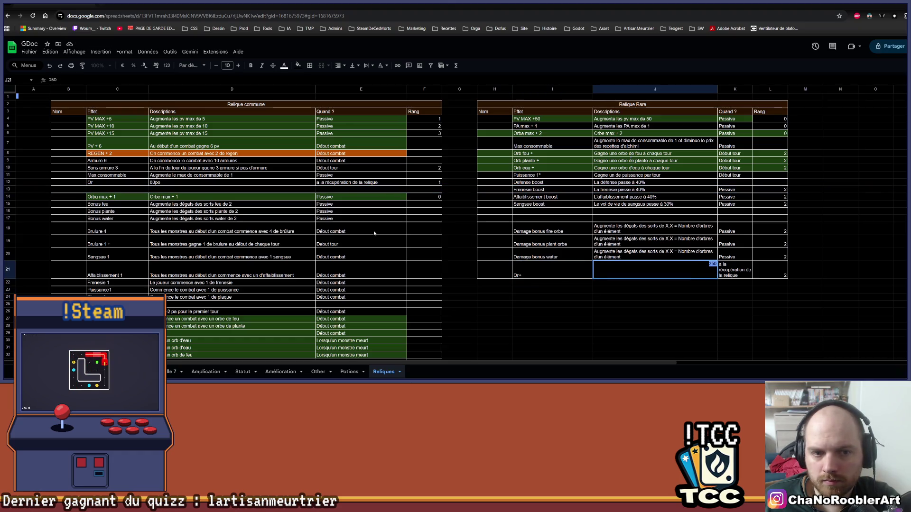
click(154, 182)
double_click(154, 182)
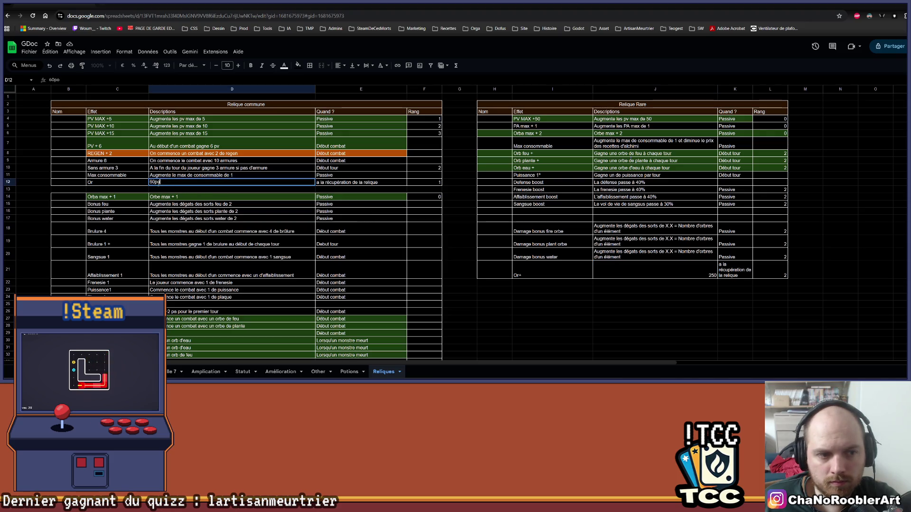
double_click(711, 270)
text(po)
key(Return)
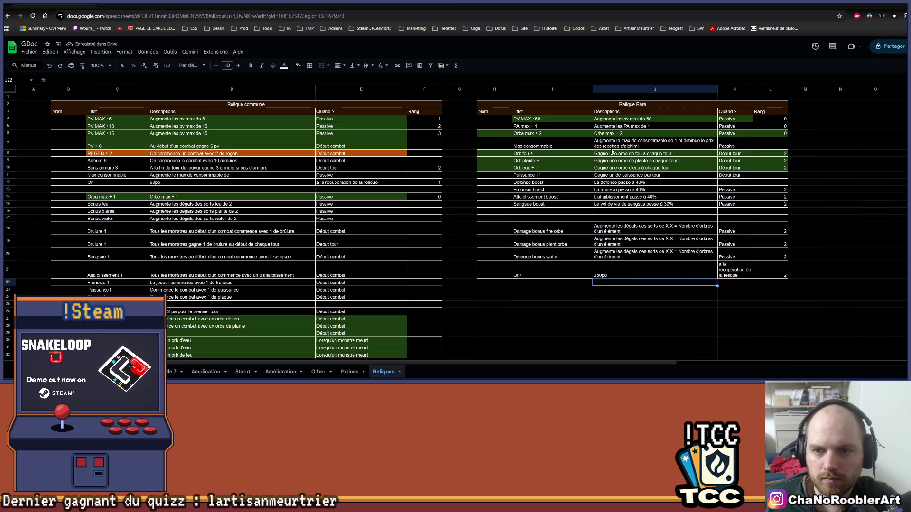
double_click(603, 271)
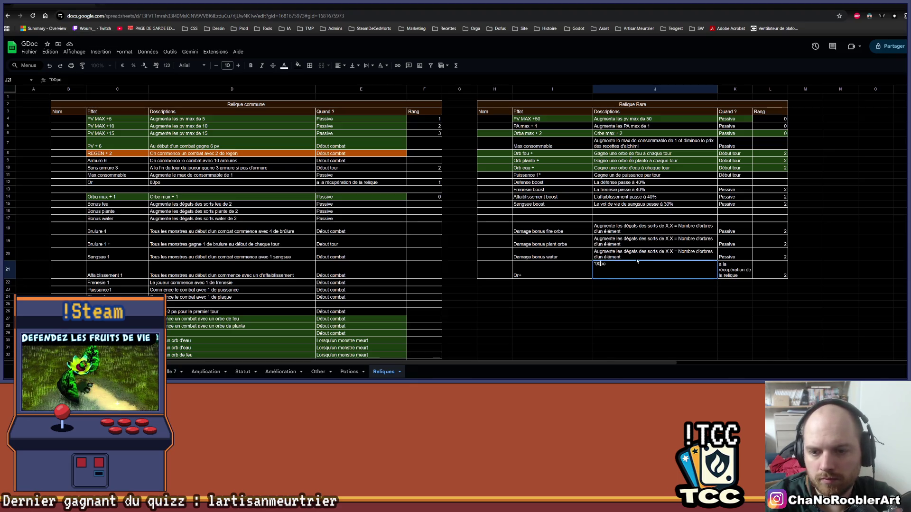
text(300)
key(Return)
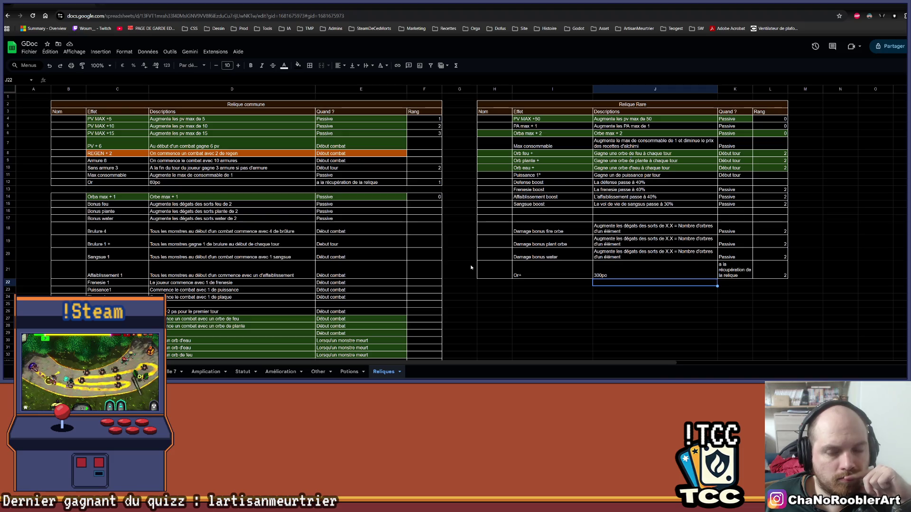
click(655, 333)
scroll(300, 226, down, 5)
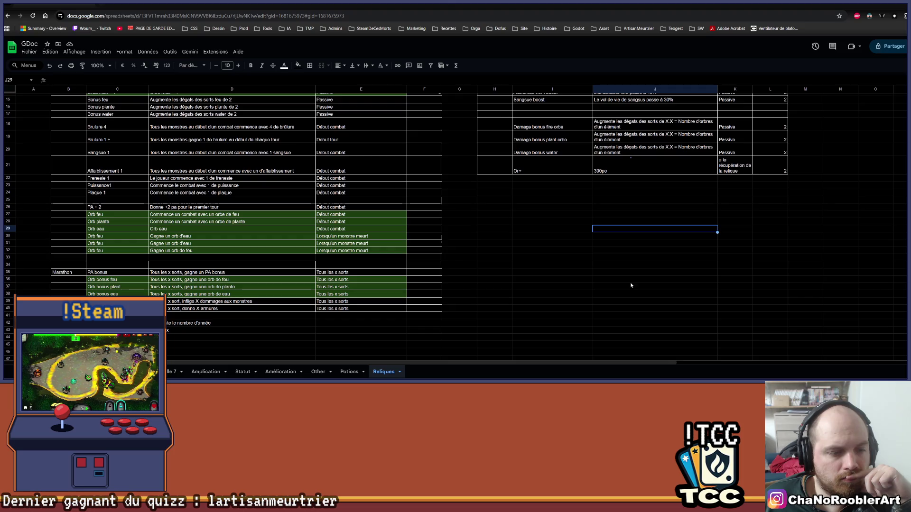
scroll(626, 291, up, 5)
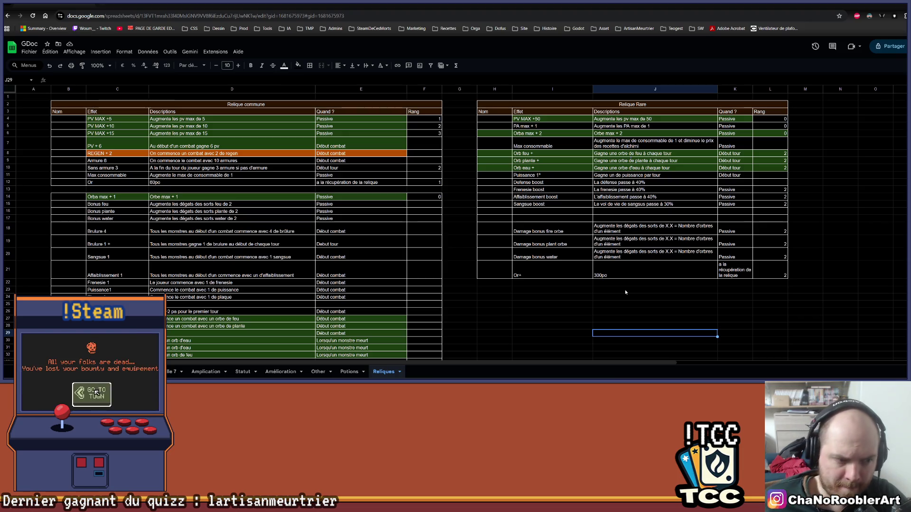
scroll(625, 293, down, 3)
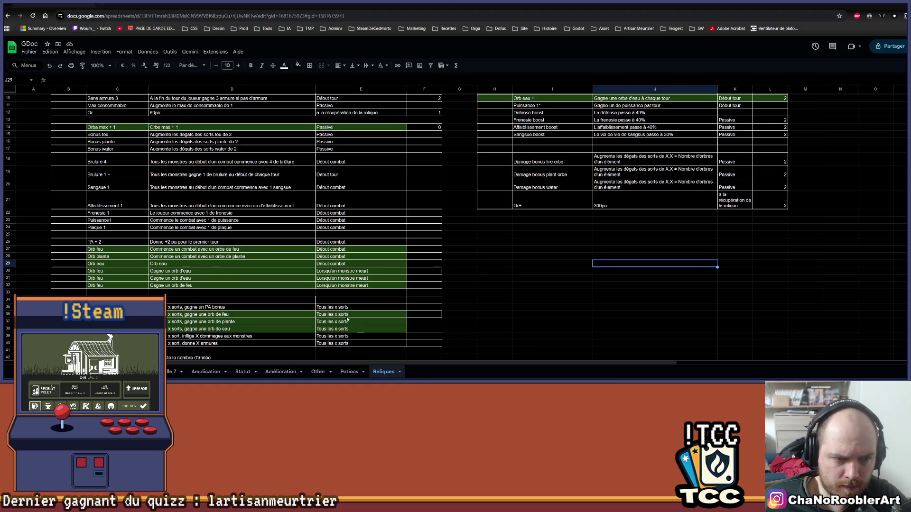
scroll(380, 318, up, 3)
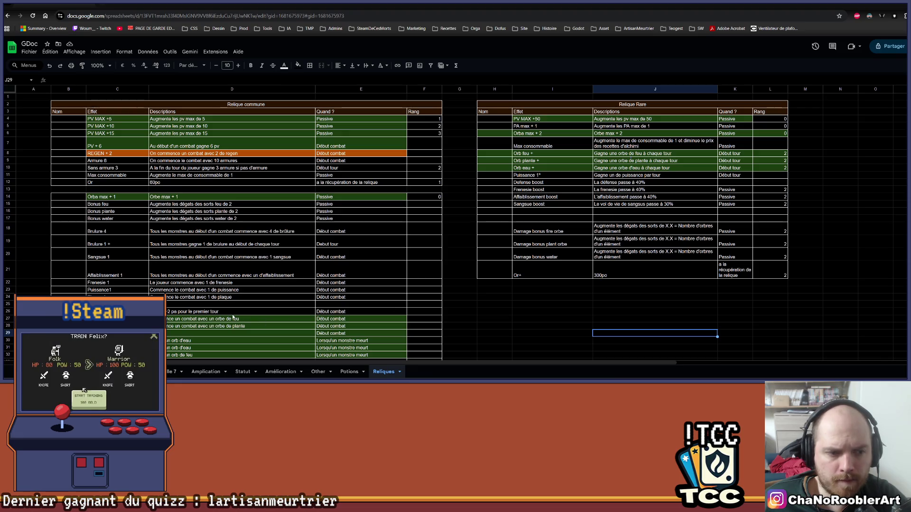
scroll(178, 305, down, 5)
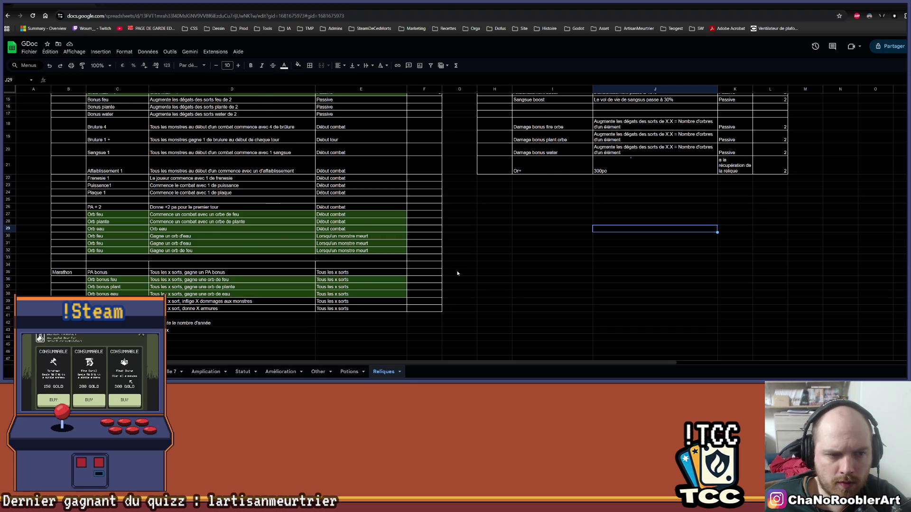
scroll(455, 268, up, 2)
scroll(456, 267, up, 2)
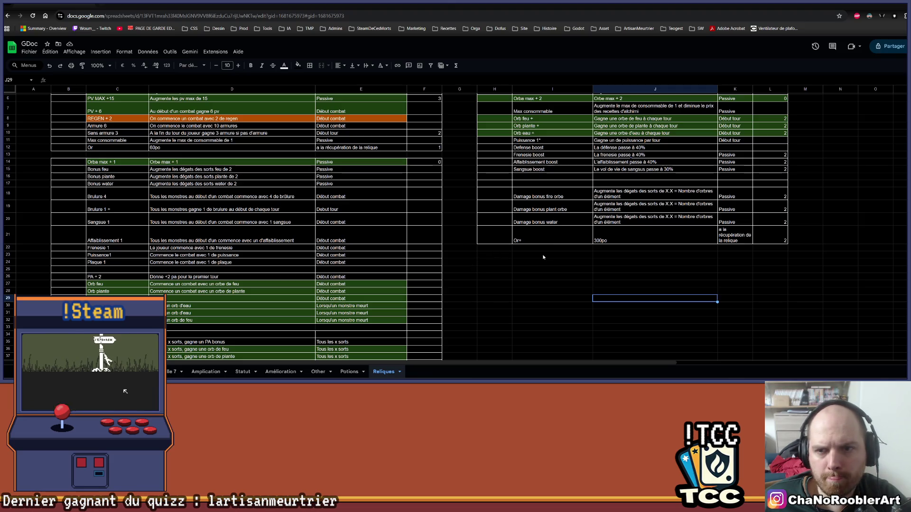
scroll(540, 256, up, 2)
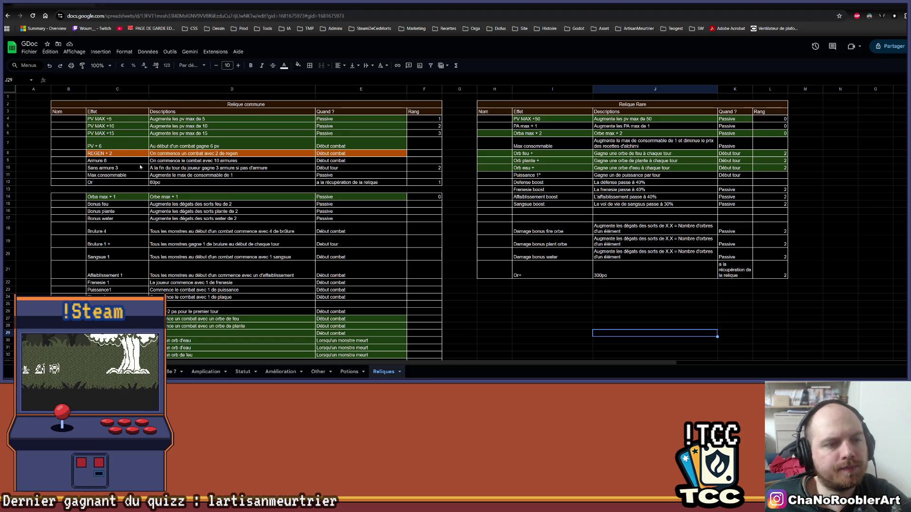
key(alt+Tab)
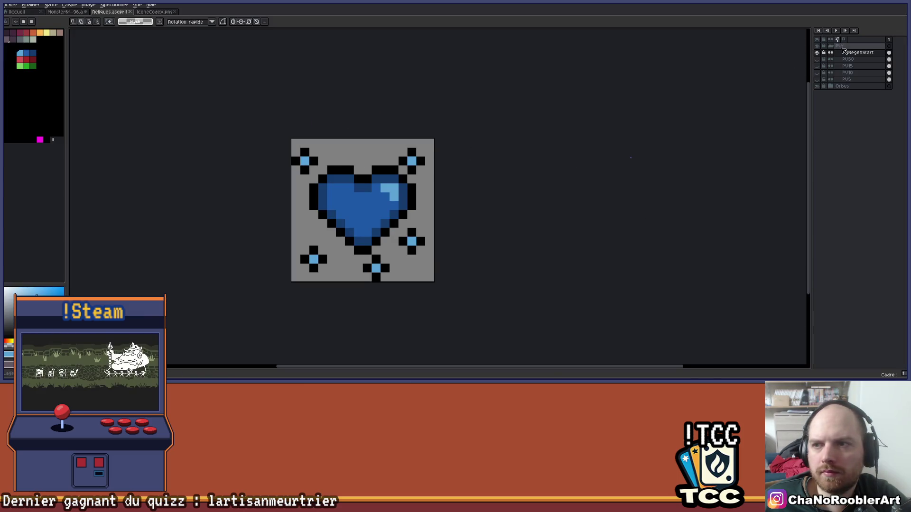
Step: Collapse and hide the PVs heart icon group, then add a new empty layer
click(830, 46)
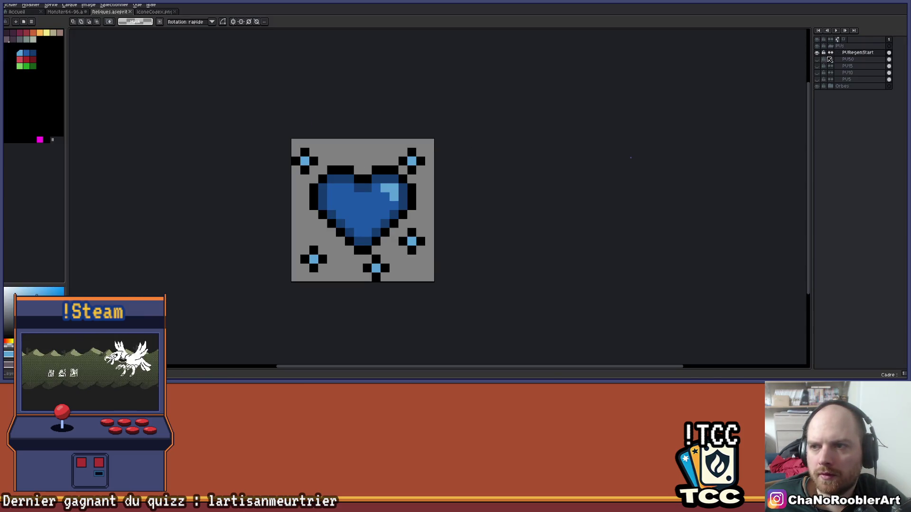
click(835, 46)
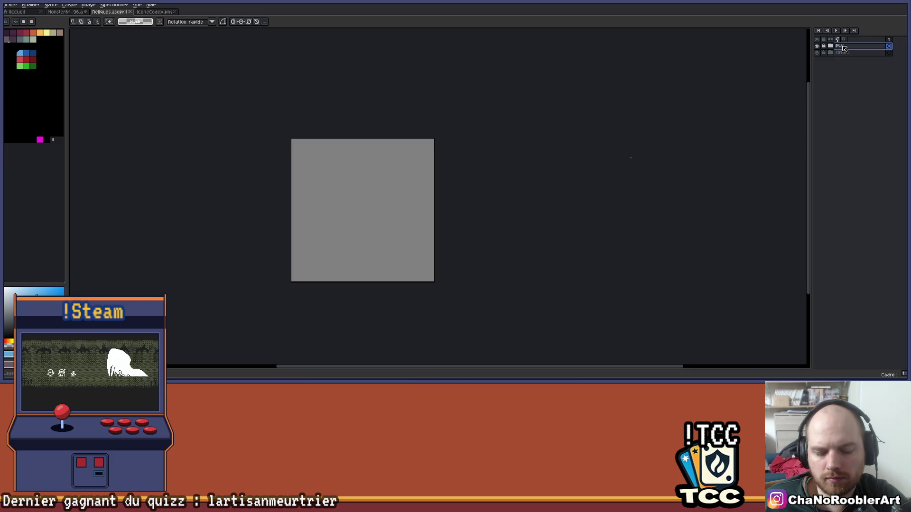
key(shift+n)
scroll(428, 160, up, 2)
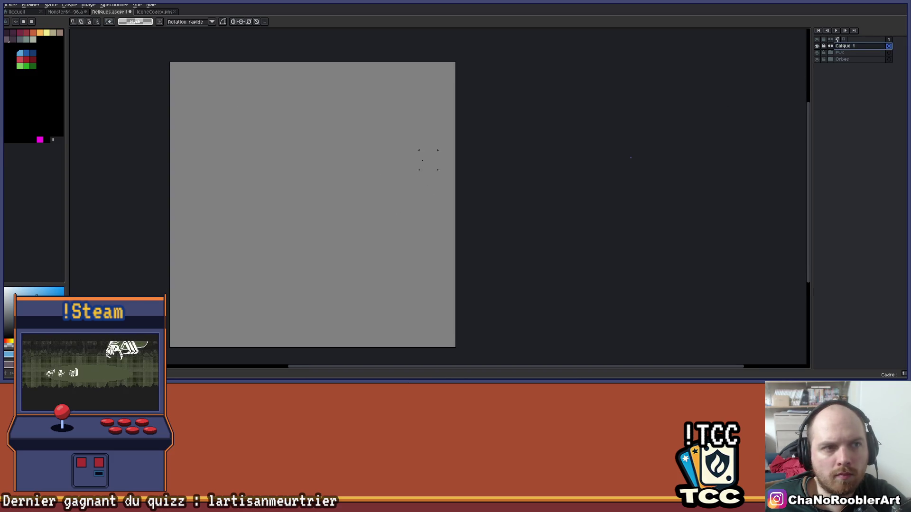
Step: Switch to the IconeCodex.png document and start opening another sprite file
click(151, 12)
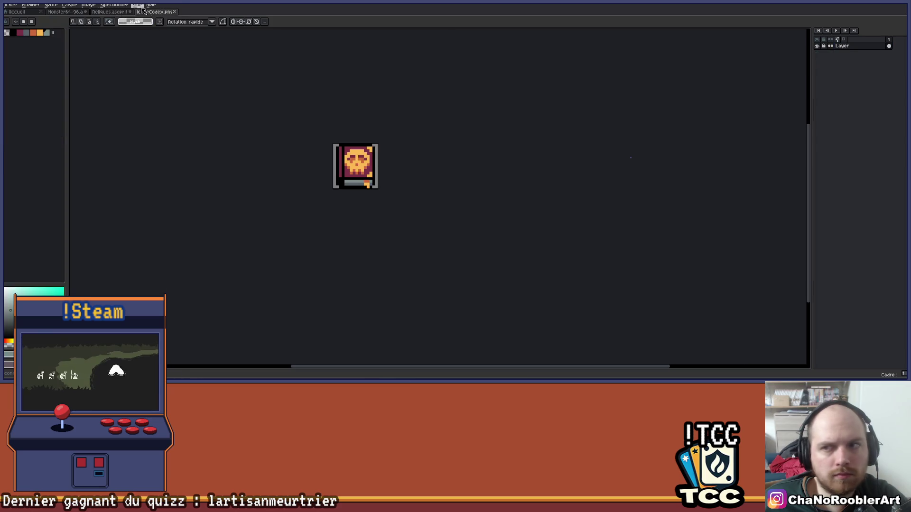
click(12, 5)
click(19, 27)
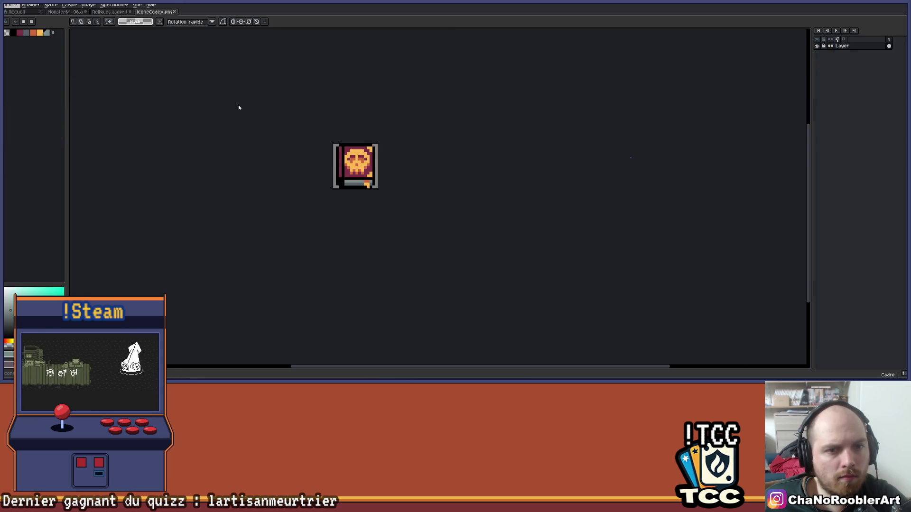
Step: Go up from the UI folder through Export to ProjetM and open Icone.aseprite
scroll(460, 199, down, 1)
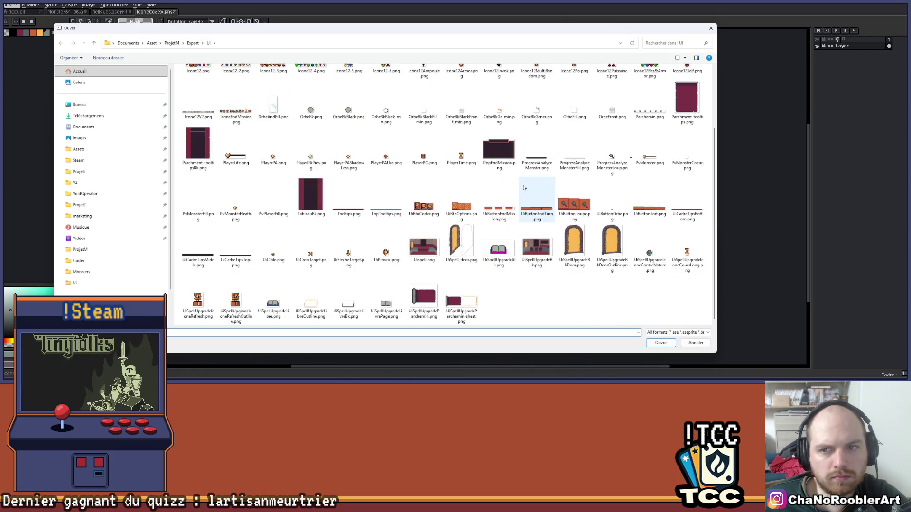
scroll(536, 214, up, 1)
click(193, 42)
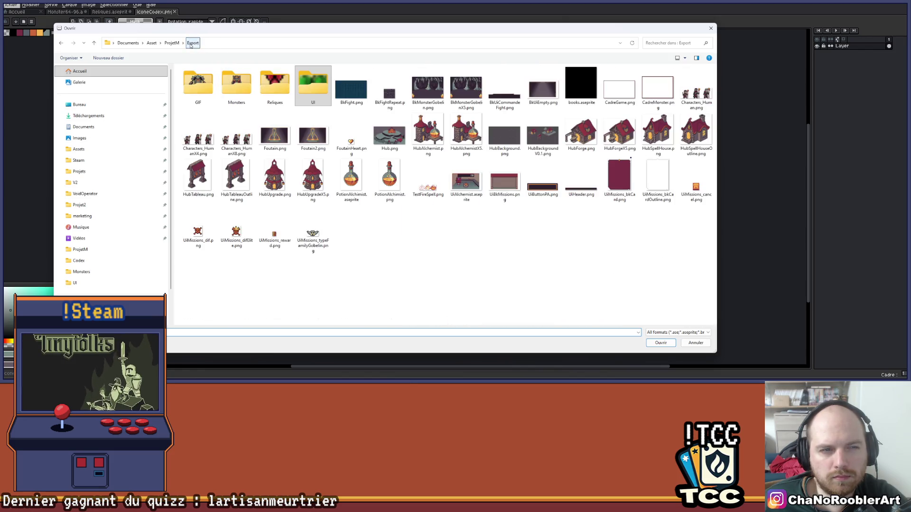
click(172, 43)
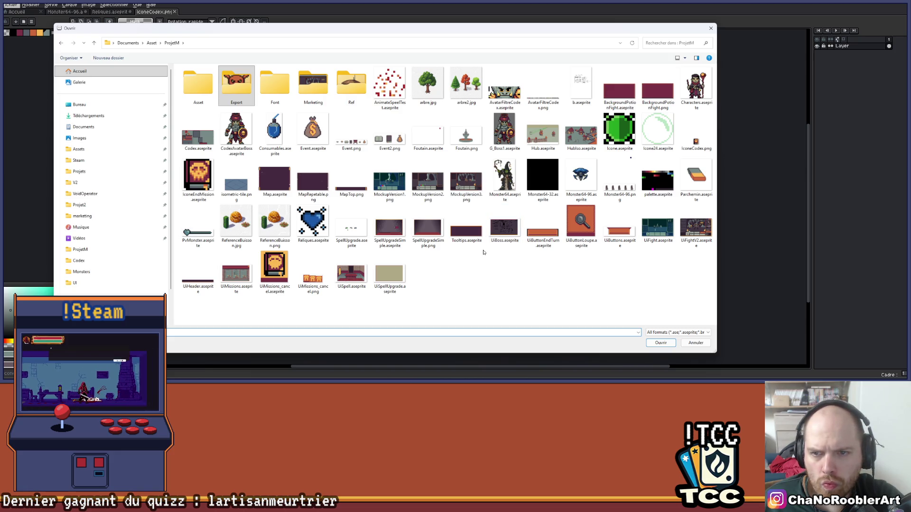
double_click(619, 130)
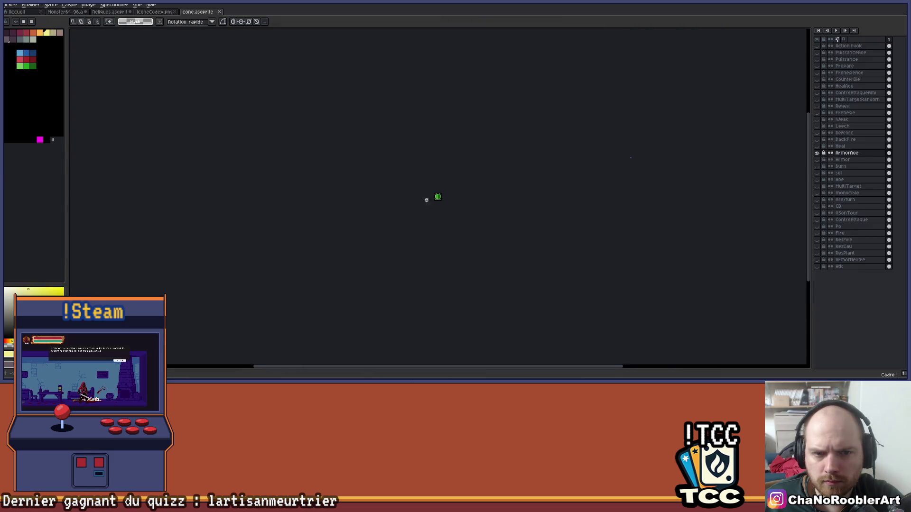
Step: Hide ArmorAoe, show and copy the Armor shield, and paste it into Reliques as a new layer
scroll(488, 170, up, 2)
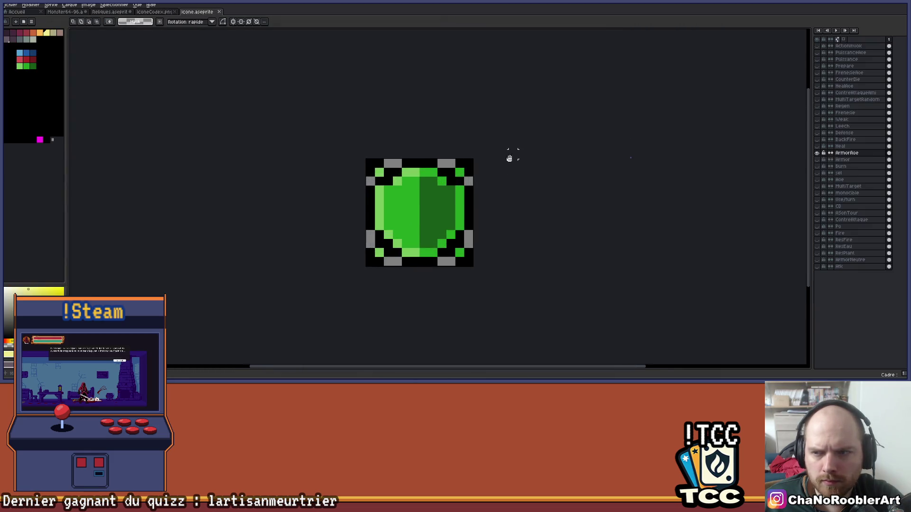
click(817, 153)
click(817, 159)
click(843, 160)
key(ctrl+a)
key(ctrl+shift+Tab)
key(ctrl+shift+Tab)
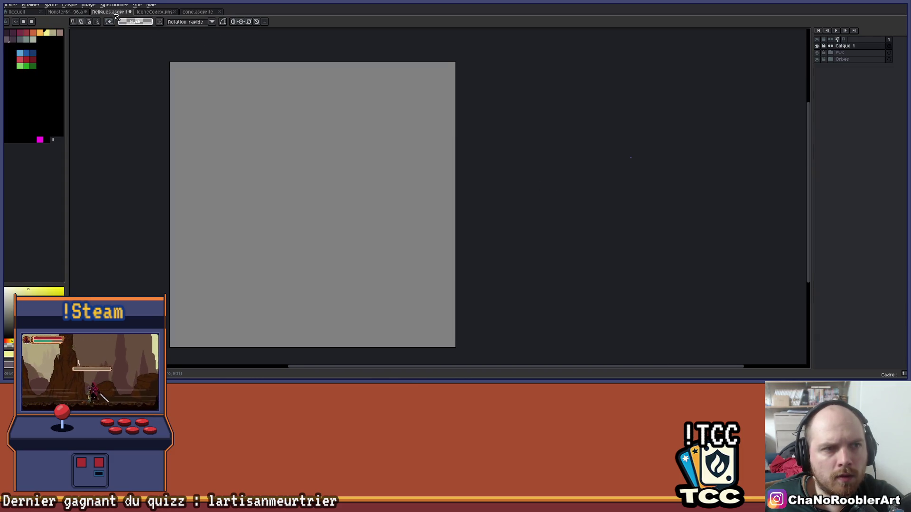
key(ctrl+v)
scroll(400, 145, down, 1)
scroll(401, 145, up, 1)
scroll(400, 144, down, 1)
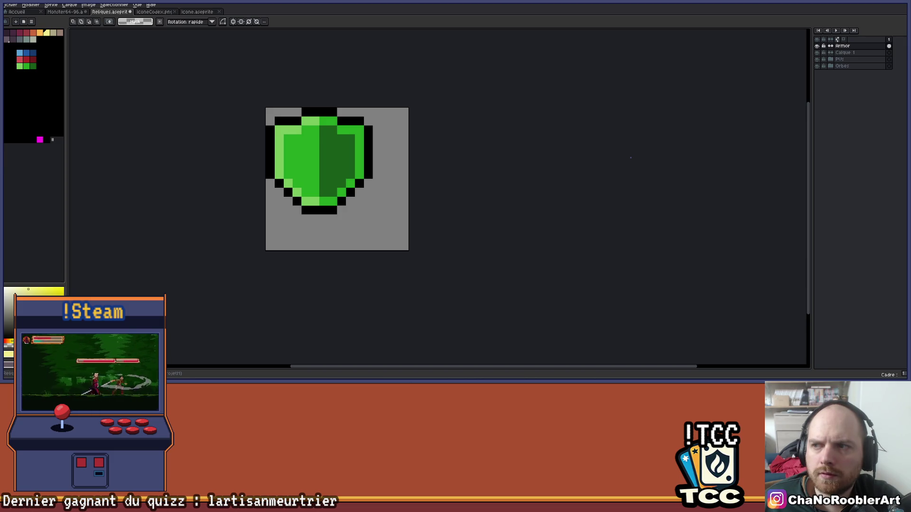
key(b)
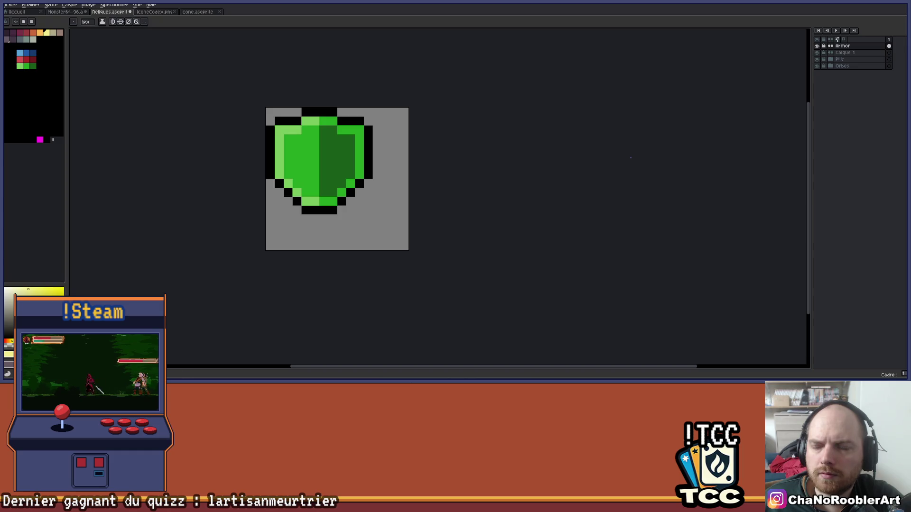
Step: Select the pasted shield and nudge it right and down with the arrow keys
scroll(676, 161, up, 1)
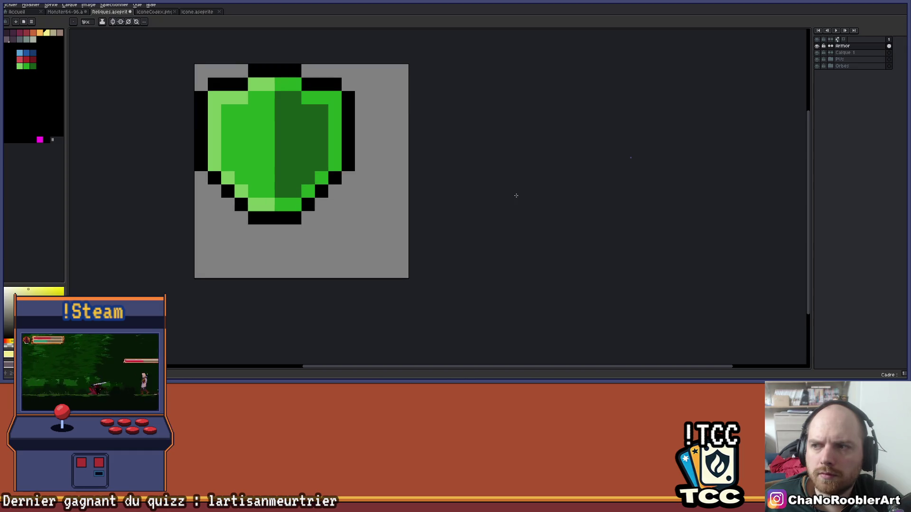
scroll(219, 52, up, 1)
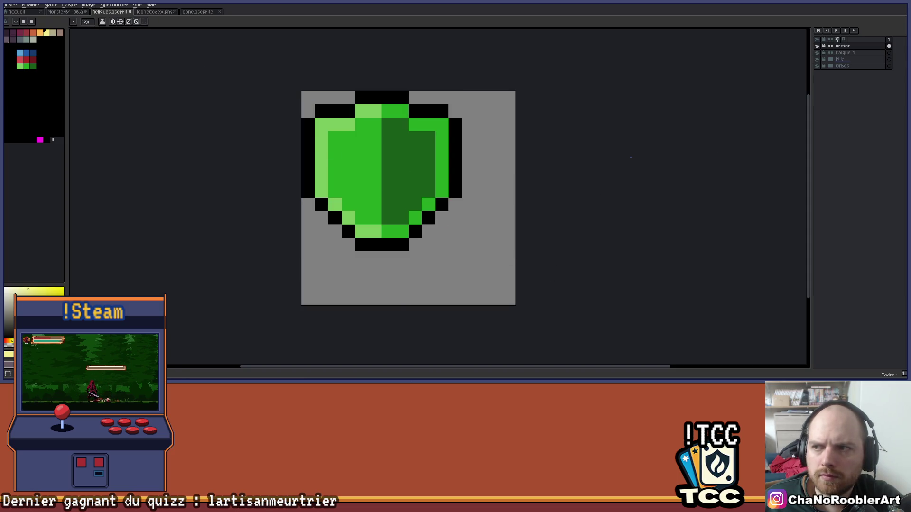
key(ctrl+a)
key(Right)
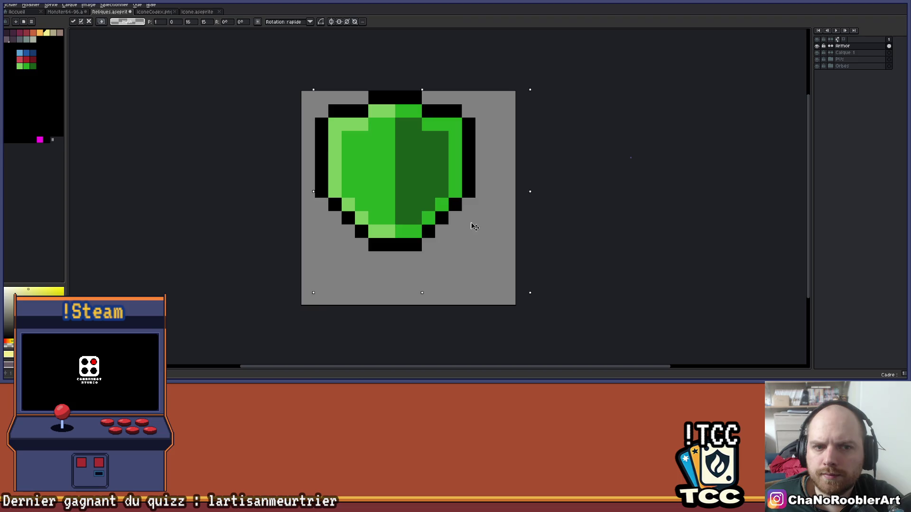
key(Right)
key(Down)
key(Down)
Step: Commit the shield's new centred position and pan the view over it
scroll(522, 195, down, 1)
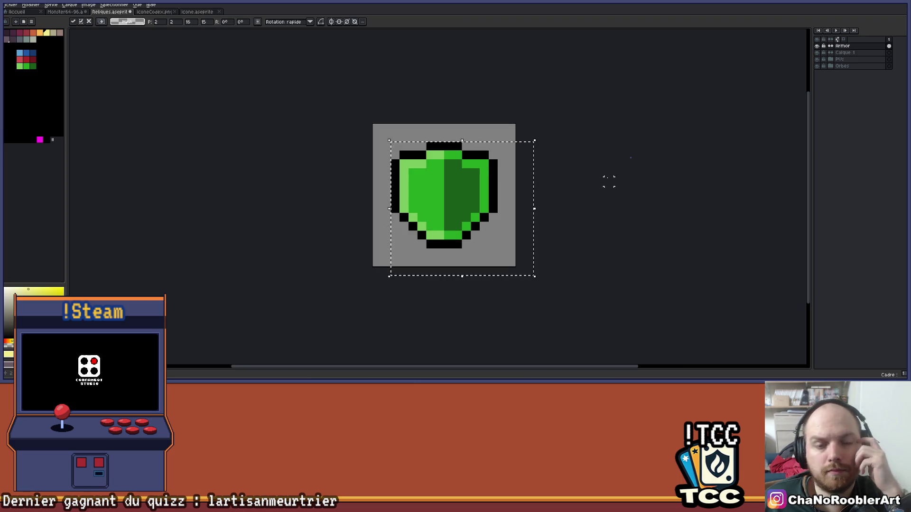
scroll(602, 179, right, 2)
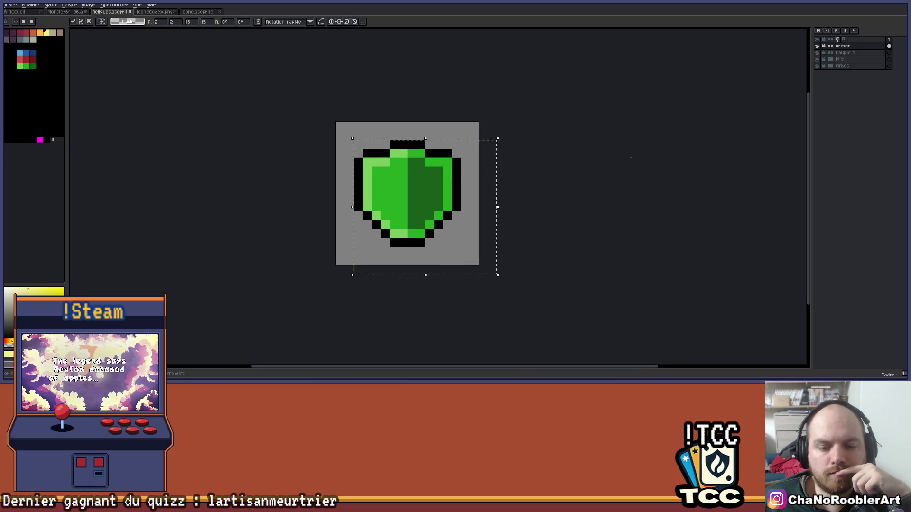
mouse_move(488, 380)
mouse_move(555, 350)
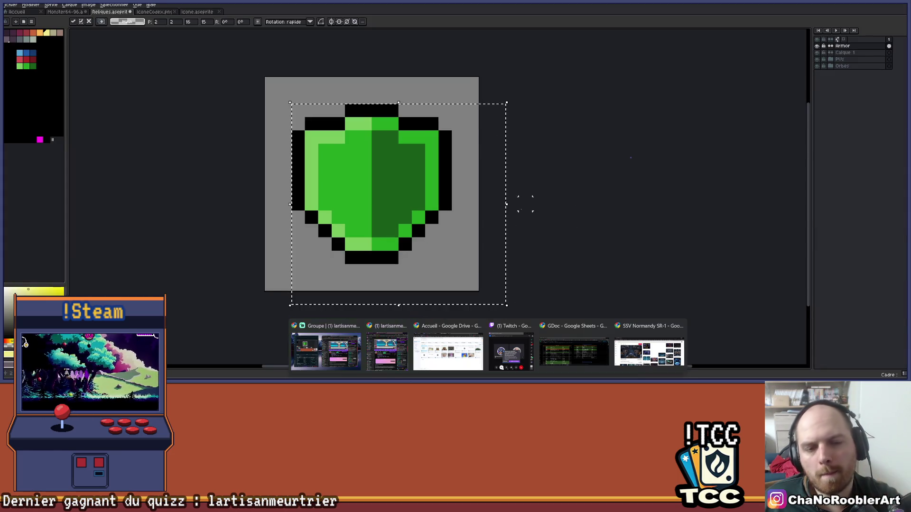
click(428, 257)
scroll(428, 256, down, 2)
scroll(430, 259, up, 2)
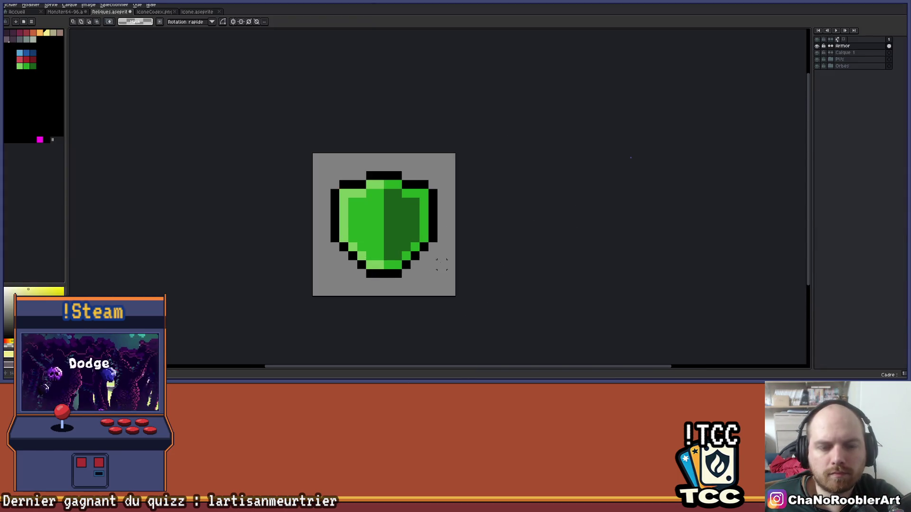
drag(466, 194, 478, 190)
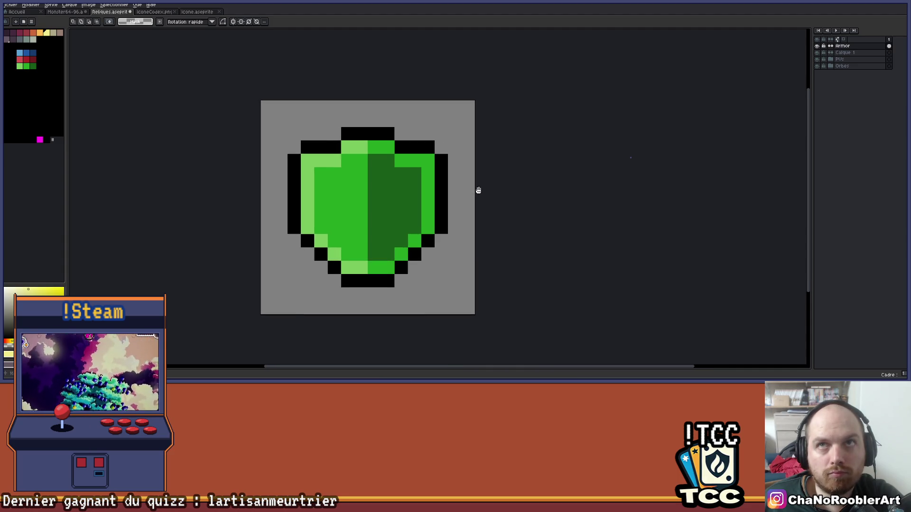
scroll(478, 190, up, 1)
scroll(499, 135, down, 1)
drag(487, 146, 496, 155)
Step: Pick black from the shield outline and return to the pencil, undoing a stray bar
key(i)
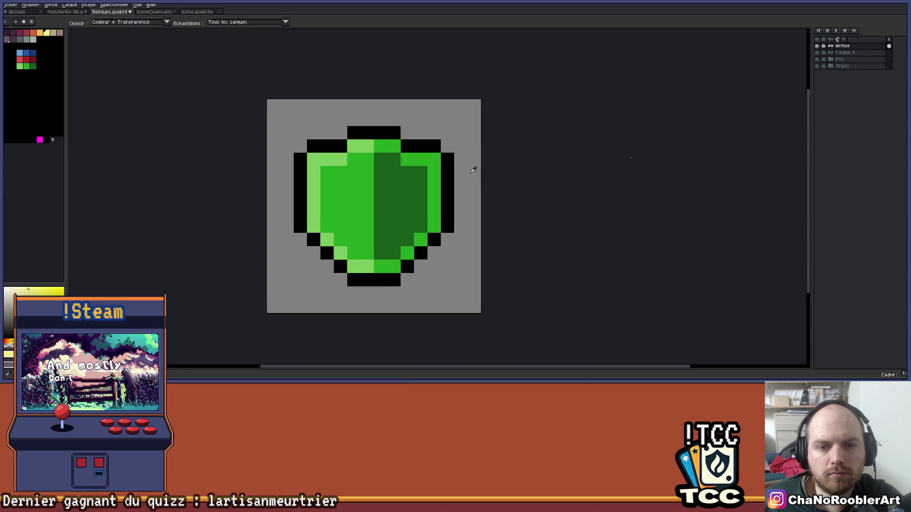
click(453, 166)
key(b)
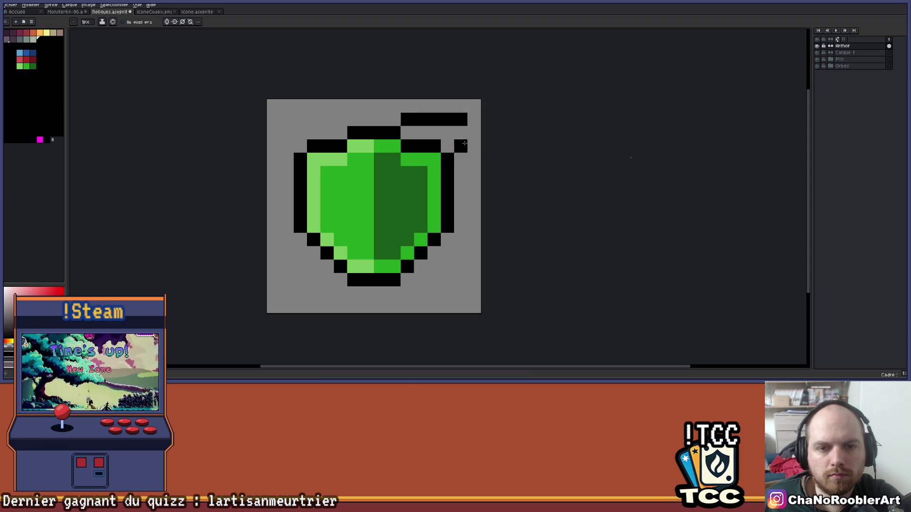
key(ctrl+z)
key(ctrl+z)
key(ctrl+z)
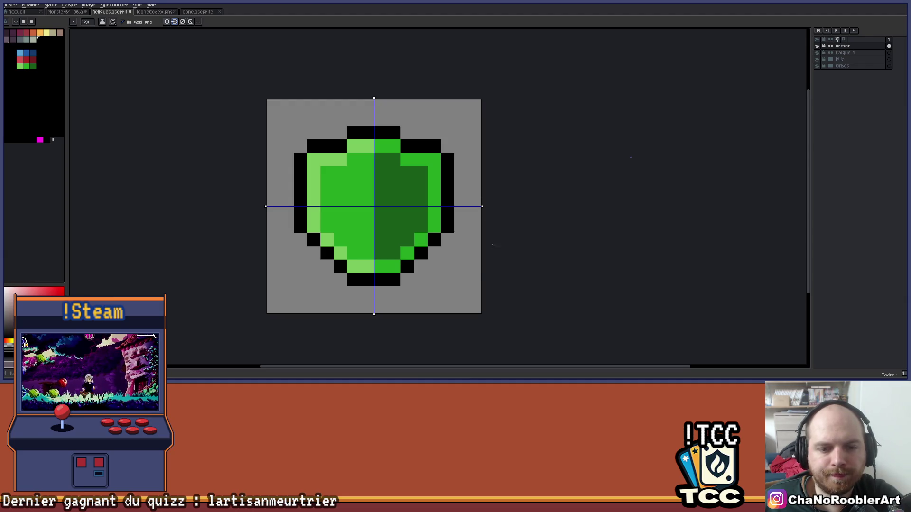
Step: Draw mirrored black strap bars around the shield's corners and down its sides
drag(415, 291, 465, 285)
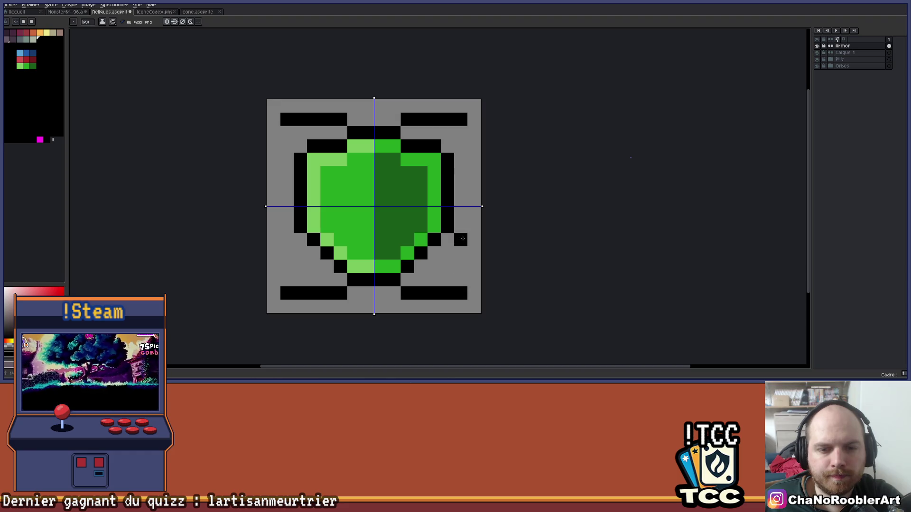
drag(463, 239, 466, 282)
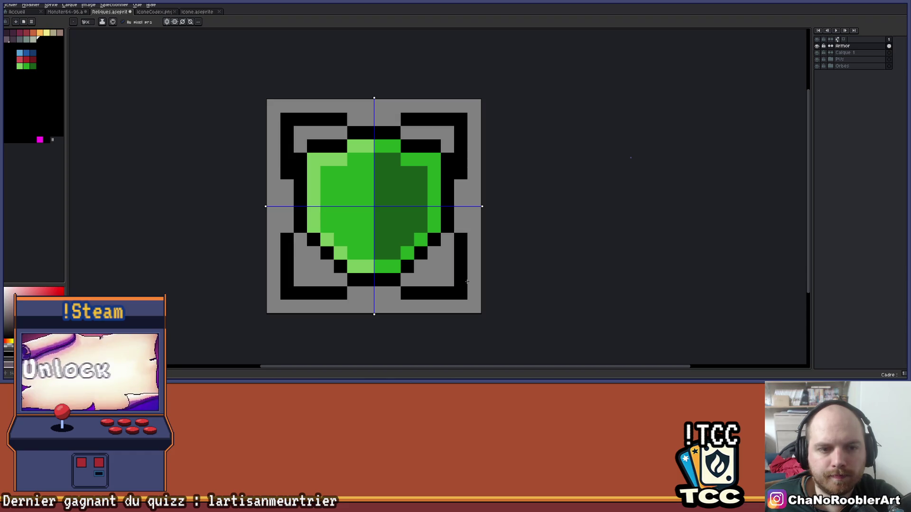
scroll(460, 263, down, 1)
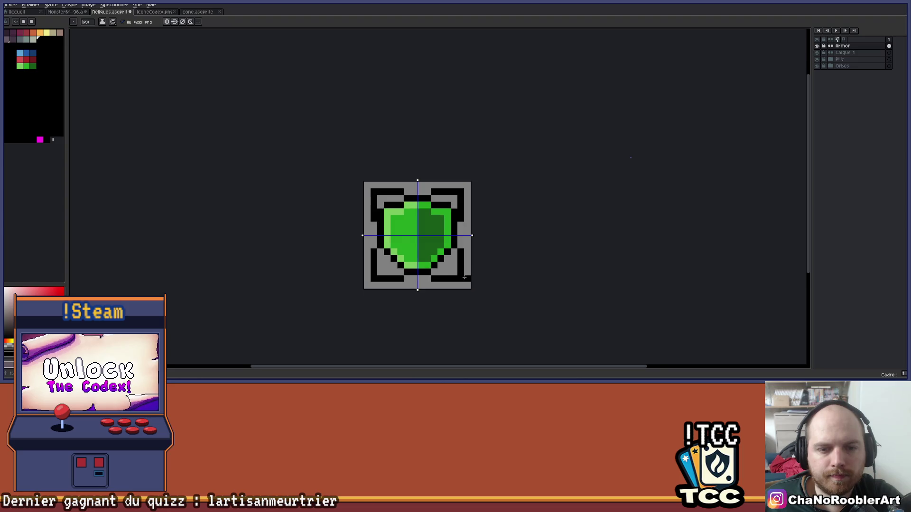
scroll(452, 274, up, 1)
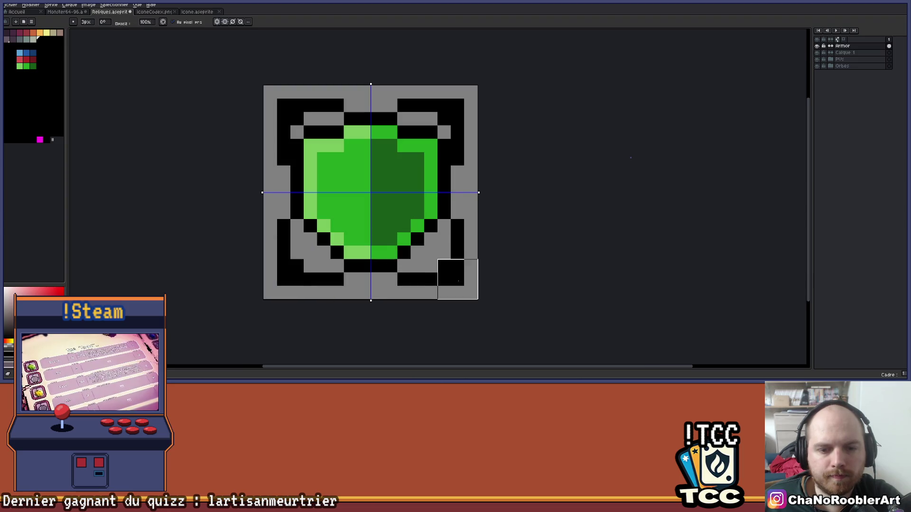
click(458, 279)
key(ctrl+z)
key(ctrl+z)
key(ctrl+z)
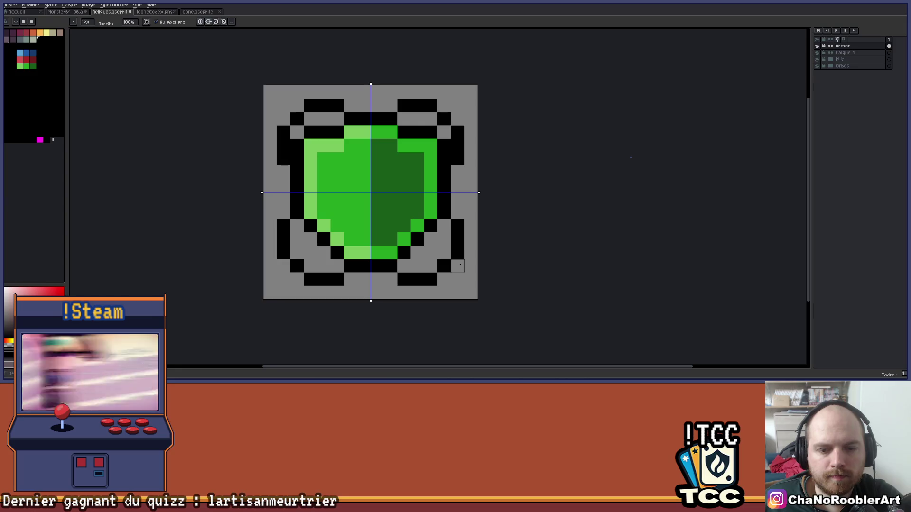
scroll(457, 256, down, 1)
drag(457, 256, 403, 231)
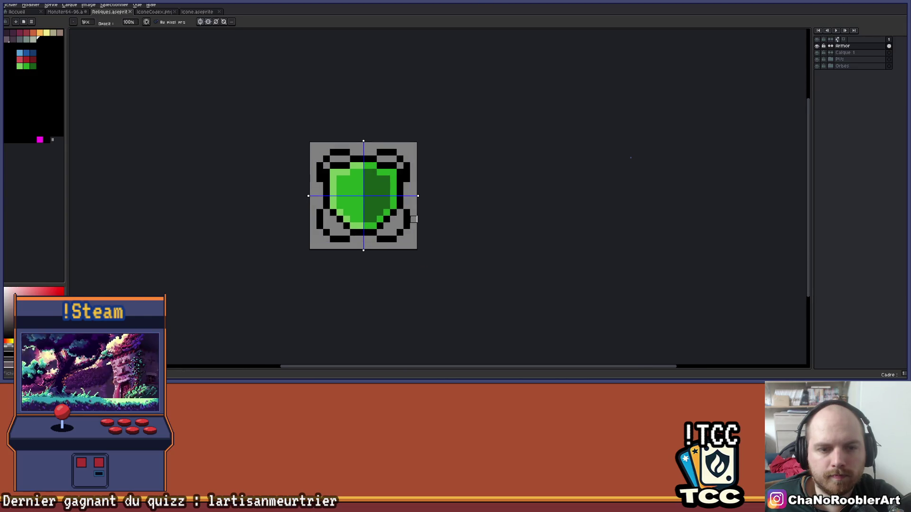
scroll(344, 215, up, 2)
drag(344, 215, 319, 212)
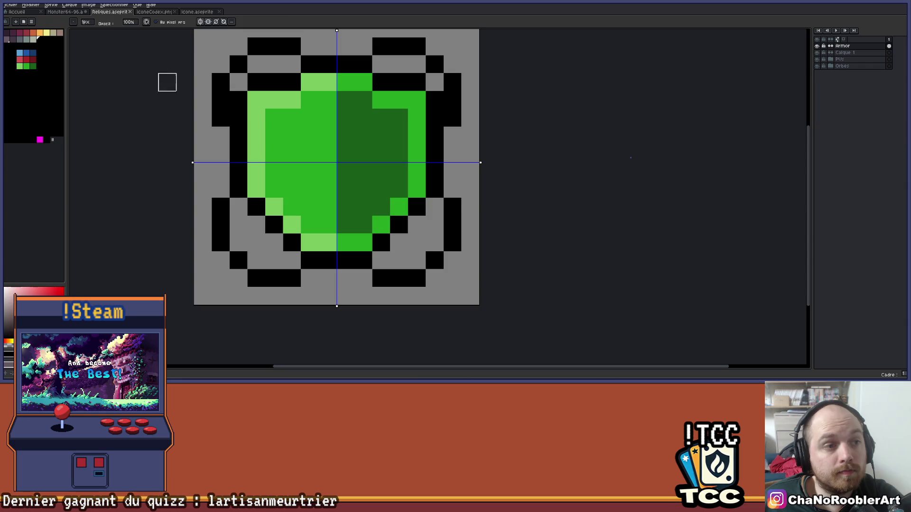
Step: With symmetry off, paint the top straps and lower strap diagonals dark purple
click(19, 34)
key(g)
click(236, 203)
click(11, 33)
key(b)
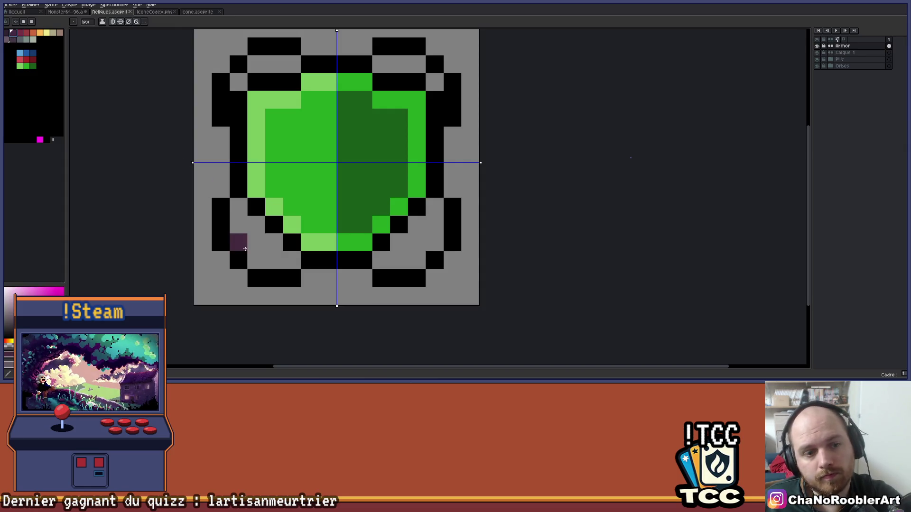
click(120, 22)
drag(238, 82, 292, 64)
drag(387, 65, 417, 68)
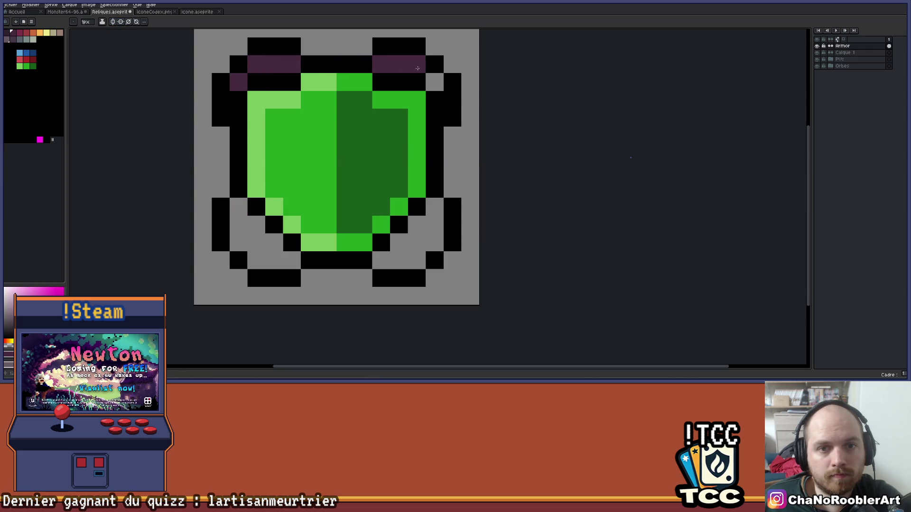
drag(434, 207, 381, 261)
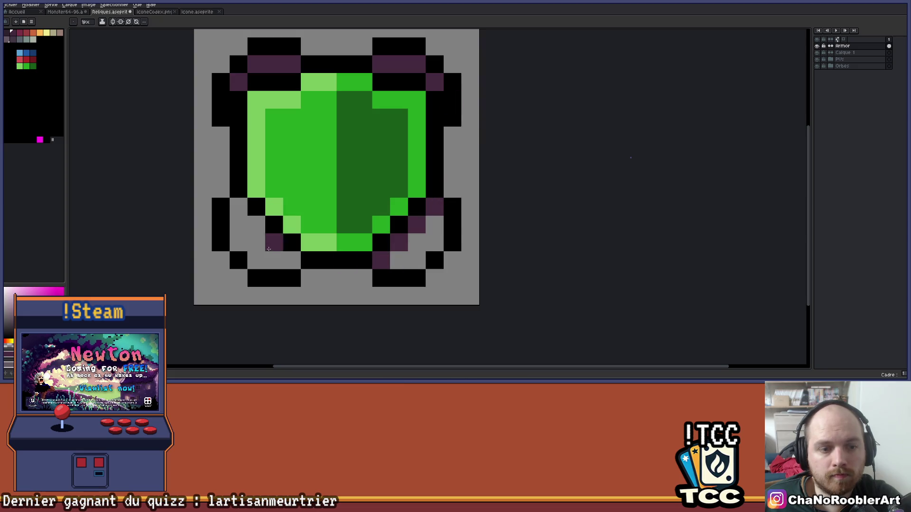
mouse_move(296, 257)
mouse_down()
mouse_move(238, 207)
mouse_move(238, 234)
mouse_move(275, 260)
mouse_move(243, 245)
mouse_up()
Step: Colour the lower corner straps red, then flood-fill both lower corners dark red
click(28, 33)
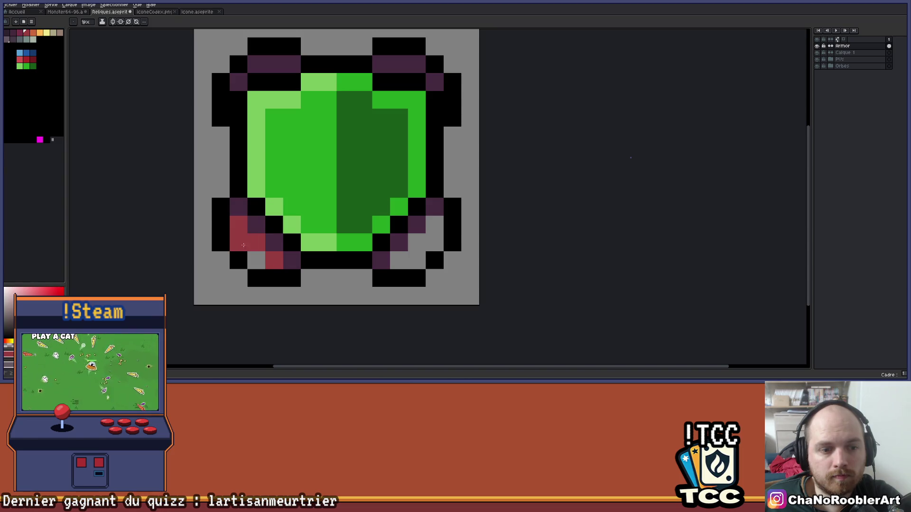
mouse_move(379, 255)
mouse_down()
mouse_move(434, 225)
mouse_move(432, 247)
mouse_move(412, 248)
mouse_up()
click(434, 242)
scroll(446, 234, down, 5)
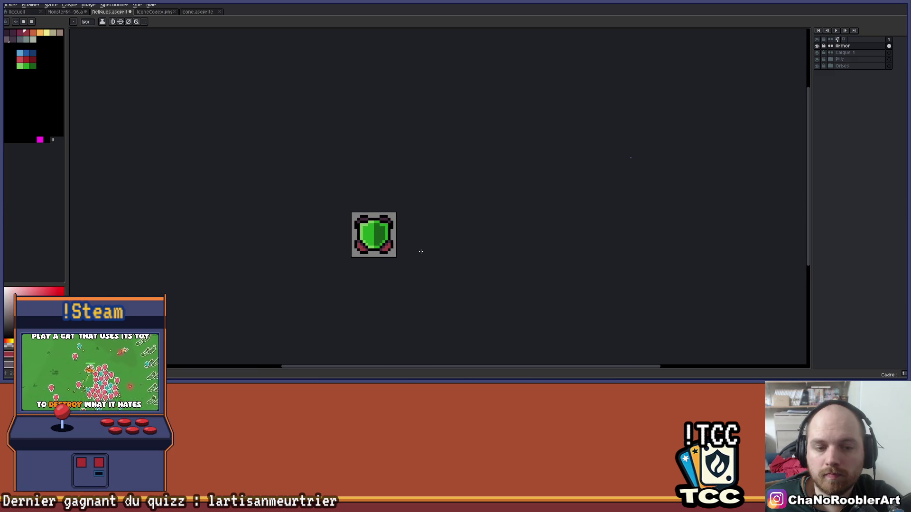
scroll(413, 247, up, 2)
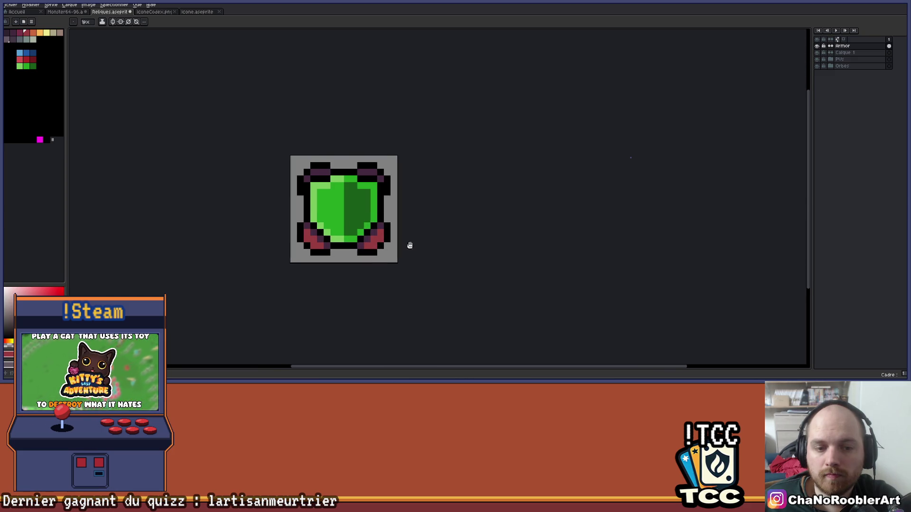
scroll(410, 246, up, 1)
key(g)
click(253, 251)
click(247, 251)
scroll(427, 256, down, 2)
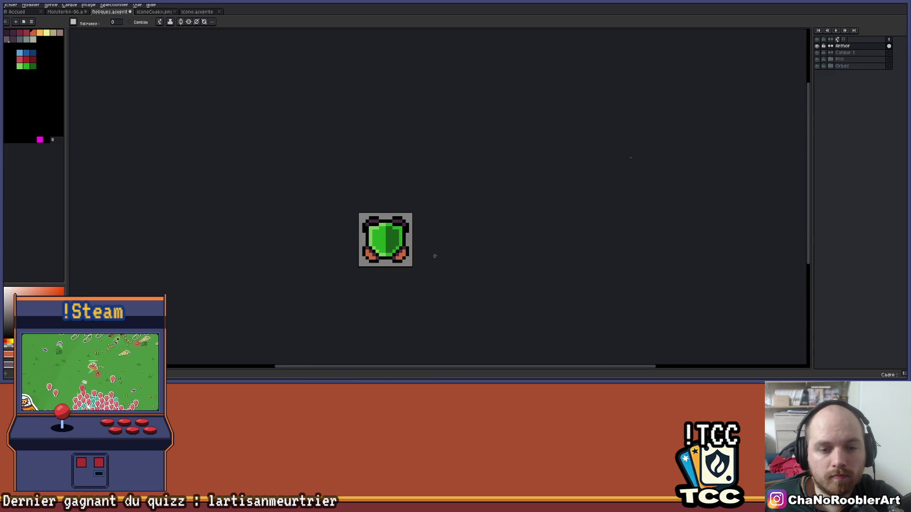
scroll(394, 246, up, 2)
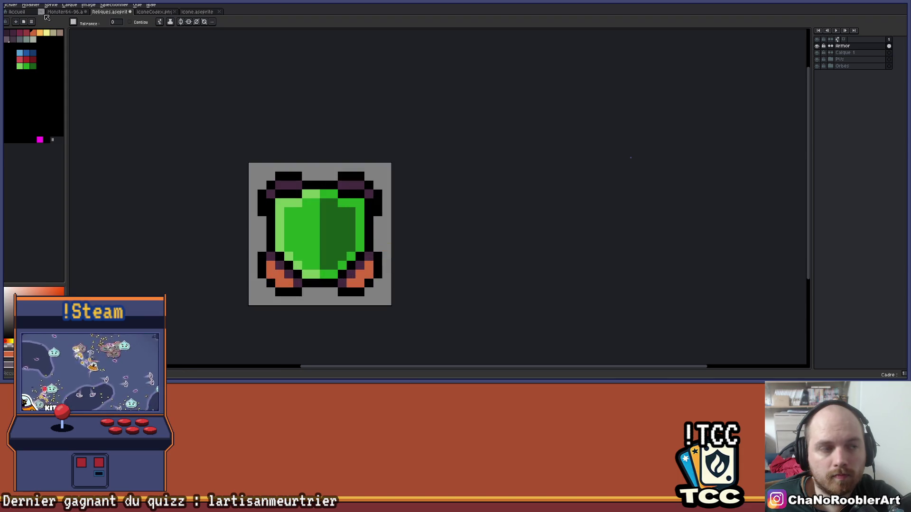
click(28, 32)
click(367, 273)
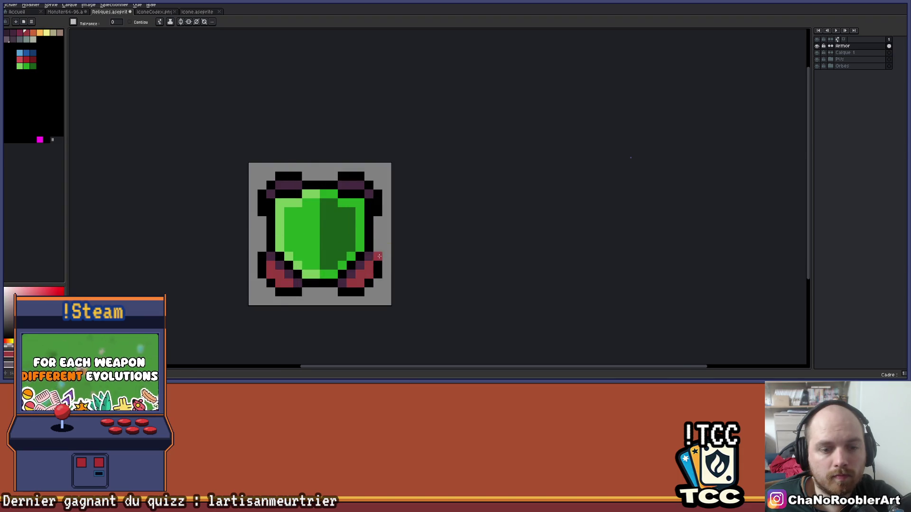
Step: Paint a dark red band across the bottom middle and a red band across the top
scroll(380, 261, down, 1)
scroll(373, 273, up, 1)
scroll(325, 277, up, 2)
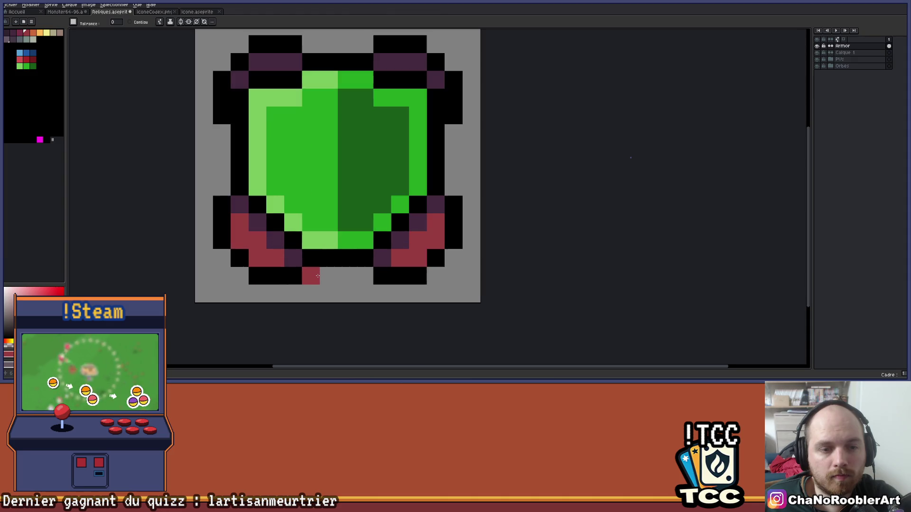
click(320, 277)
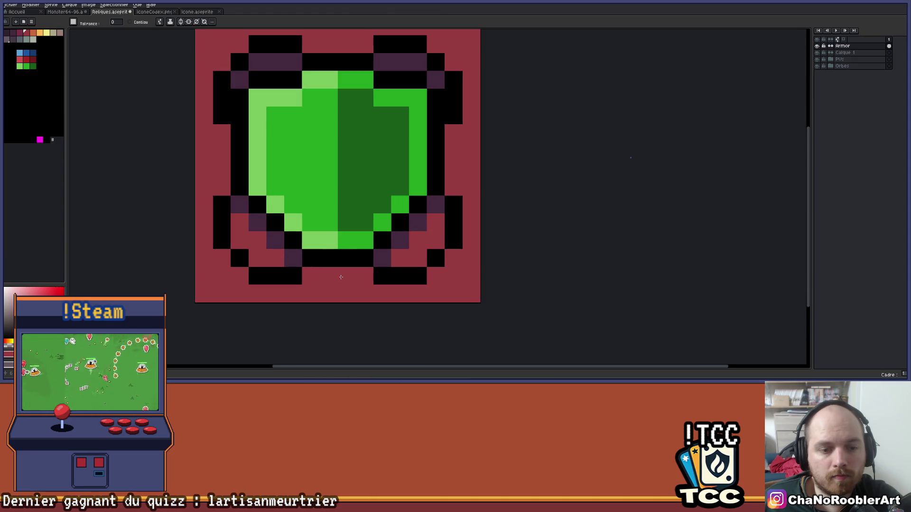
key(ctrl+z)
key(b)
drag(306, 275, 365, 276)
drag(322, 45, 366, 45)
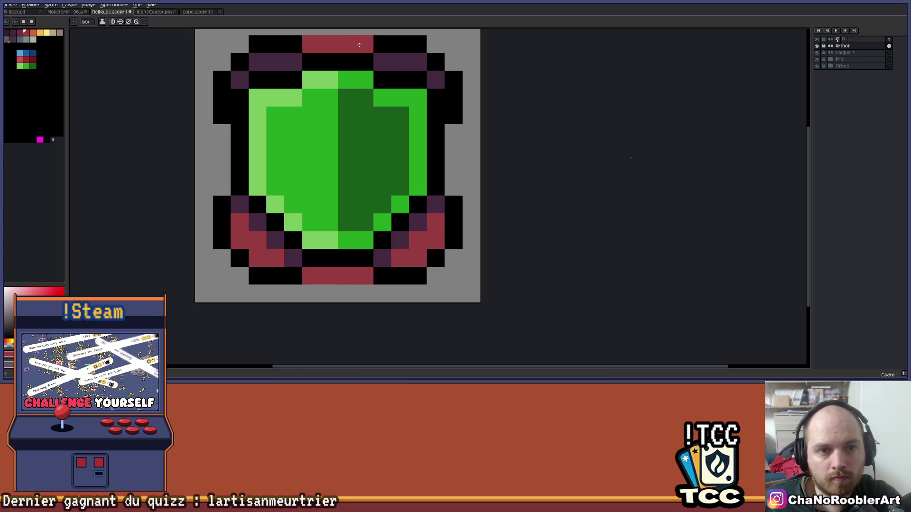
scroll(361, 166, down, 5)
scroll(362, 166, up, 2)
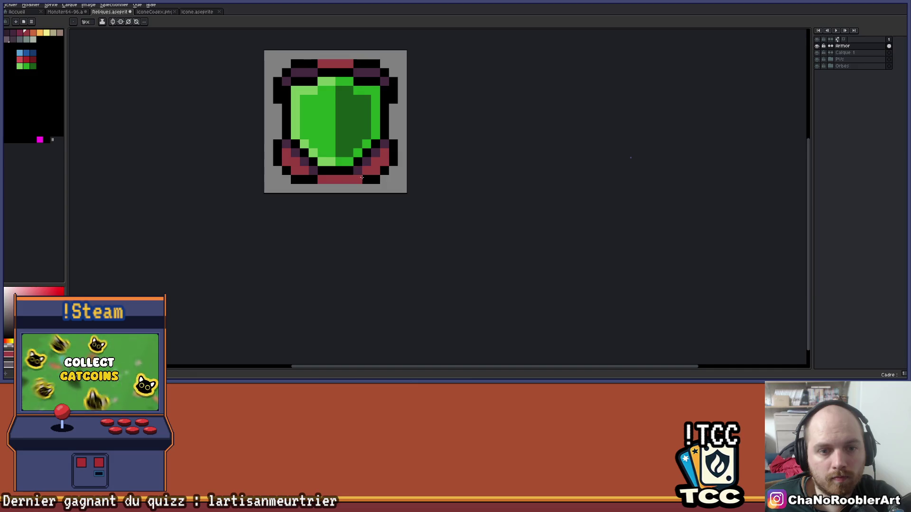
Step: Add a final black pixel below the bottom band and review the finished strapped shield
scroll(323, 181, up, 2)
click(310, 188)
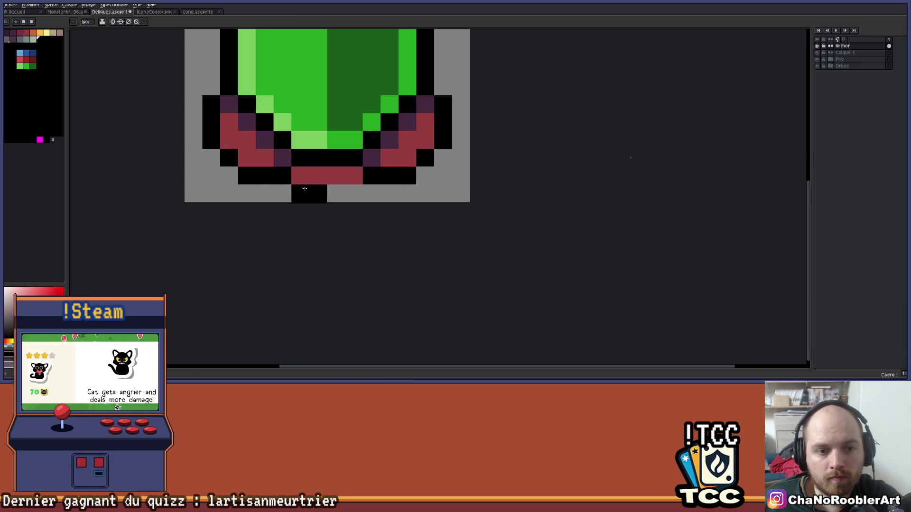
scroll(355, 194, down, 5)
scroll(320, 161, up, 3)
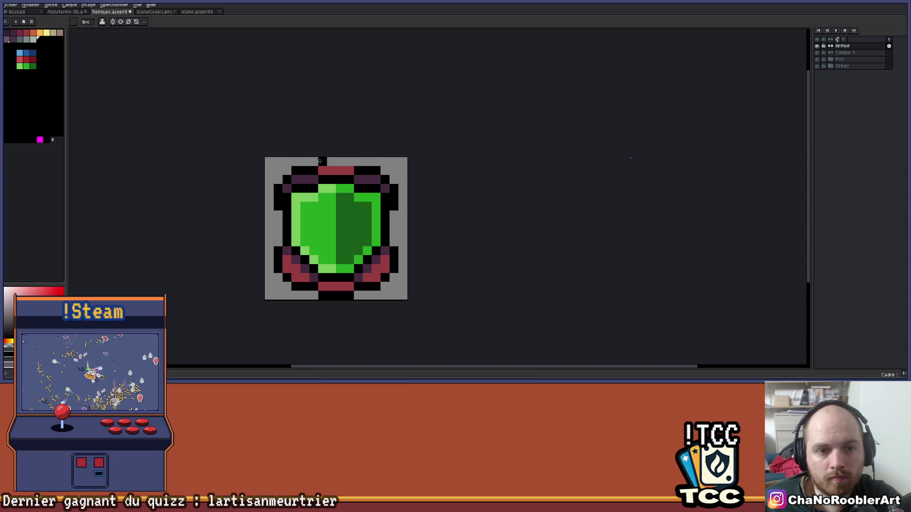
scroll(350, 163, down, 3)
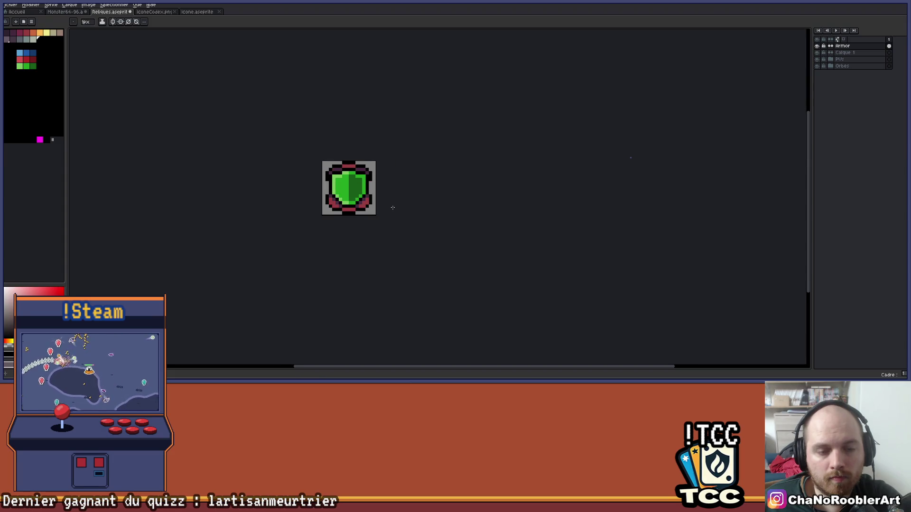
scroll(393, 207, down, 1)
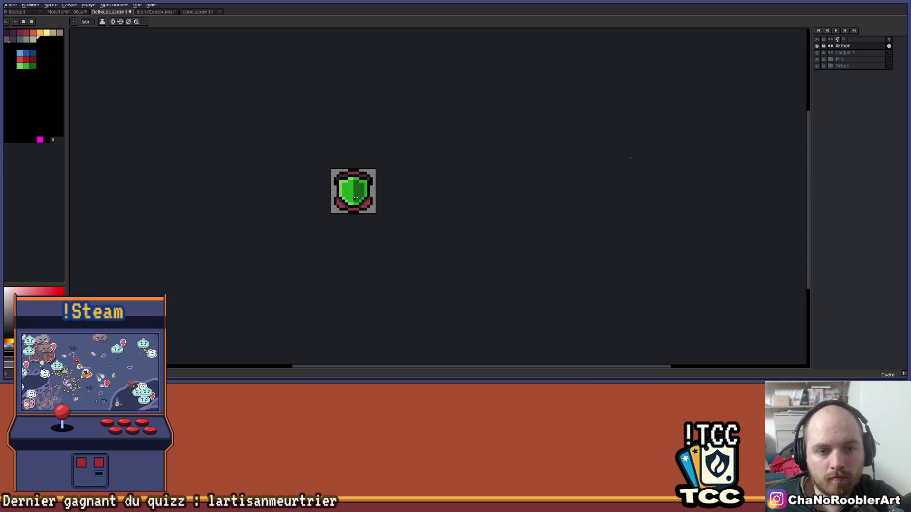
scroll(356, 198, up, 4)
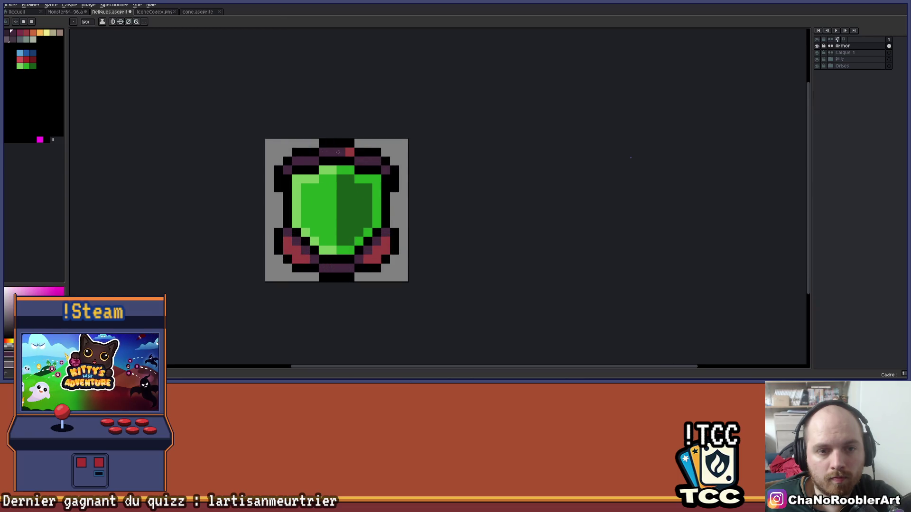
scroll(375, 166, down, 2)
scroll(401, 196, down, 2)
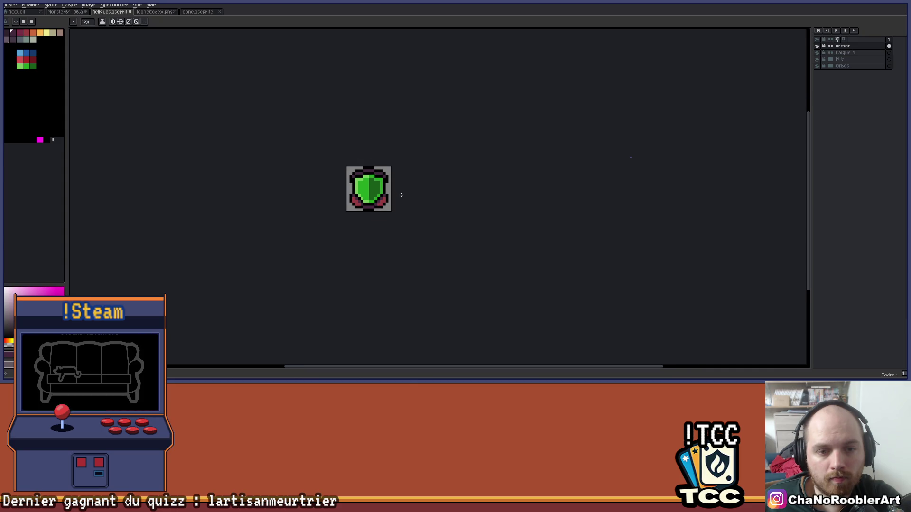
scroll(368, 190, up, 2)
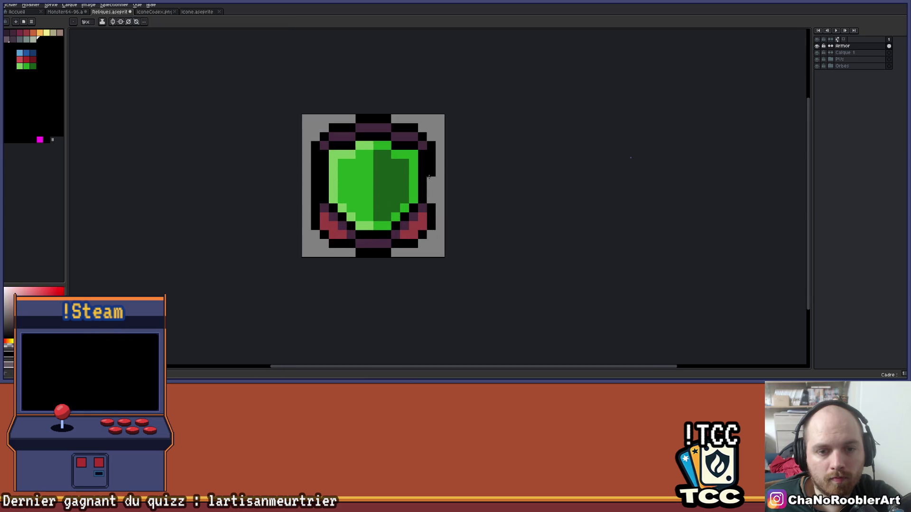
scroll(433, 197, down, 2)
drag(437, 202, 382, 207)
scroll(382, 208, down, 2)
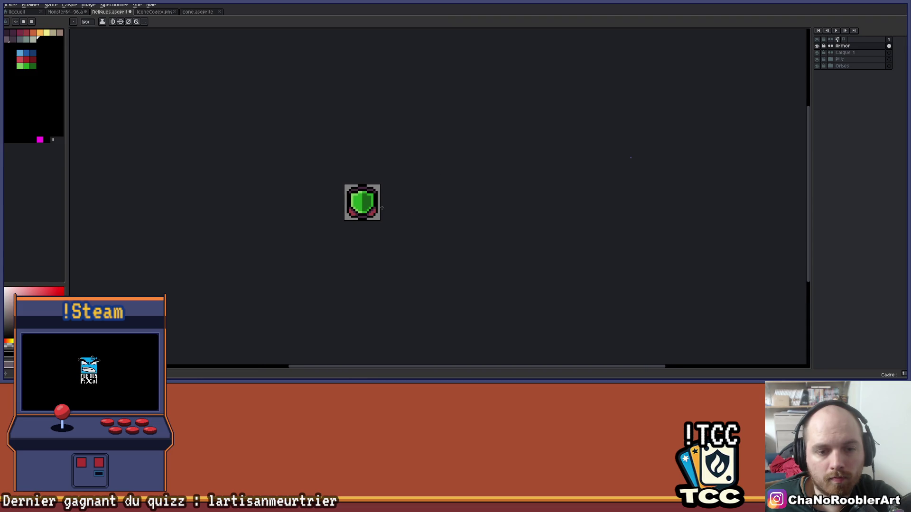
scroll(382, 208, up, 1)
key(v)
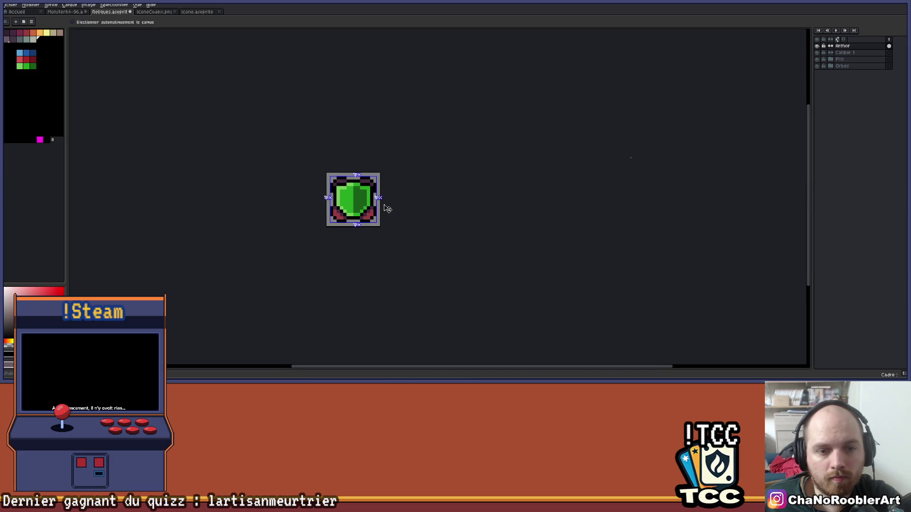
scroll(404, 201, down, 1)
Step: Rename the shield layer to ArmorStart in its layer properties
right_click(401, 208)
key(Escape)
scroll(390, 199, up, 2)
key(b)
scroll(389, 200, up, 1)
double_click(850, 46)
click(760, 156)
text(3)
key(BackSpace)
text(Start)
key(Return)
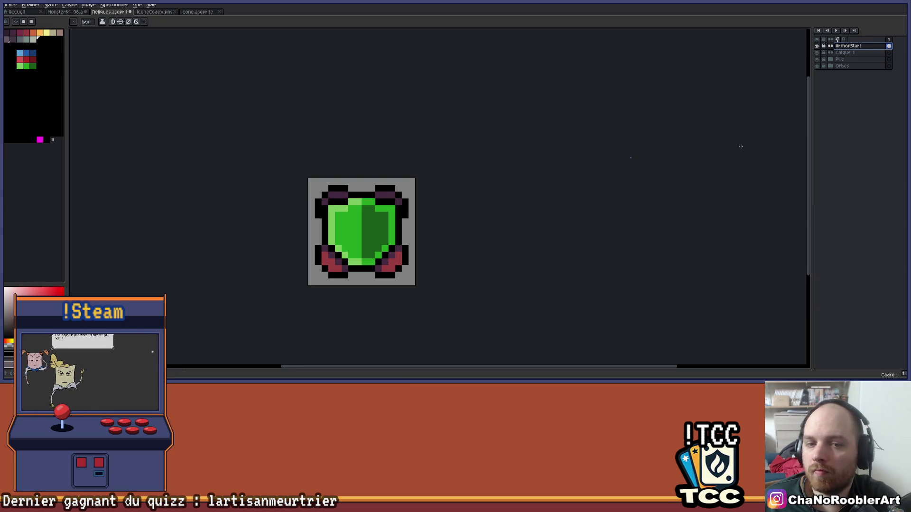
Step: Delete the Calque 1 layer
scroll(480, 180, down, 2)
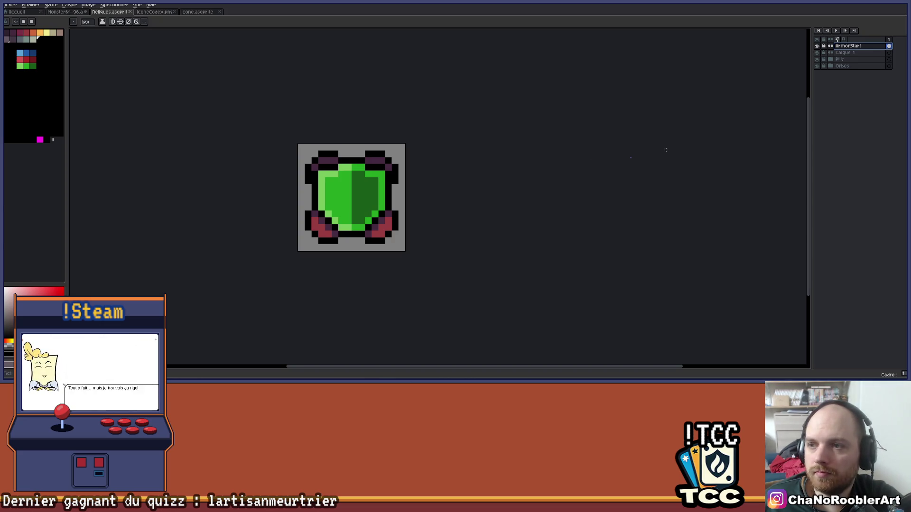
click(842, 52)
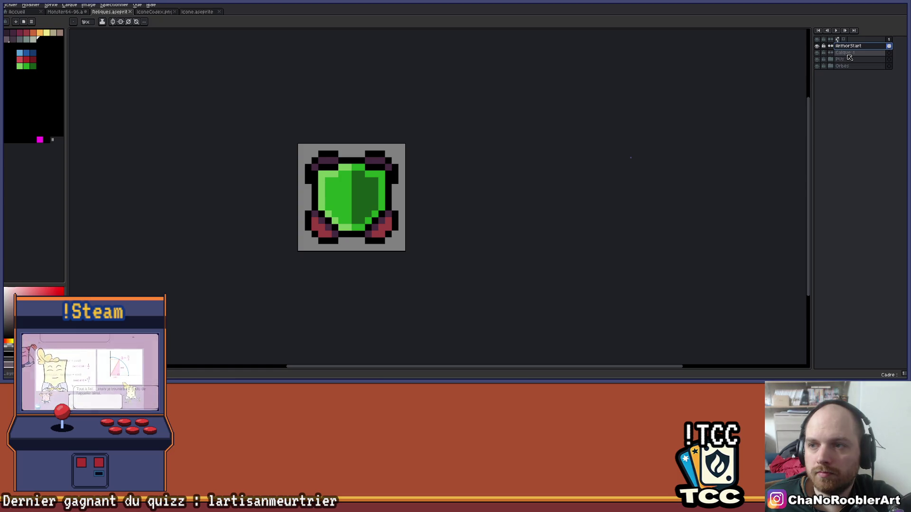
key(Delete)
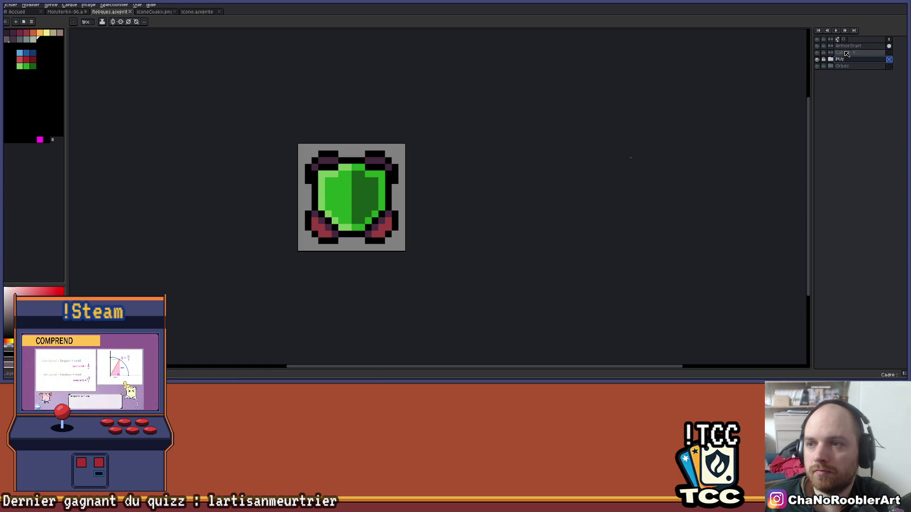
Step: Create a new layer group named Armor holding the ArmorStart layer
right_click(844, 46)
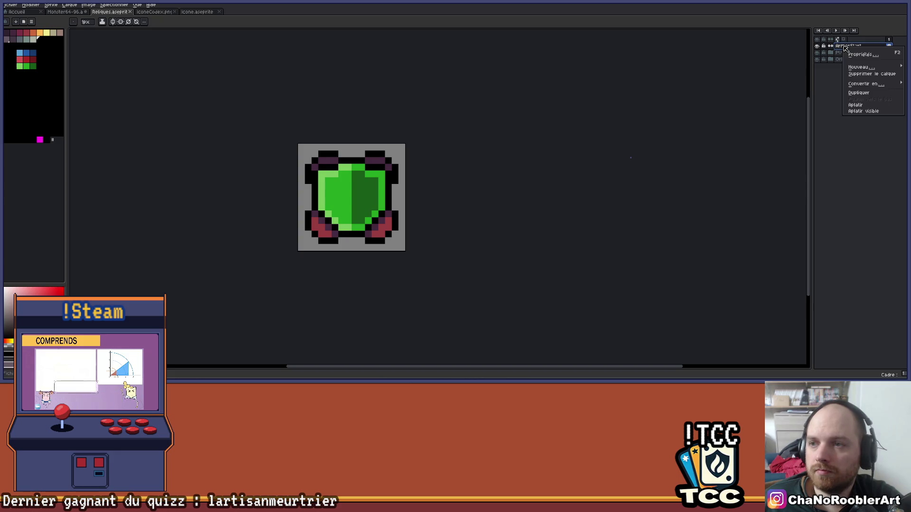
mouse_move(861, 66)
click(791, 70)
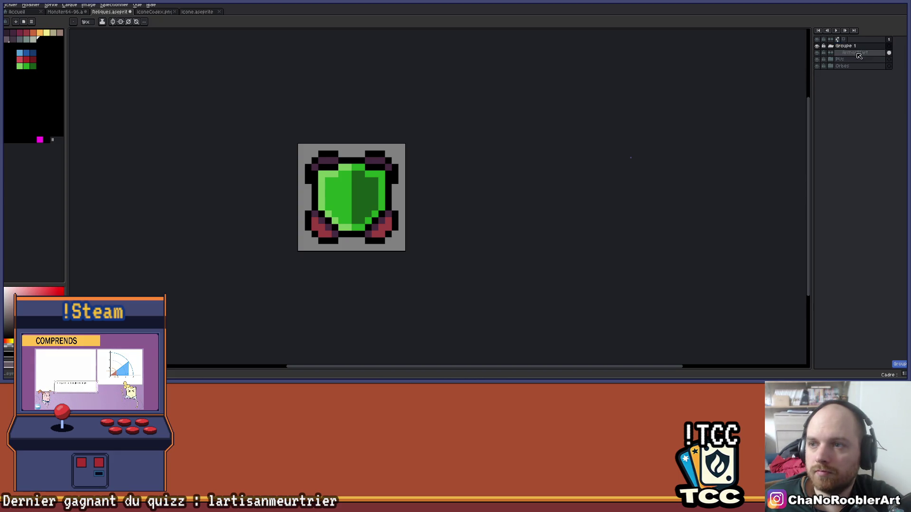
double_click(866, 46)
text(Armo)
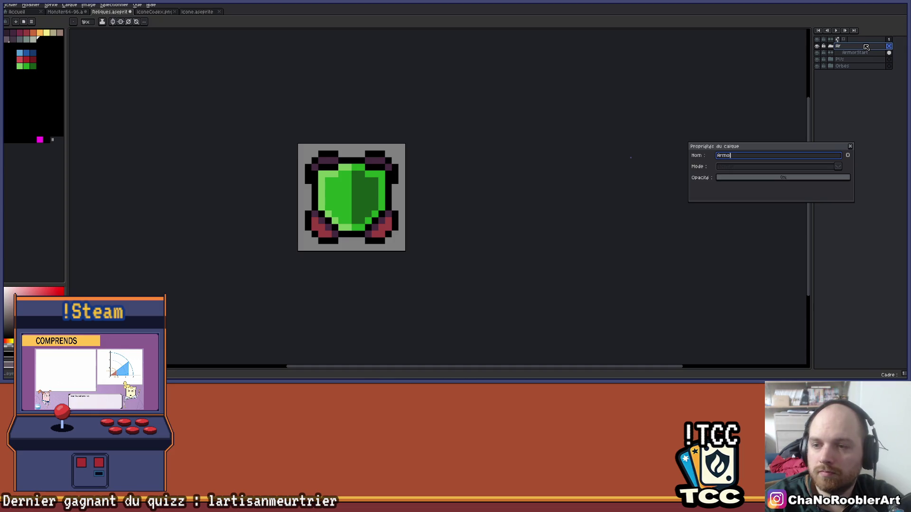
text(r)
key(Return)
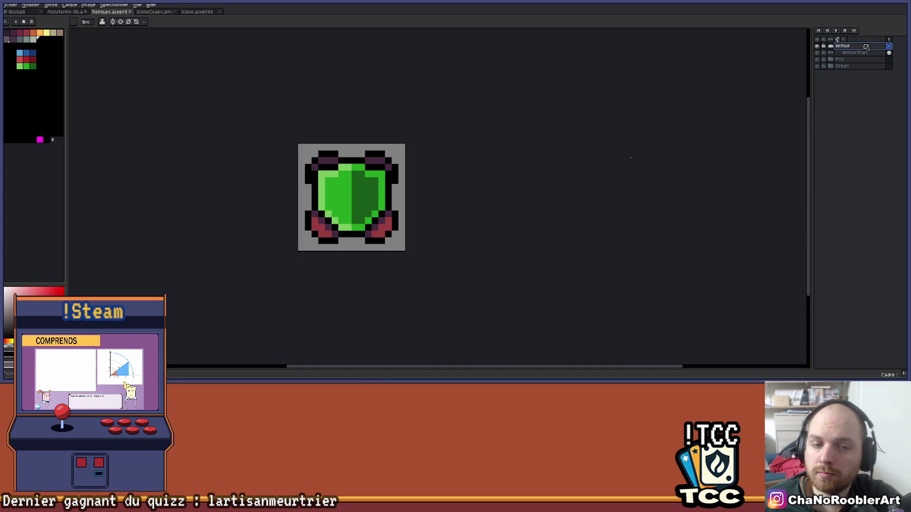
click(859, 53)
Step: Duplicate the ArmorStart layer
scroll(437, 195, up, 3)
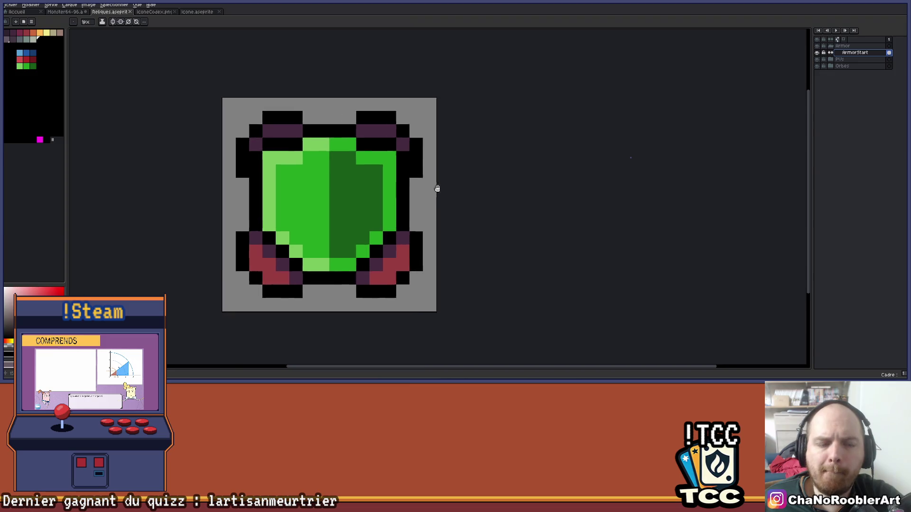
scroll(437, 188, down, 4)
scroll(451, 206, up, 5)
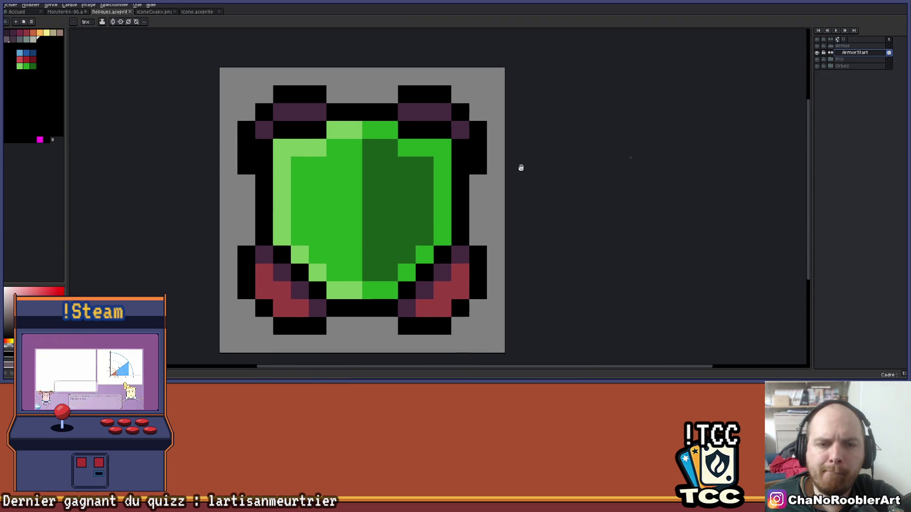
mouse_move(854, 52)
mouse_down()
mouse_move(875, 50)
mouse_move(861, 55)
mouse_up()
double_click(862, 45)
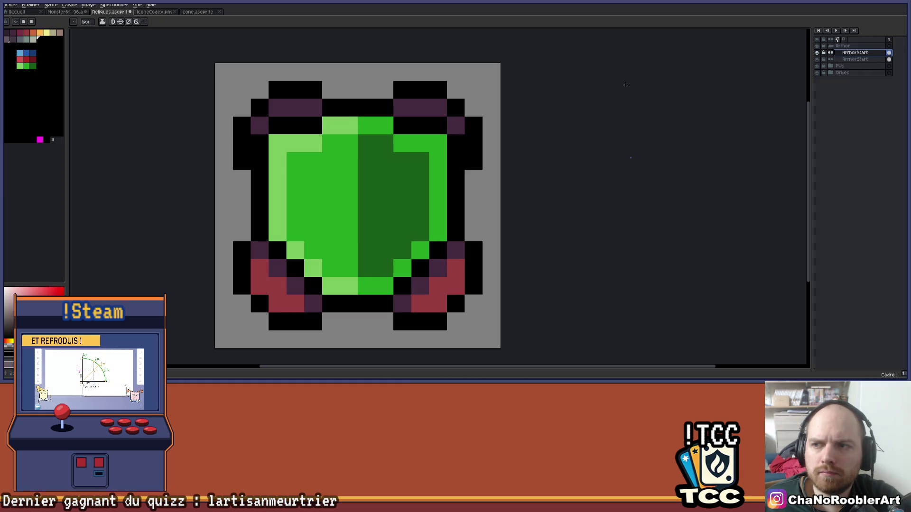
scroll(554, 148, down, 1)
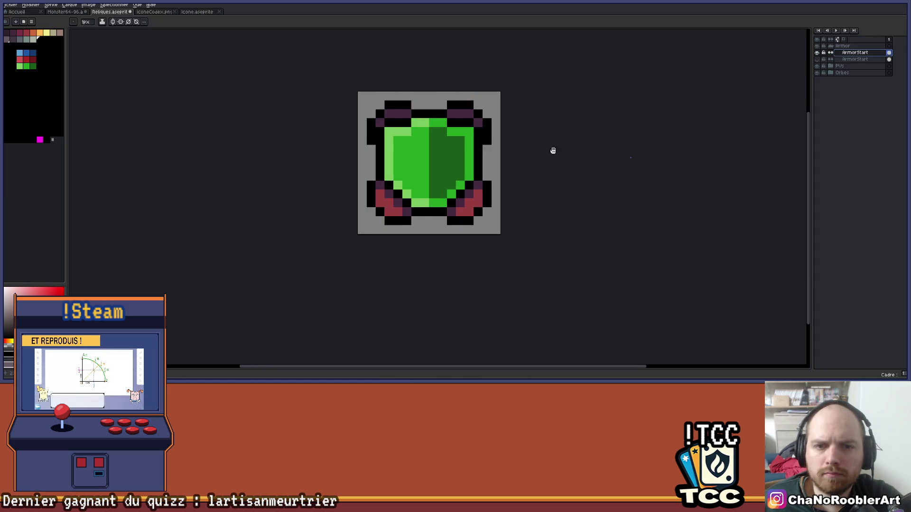
scroll(532, 171, up, 1)
Step: Erase the bottom-right corner strap from the copied shield
key(v)
key(e)
mouse_move(425, 258)
mouse_down()
mouse_move(386, 261)
mouse_move(425, 226)
mouse_move(444, 226)
mouse_up()
mouse_move(391, 263)
mouse_down()
mouse_move(425, 207)
mouse_move(460, 192)
mouse_move(480, 209)
mouse_up()
Step: Erase the upper-right, upper-left and lower-left corner straps, leaving the outlined green shield
scroll(479, 190, up, 3)
mouse_move(463, 172)
mouse_down()
mouse_move(462, 136)
mouse_move(391, 100)
mouse_move(445, 118)
mouse_up()
drag(284, 136, 361, 126)
mouse_move(379, 90)
mouse_down()
mouse_move(342, 91)
mouse_move(361, 108)
mouse_move(326, 108)
mouse_move(308, 126)
mouse_move(307, 161)
mouse_move(328, 233)
mouse_move(311, 196)
mouse_move(346, 267)
mouse_move(382, 233)
mouse_move(382, 250)
mouse_up()
scroll(311, 179, down, 3)
drag(451, 142, 403, 214)
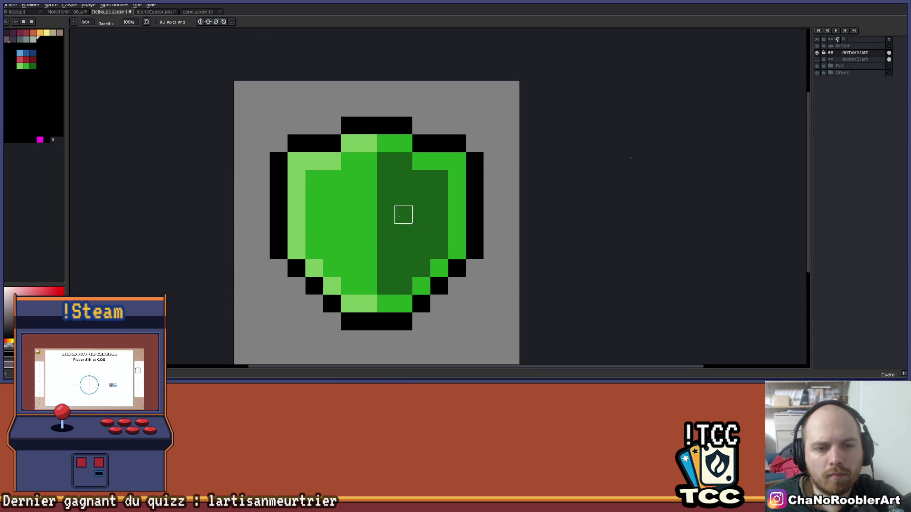
scroll(403, 214, down, 2)
scroll(403, 198, up, 2)
Step: Pencil a black zigzag crack from above the shield's top down through its centre
key(i)
key(b)
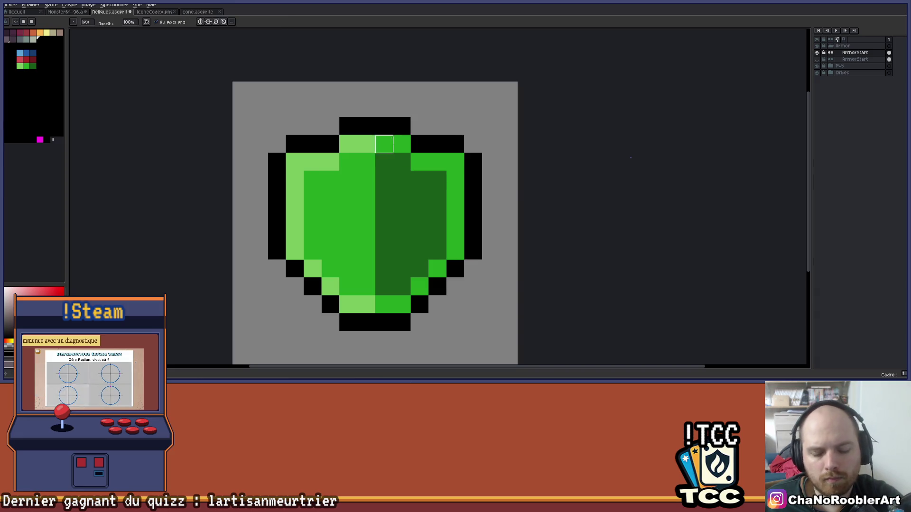
click(408, 112)
click(383, 144)
click(365, 162)
mouse_move(366, 162)
mouse_down()
mouse_move(397, 197)
mouse_move(366, 251)
mouse_move(401, 273)
mouse_move(401, 288)
mouse_move(358, 343)
mouse_up()
click(384, 269)
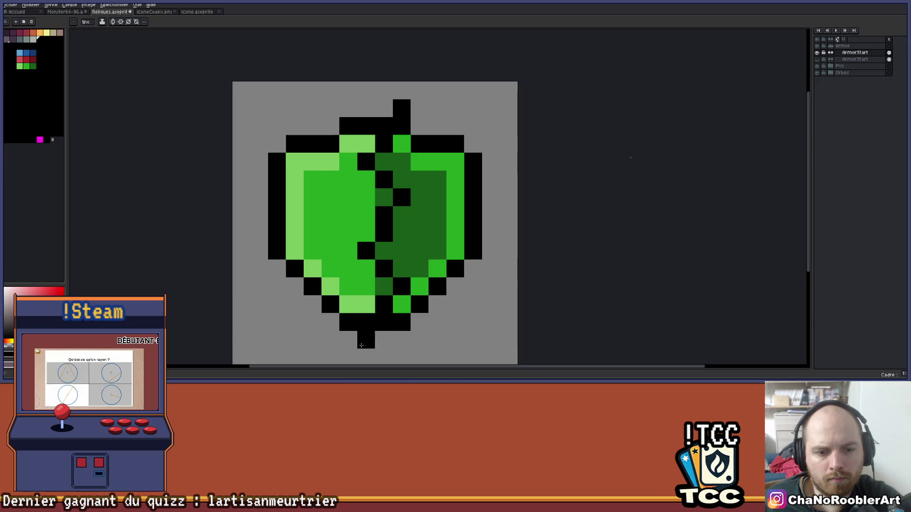
scroll(361, 345, down, 2)
scroll(484, 201, up, 2)
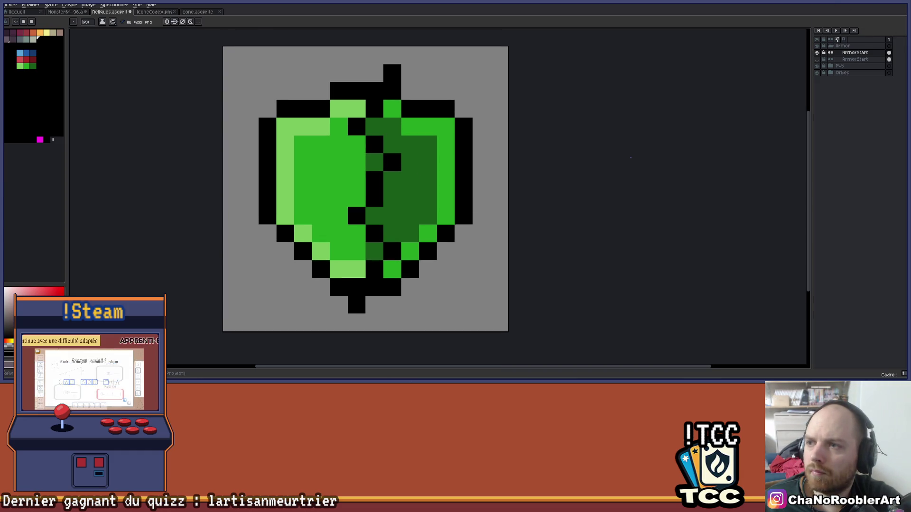
key(m)
mouse_move(401, 100)
mouse_down()
mouse_move(419, 117)
mouse_move(437, 100)
mouse_move(410, 90)
mouse_move(383, 118)
mouse_move(414, 155)
mouse_move(396, 174)
mouse_move(385, 211)
mouse_move(410, 237)
mouse_move(407, 266)
mouse_move(401, 285)
mouse_move(375, 297)
mouse_move(375, 313)
mouse_up()
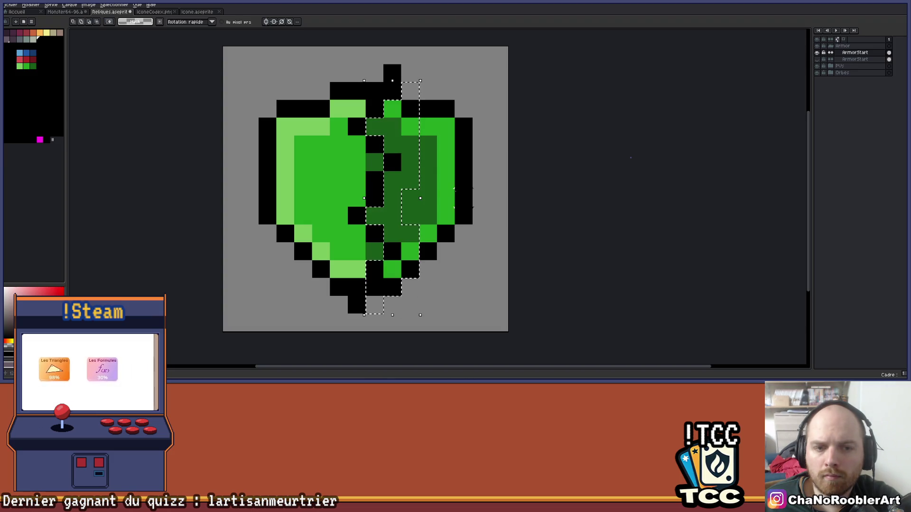
Step: Move the shield's right half one pixel right along the crack
click(419, 100)
mouse_move(420, 99)
mouse_down()
mouse_move(384, 118)
mouse_move(410, 180)
mouse_move(375, 215)
mouse_move(411, 251)
mouse_move(375, 287)
mouse_move(475, 320)
mouse_move(498, 199)
mouse_move(418, 47)
mouse_up()
key(ctrl+v)
drag(472, 217, 479, 216)
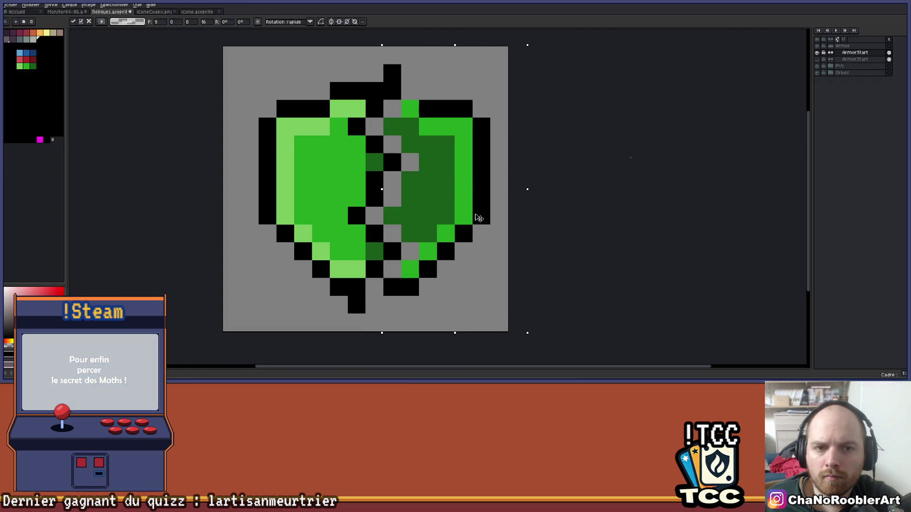
scroll(460, 206, down, 2)
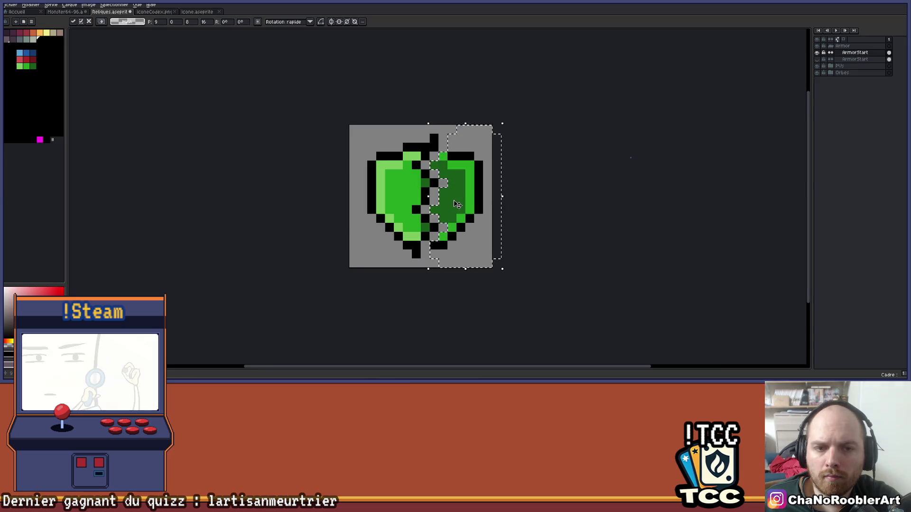
key(Return)
Step: Touch up the crack's top pixels and paint a black column down the centre
scroll(444, 137, up, 2)
mouse_move(445, 133)
mouse_down()
mouse_move(459, 95)
mouse_move(405, 113)
mouse_move(414, 210)
mouse_move(387, 237)
mouse_move(405, 256)
mouse_up()
click(423, 95)
click(422, 184)
click(418, 274)
click(404, 287)
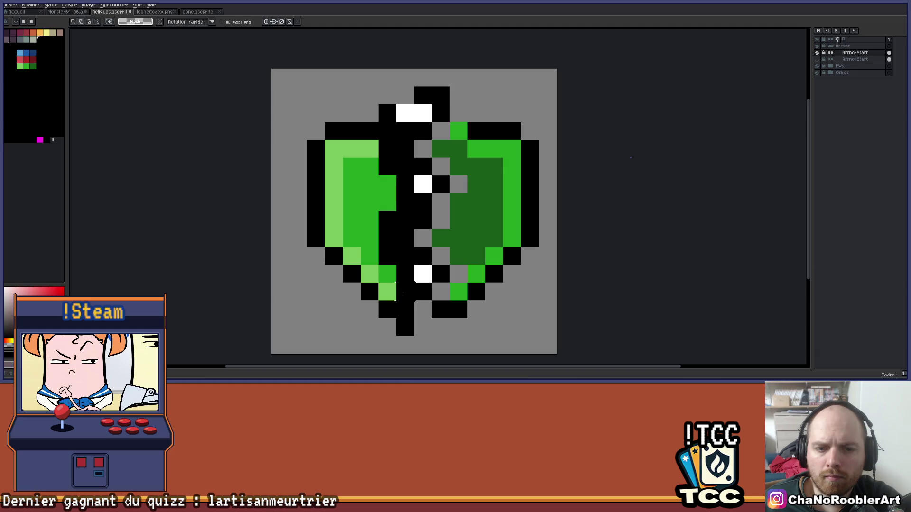
Step: Move the shield's left half one pixel left, opening the grey gap
mouse_move(397, 298)
mouse_down()
mouse_move(377, 334)
mouse_move(290, 282)
mouse_move(363, 68)
mouse_move(401, 87)
mouse_up()
drag(350, 184, 336, 184)
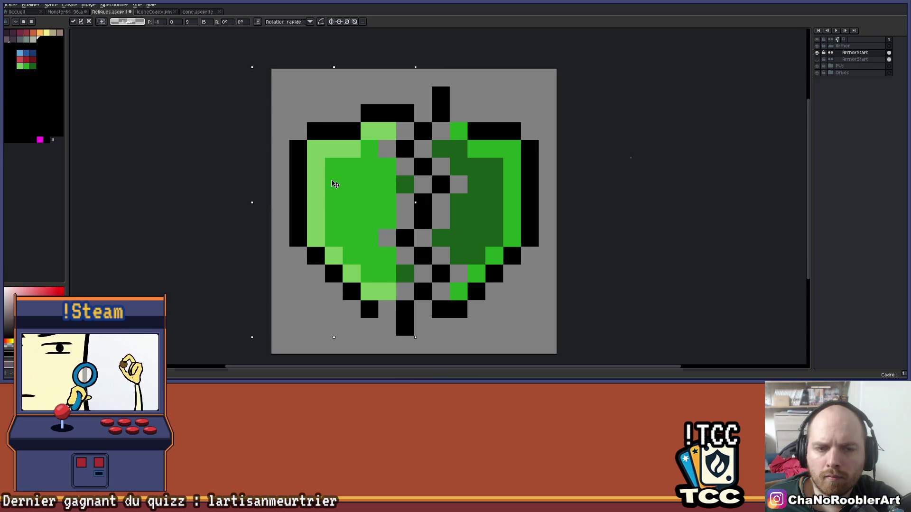
scroll(335, 184, down, 2)
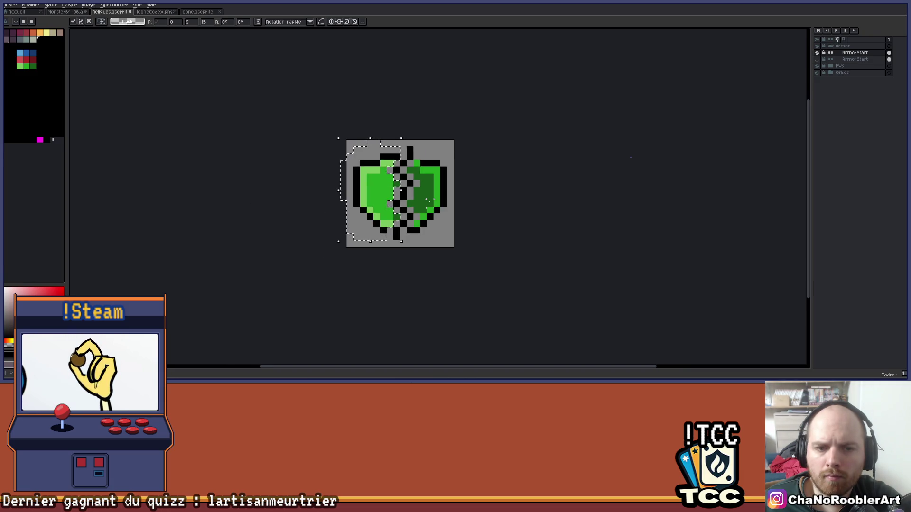
key(Return)
scroll(336, 184, up, 2)
drag(405, 170, 441, 116)
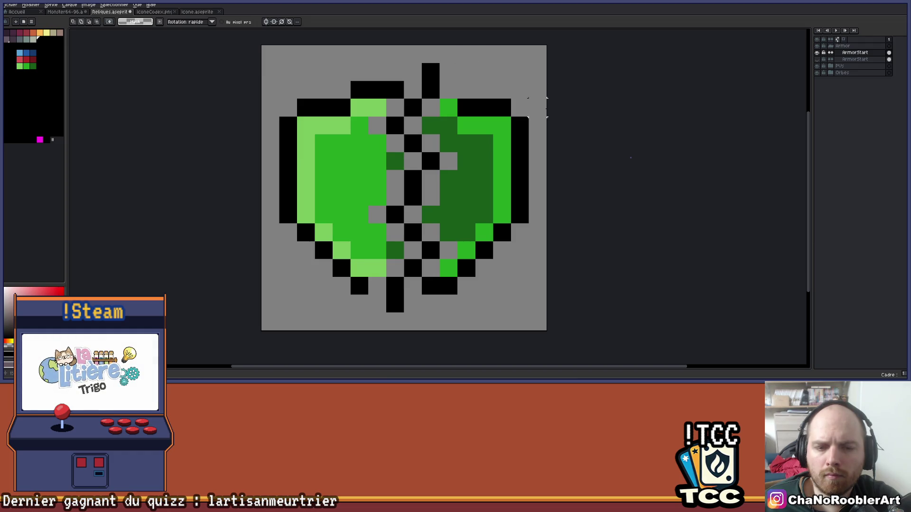
scroll(573, 107, down, 1)
drag(593, 136, 546, 134)
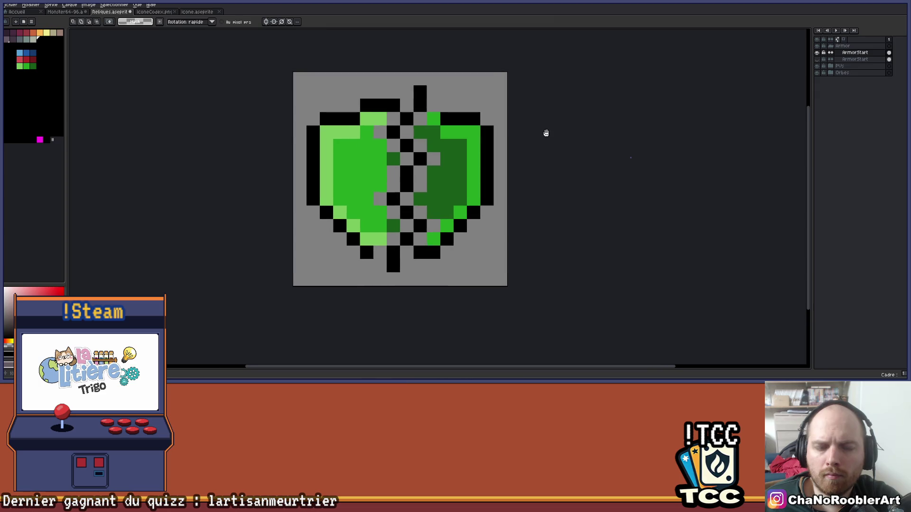
scroll(390, 146, up, 1)
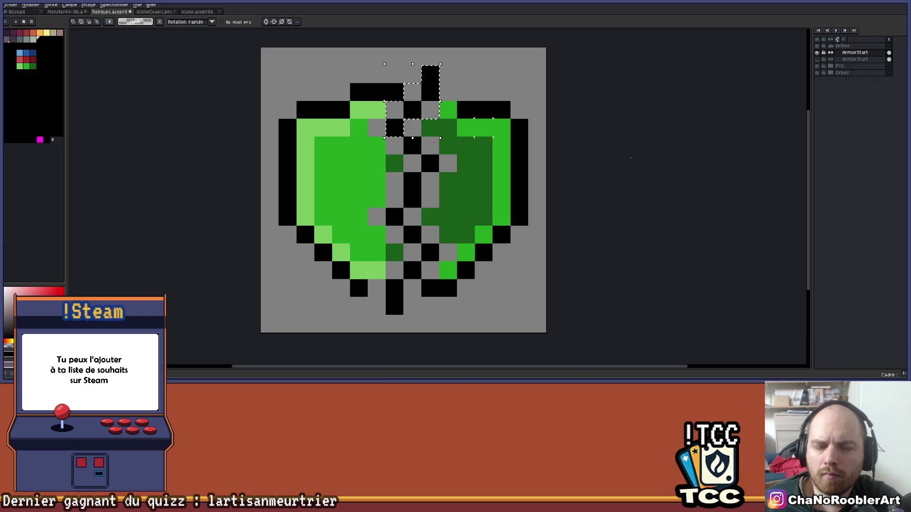
Step: Whiten the top spike pixels and shift the centre strip one pixel left
drag(430, 74, 429, 92)
key(ctrl+z)
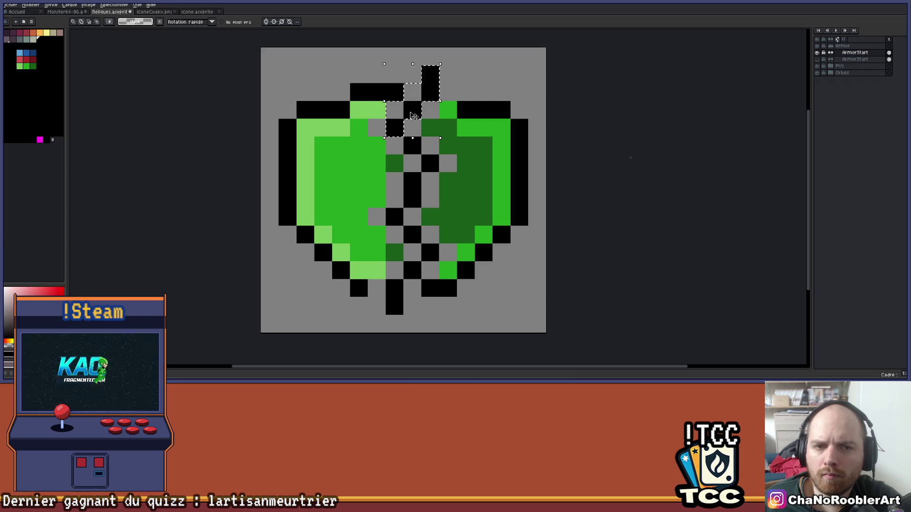
key(ctrl+y)
mouse_move(394, 125)
mouse_down()
mouse_move(430, 182)
mouse_move(412, 200)
mouse_move(404, 230)
mouse_move(413, 271)
mouse_move(394, 305)
mouse_up()
key(ctrl+z)
click(419, 233)
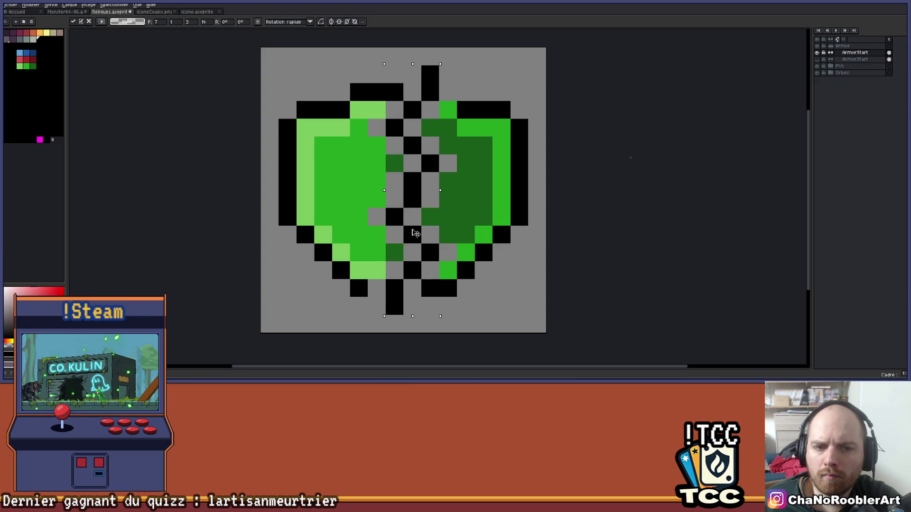
drag(406, 233, 389, 233)
key(Return)
scroll(384, 282, up, 2)
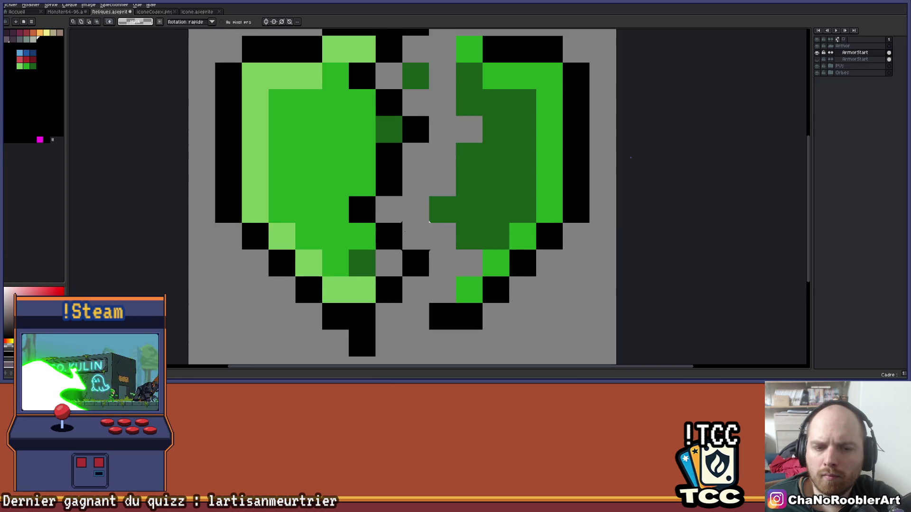
Step: Add a dark-green pixel and black outline pixels along the right half's gap edge
key(b)
click(394, 223)
scroll(394, 223, down, 3)
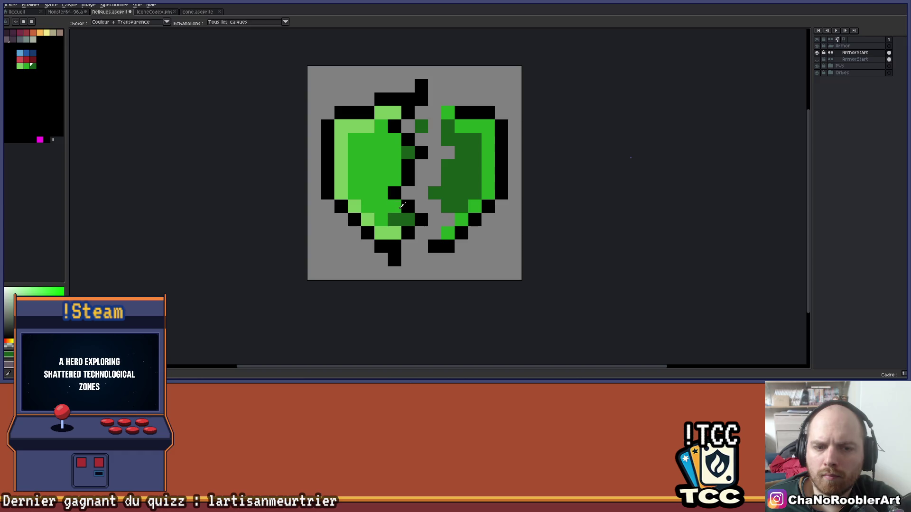
scroll(424, 173, up, 1)
key(e)
scroll(432, 108, down, 2)
scroll(448, 101, up, 1)
scroll(482, 101, up, 1)
key(b)
click(429, 84)
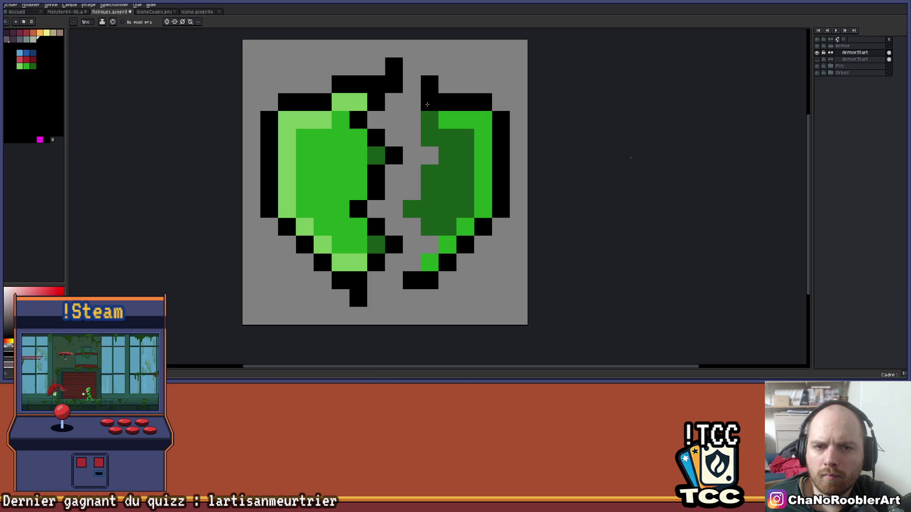
click(419, 102)
drag(412, 174, 395, 212)
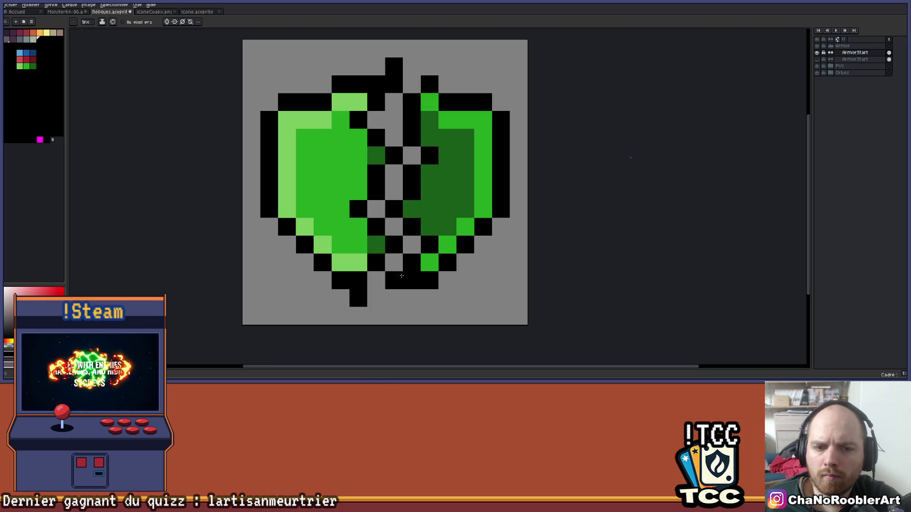
Step: Recolour shield pixels light and dark green along the inner edges
scroll(406, 277, down, 3)
scroll(453, 244, down, 2)
mouse_move(437, 221)
mouse_down()
mouse_move(421, 197)
mouse_move(425, 173)
mouse_up()
scroll(431, 190, up, 5)
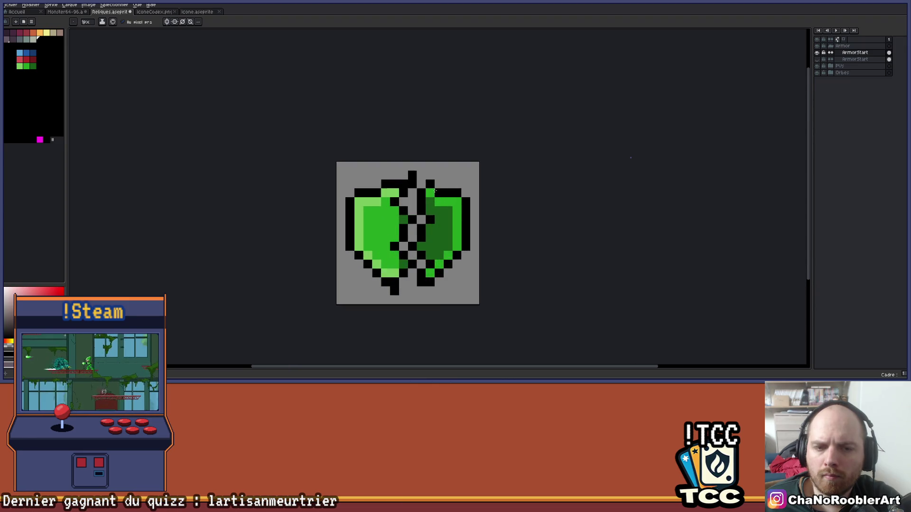
right_click(348, 155)
click(373, 158)
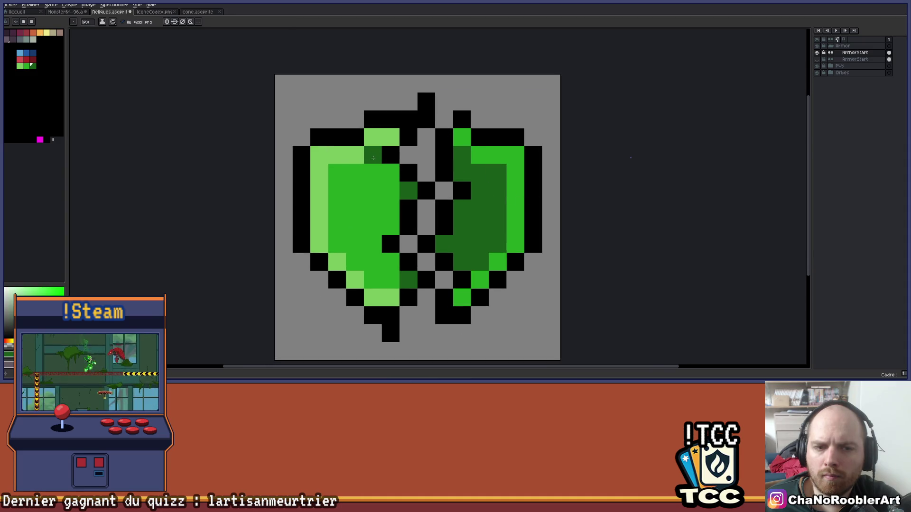
right_click(375, 164)
scroll(560, 190, down, 3)
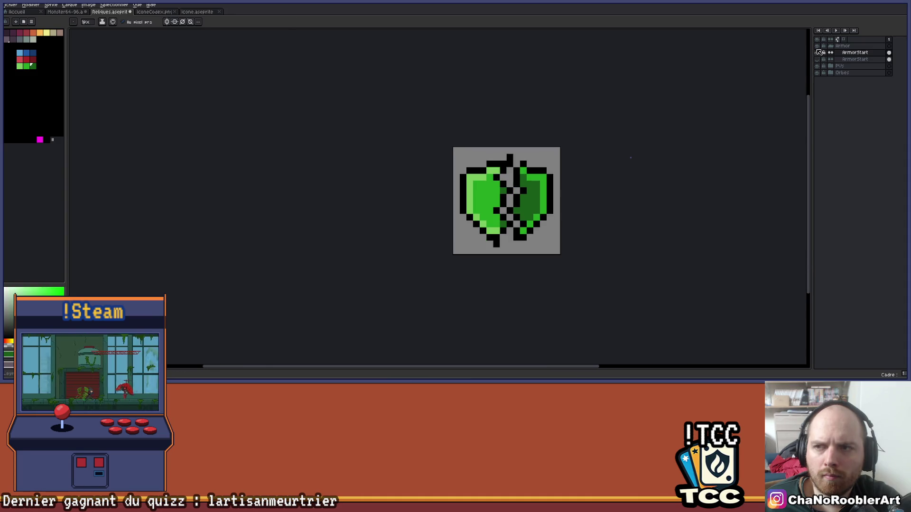
scroll(459, 196, up, 1)
scroll(474, 190, right, 2)
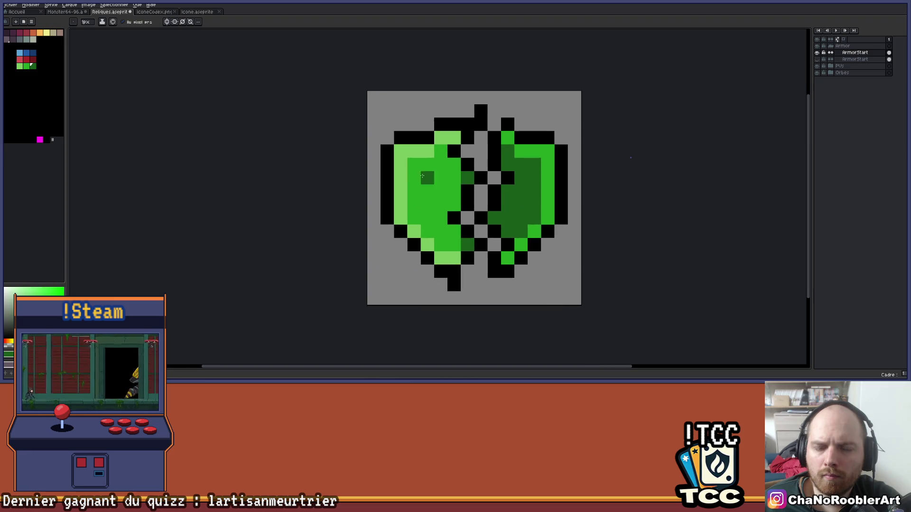
drag(454, 163, 453, 209)
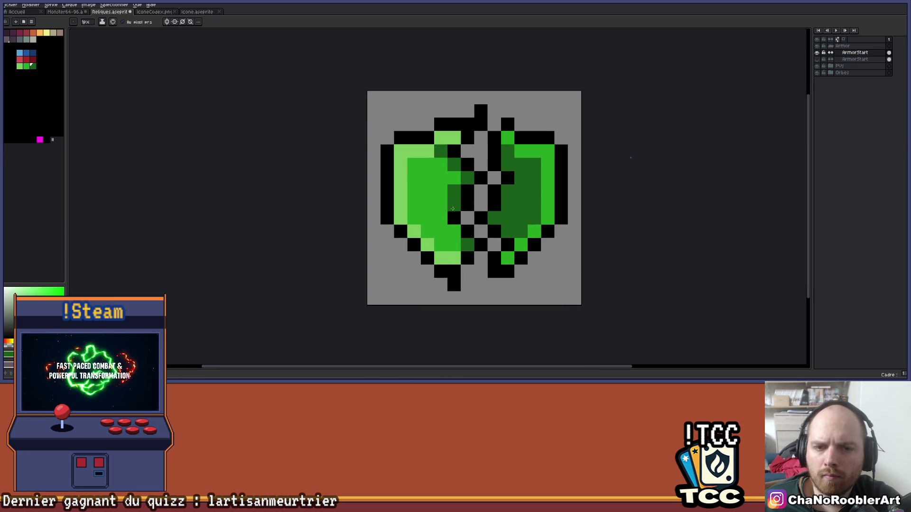
Step: Zoom and scroll around the shield to review the new shading
scroll(493, 243, down, 4)
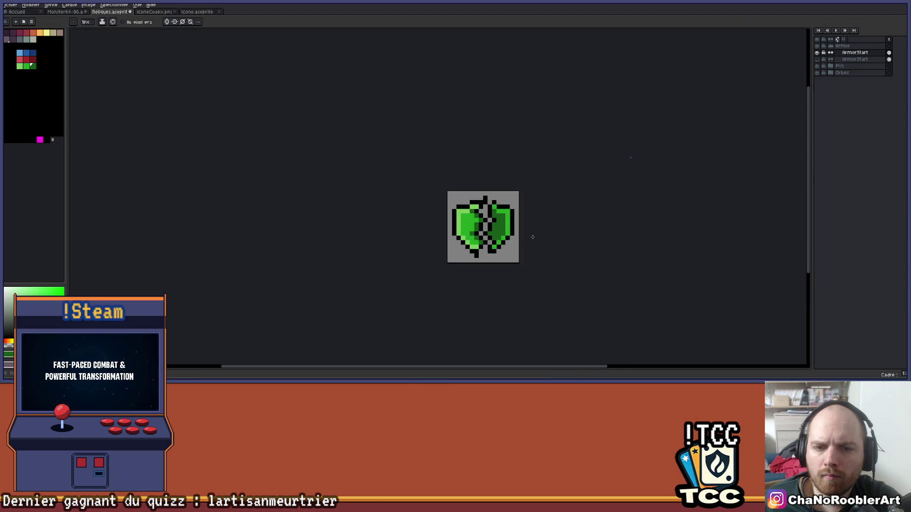
scroll(522, 239, right, 1)
scroll(499, 233, down, 1)
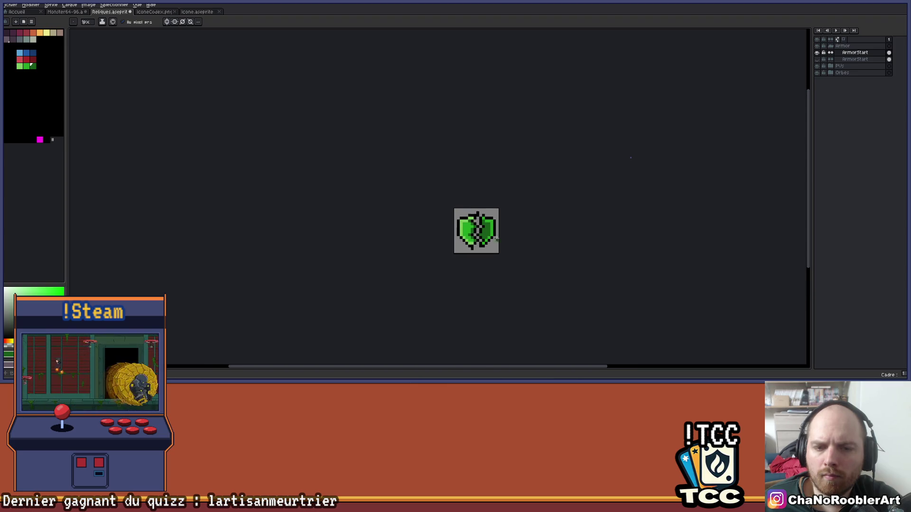
scroll(496, 239, up, 5)
scroll(467, 159, down, 3)
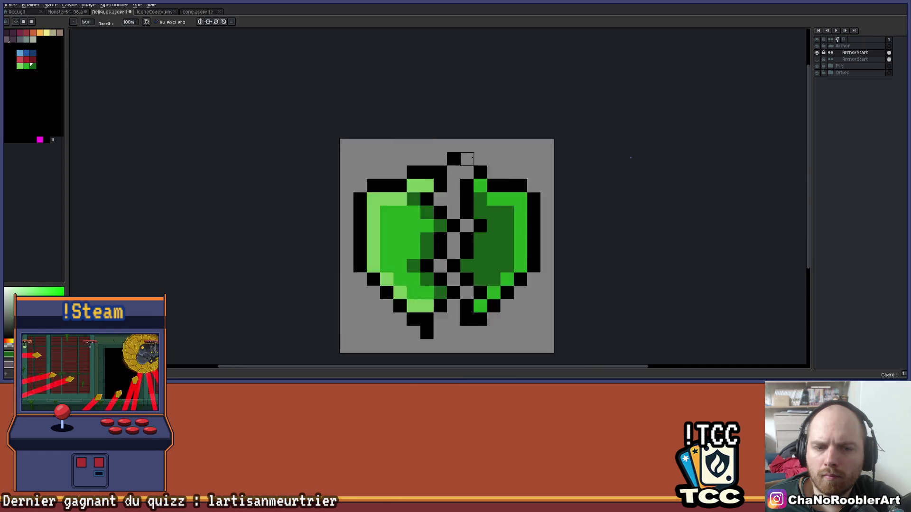
scroll(494, 260, up, 3)
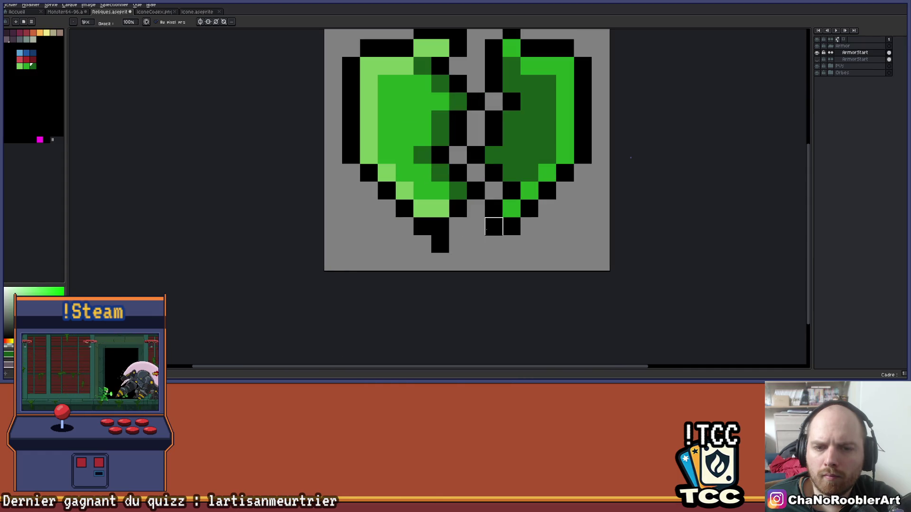
scroll(474, 276, down, 3)
scroll(503, 262, right, 1)
scroll(475, 271, down, 2)
scroll(475, 271, up, 3)
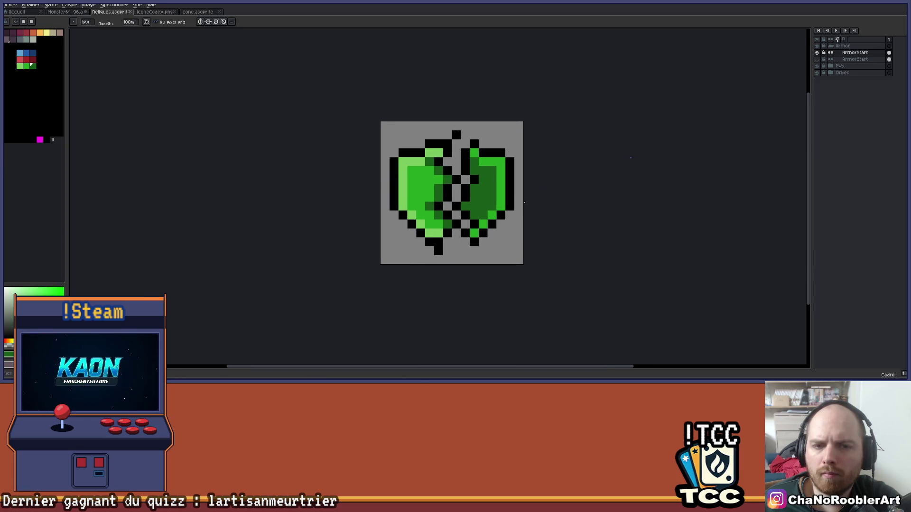
scroll(464, 121, up, 1)
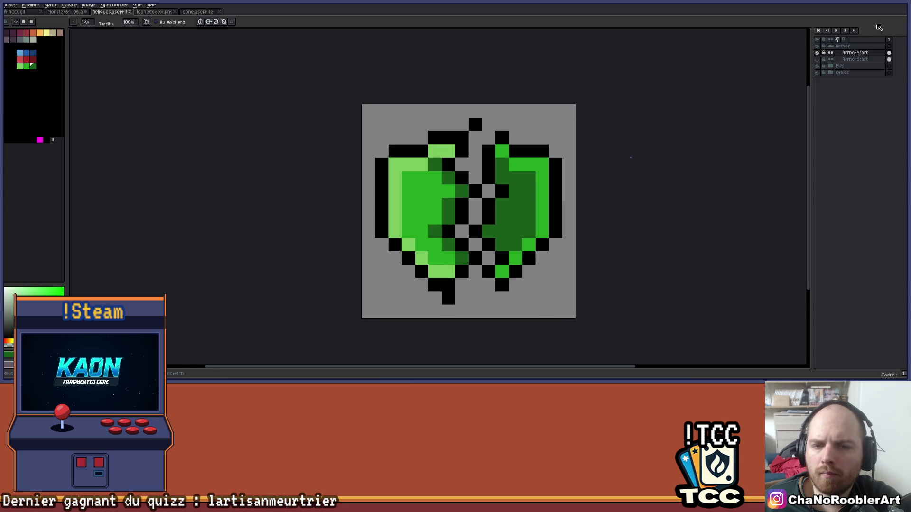
key(m)
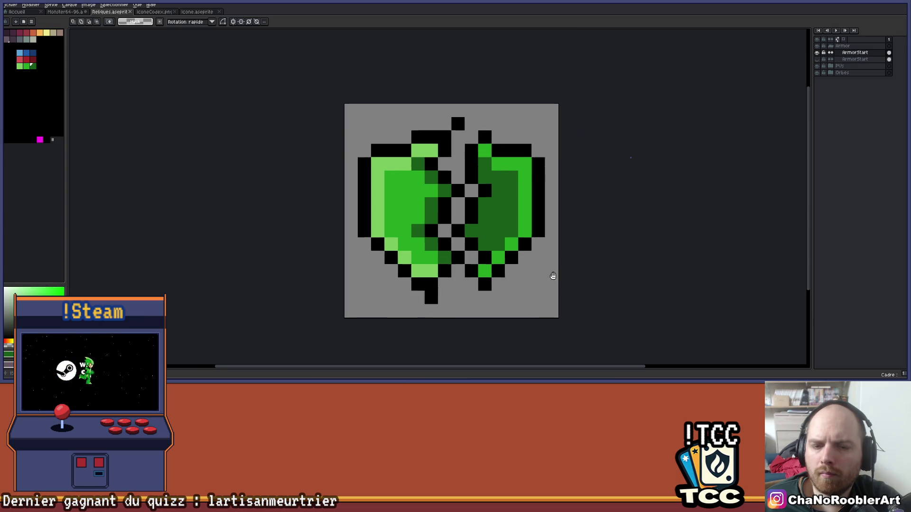
key(i)
key(m)
scroll(461, 269, down, 4)
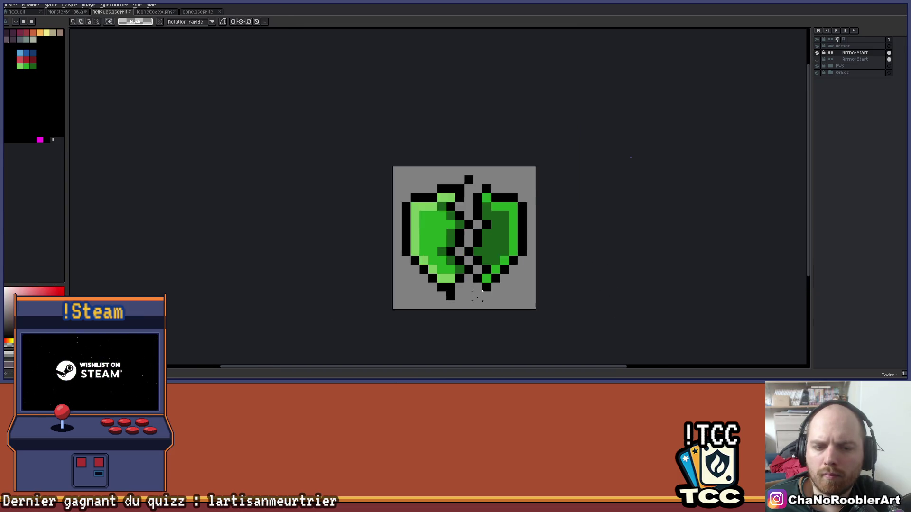
Step: Rename the ArmorStart layer to ArmorSans, fixing the name once, then Alt+Tab to the spreadsheet
scroll(501, 244, up, 2)
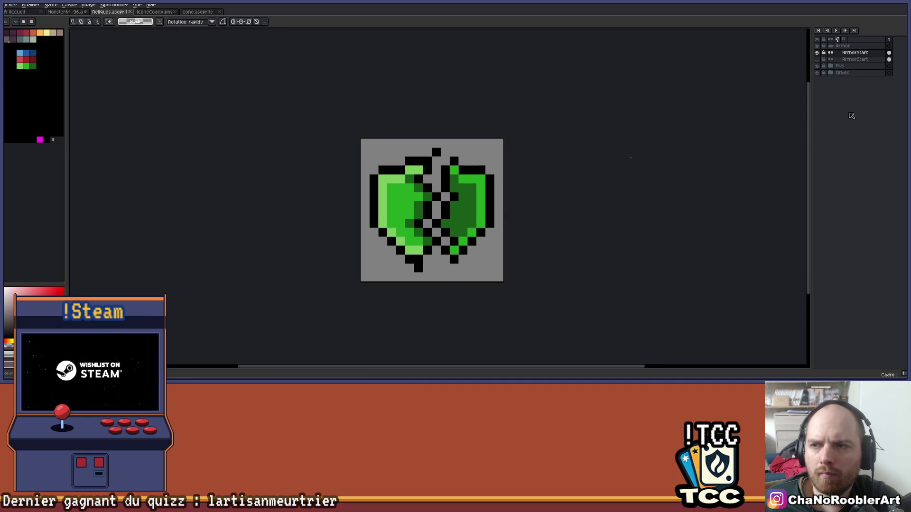
double_click(866, 53)
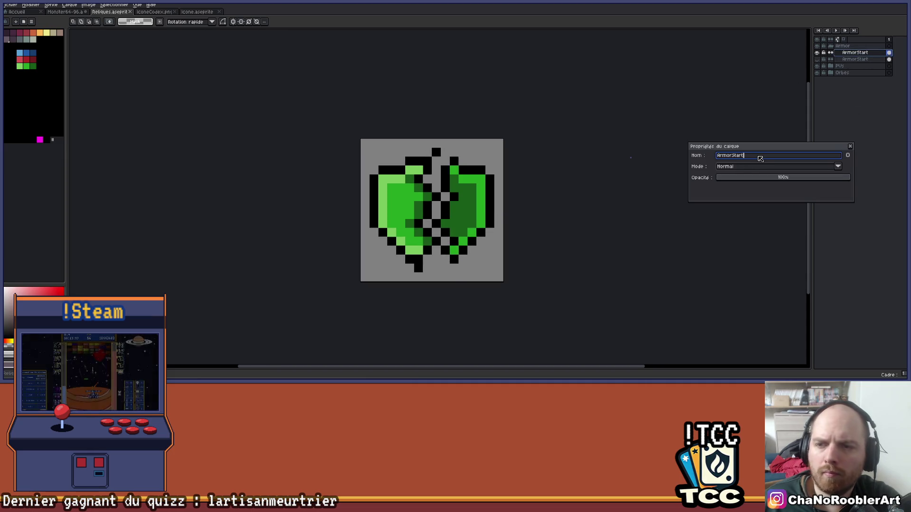
key(Return)
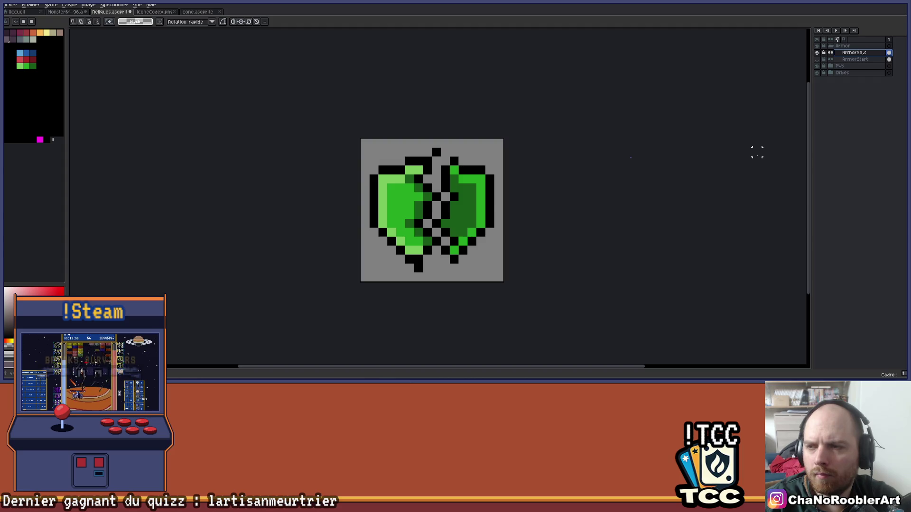
double_click(856, 52)
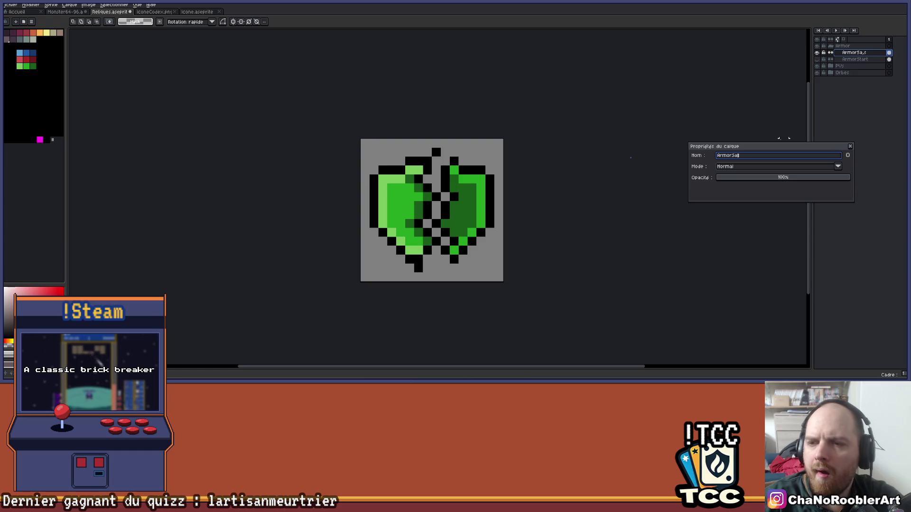
key(Return)
key(alt+Tab)
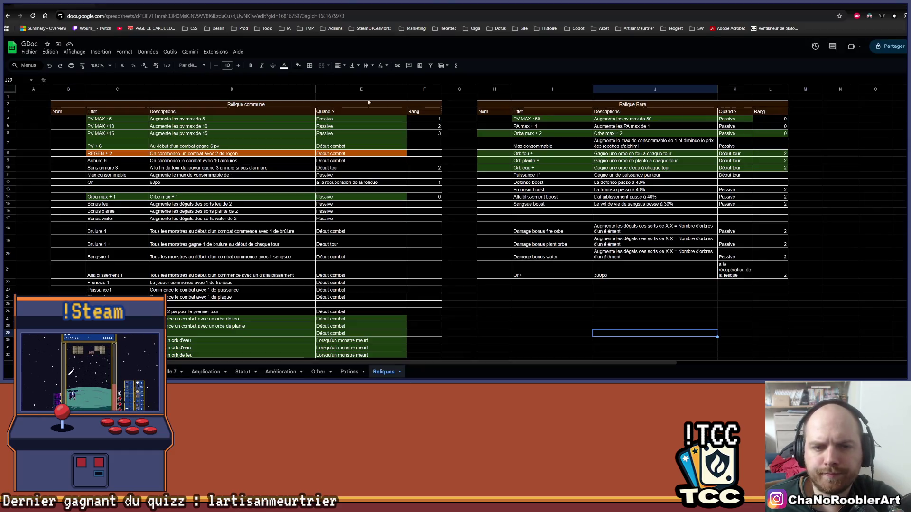
Step: Fill cells C9:E10 (Armure 6 and Sans armure 3) green
click(143, 161)
drag(169, 164, 379, 168)
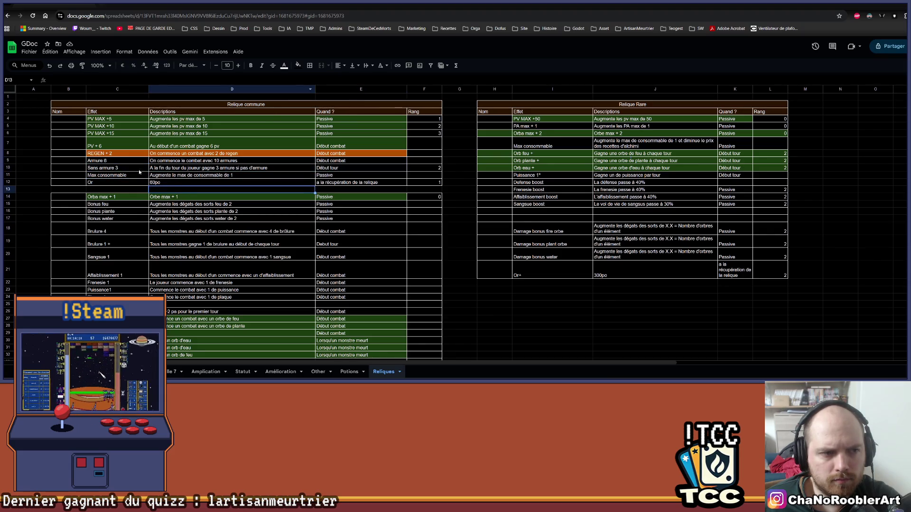
click(297, 65)
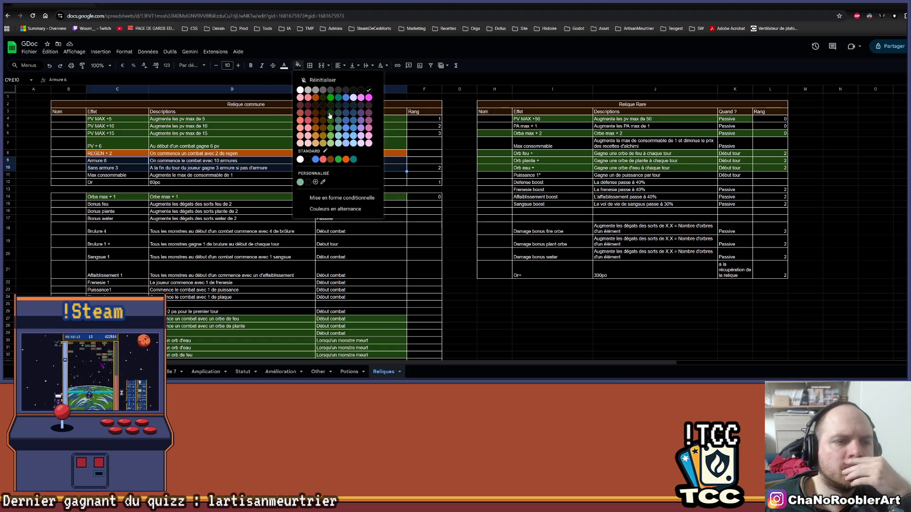
click(330, 116)
click(257, 209)
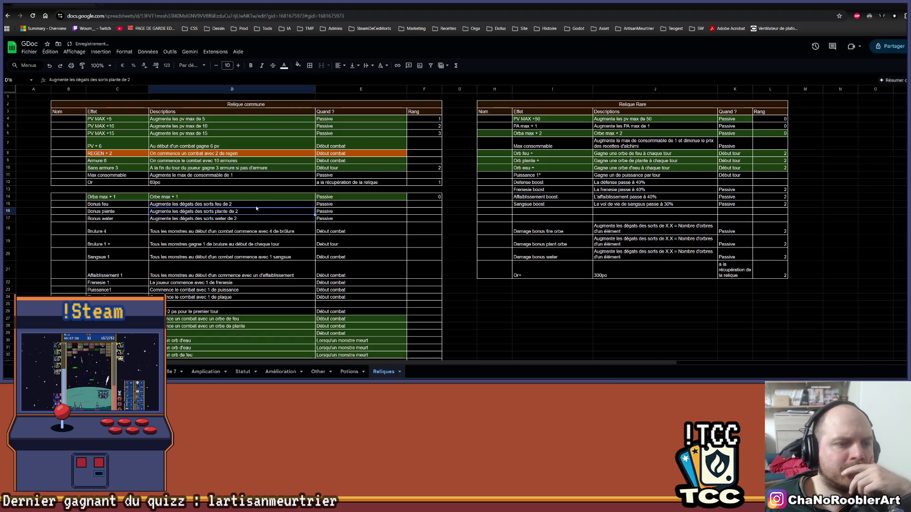
Step: Review the relic entries down to the Armure relic in C40, then return to Aseprite
scroll(256, 209, down, 2)
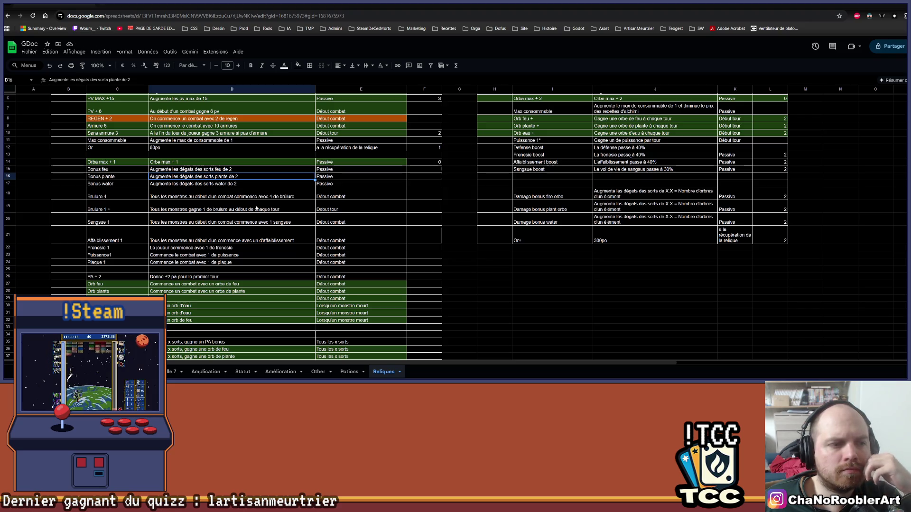
scroll(256, 209, down, 3)
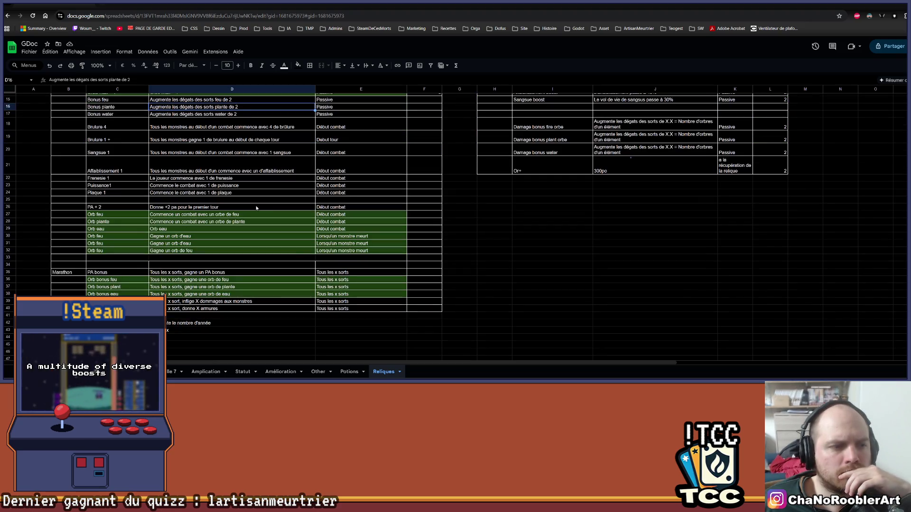
click(114, 196)
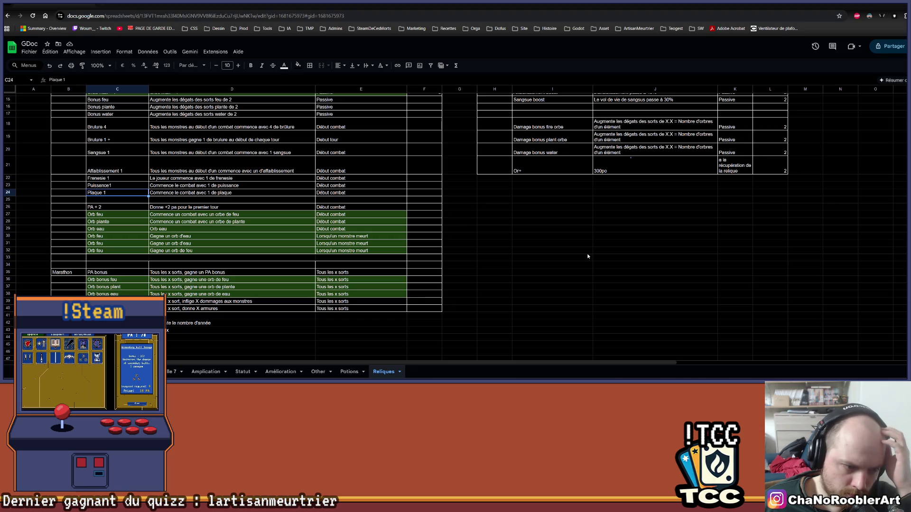
click(191, 309)
scroll(191, 309, down, 1)
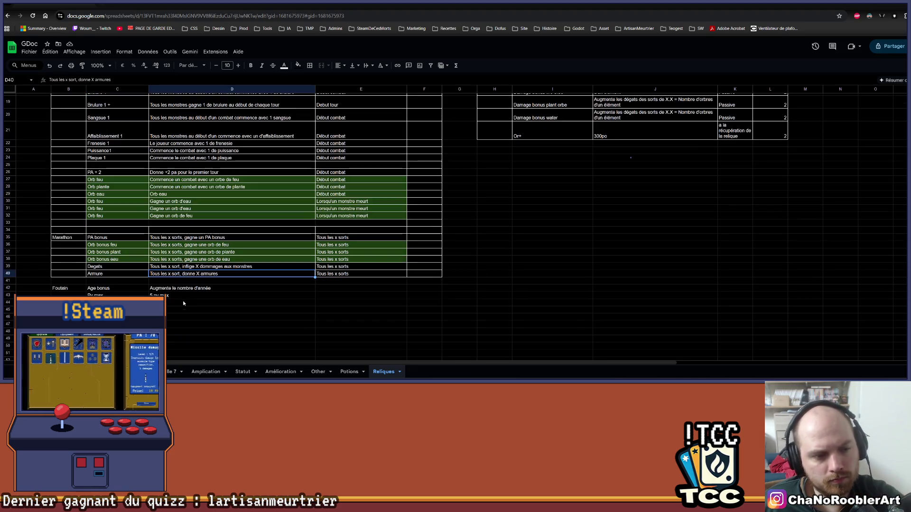
click(104, 274)
key(alt+Tab)
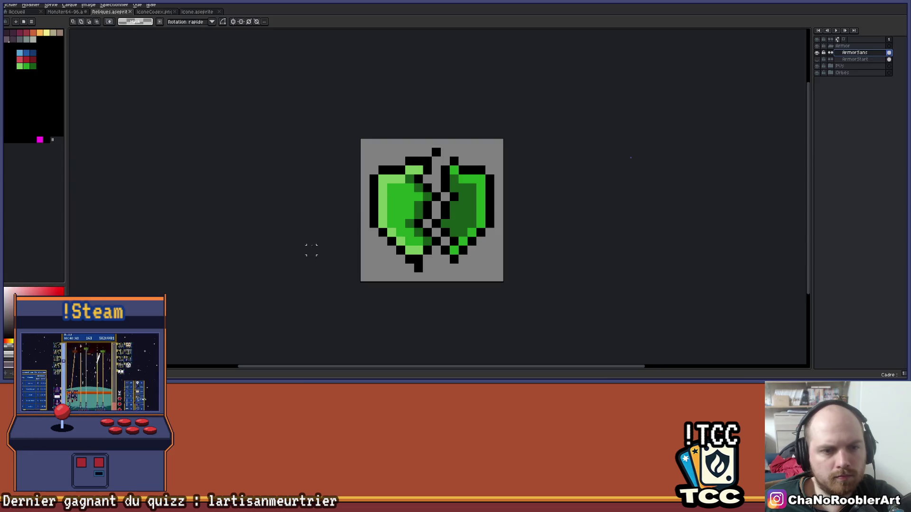
Step: Hide the ArmorSans layer, add a new layer, and paste the shield copied from Icone.aseprite into it
click(822, 53)
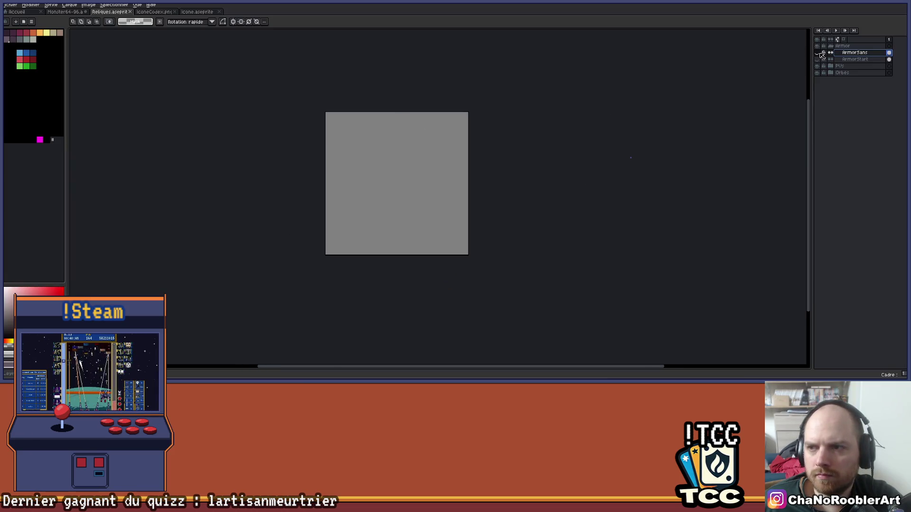
key(shift+n)
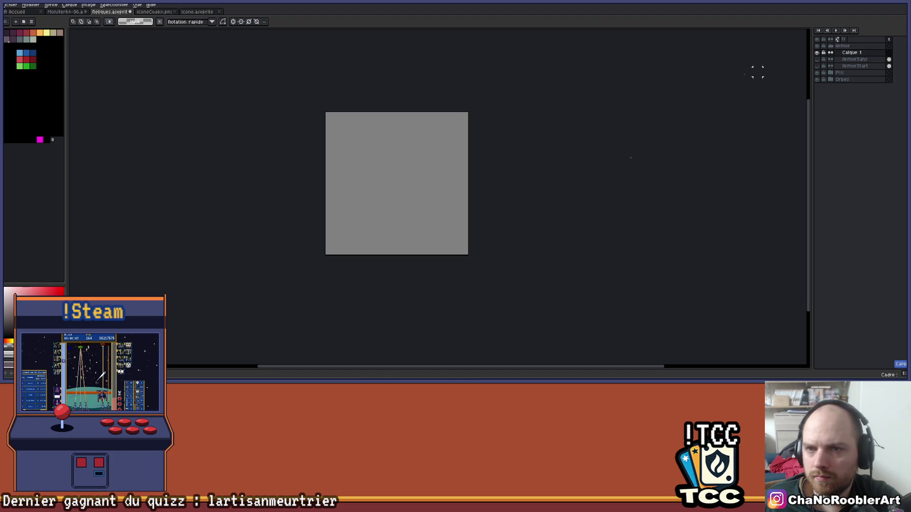
key(ctrl+Tab)
key(ctrl+Tab)
scroll(268, 115, up, 2)
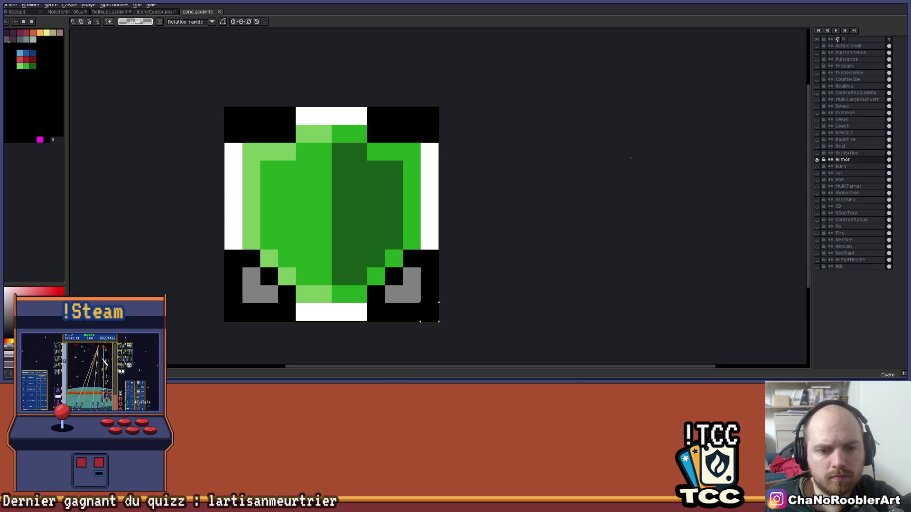
key(ctrl+a)
key(ctrl+c)
click(81, 12)
click(114, 12)
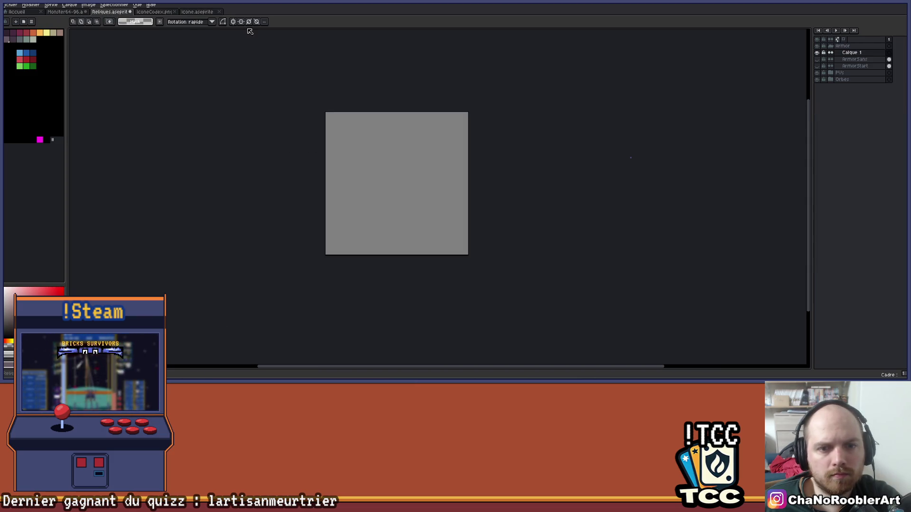
key(ctrl+v)
Step: Nudge the pasted shield slightly down and right, commit it, and enable left-right mirror symmetry for the pencil
scroll(477, 160, up, 2)
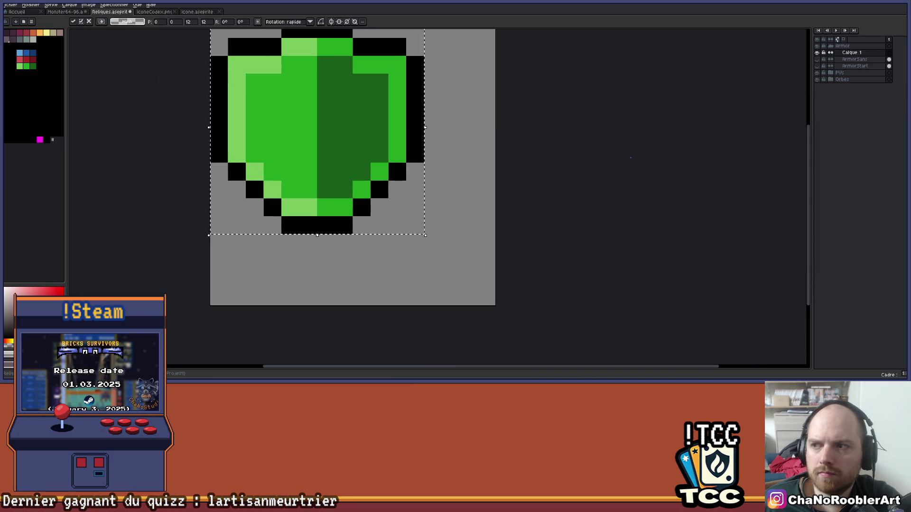
scroll(540, 100, down, 3)
mouse_move(416, 144)
mouse_down()
mouse_move(418, 156)
mouse_move(425, 153)
mouse_up()
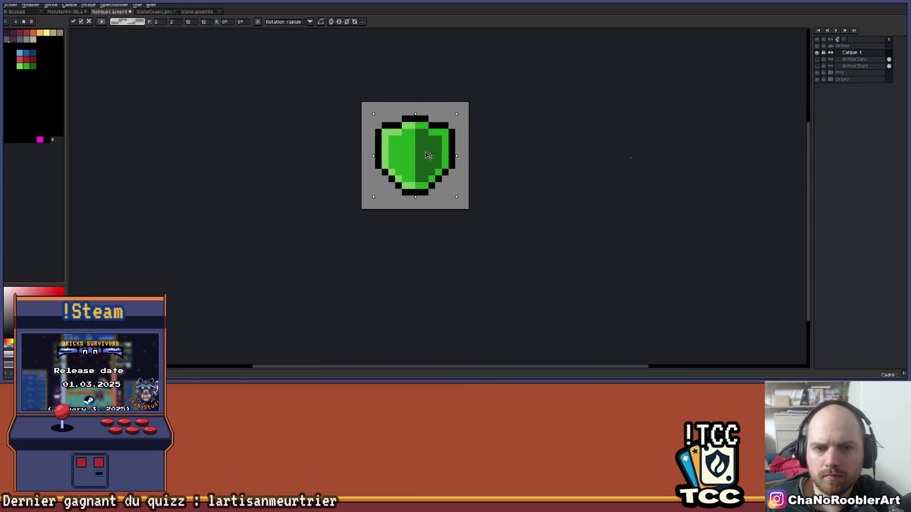
key(i)
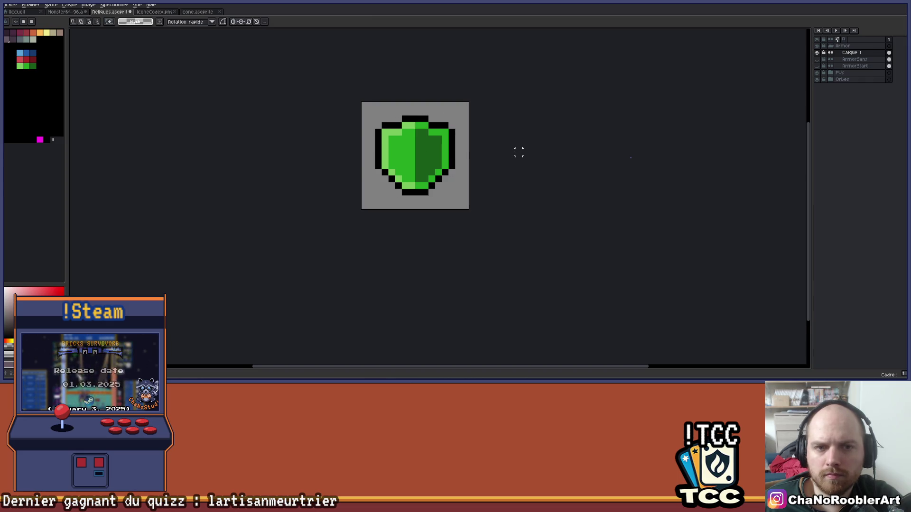
scroll(476, 142, up, 1)
scroll(415, 124, up, 1)
key(b)
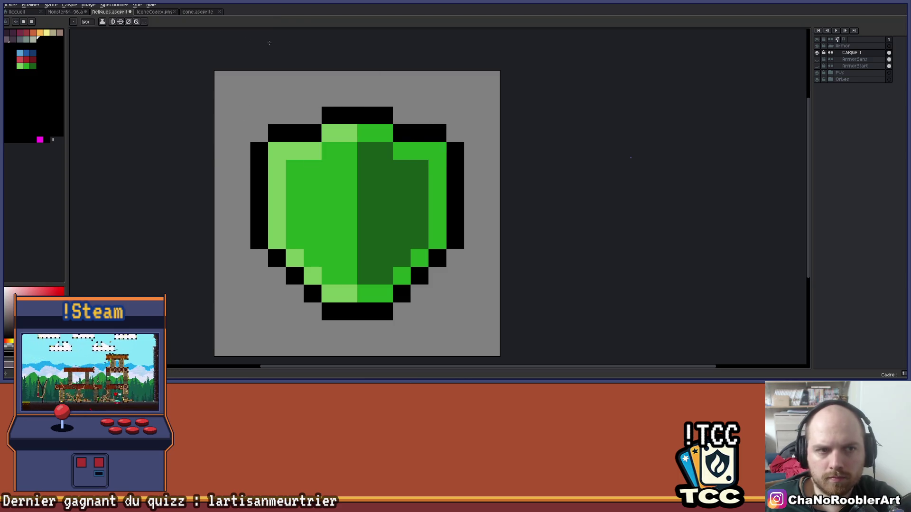
click(112, 21)
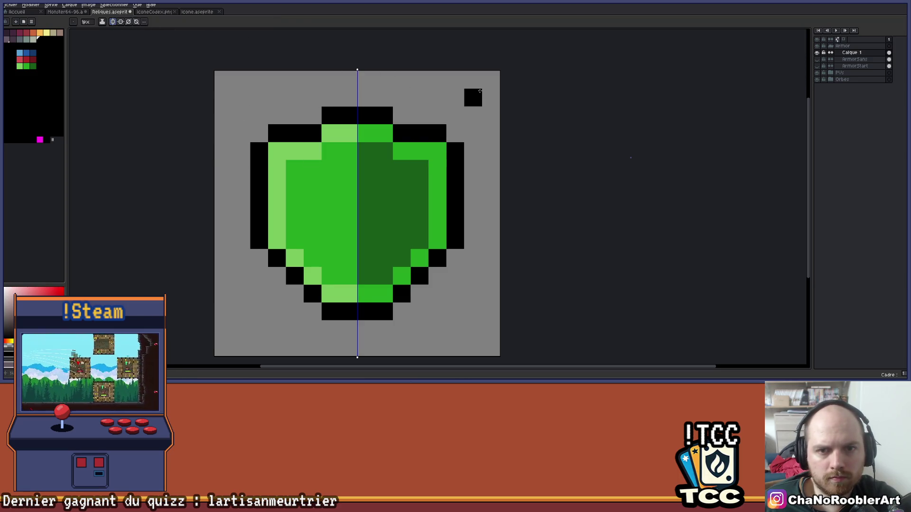
Step: Draw a black diagonal strap from the top-right corner, a black bottom band, and a black bottom-left edge
mouse_move(473, 97)
mouse_down()
mouse_move(391, 203)
mouse_move(327, 240)
mouse_move(240, 329)
mouse_up()
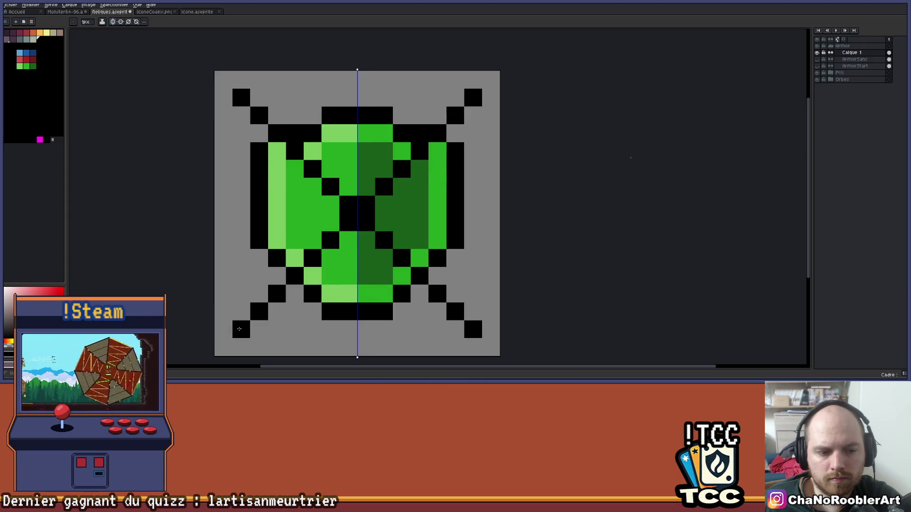
drag(241, 337, 310, 312)
drag(243, 328, 264, 259)
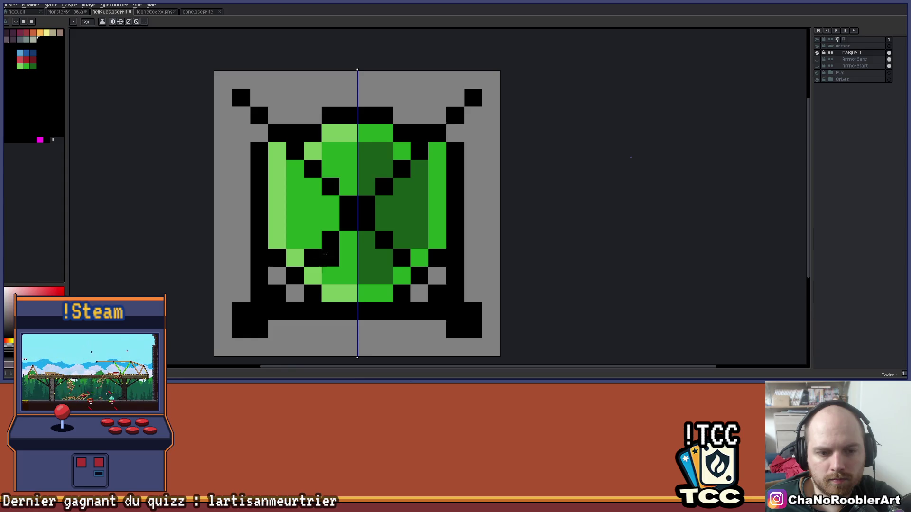
scroll(325, 255, down, 6)
scroll(308, 282, down, 1)
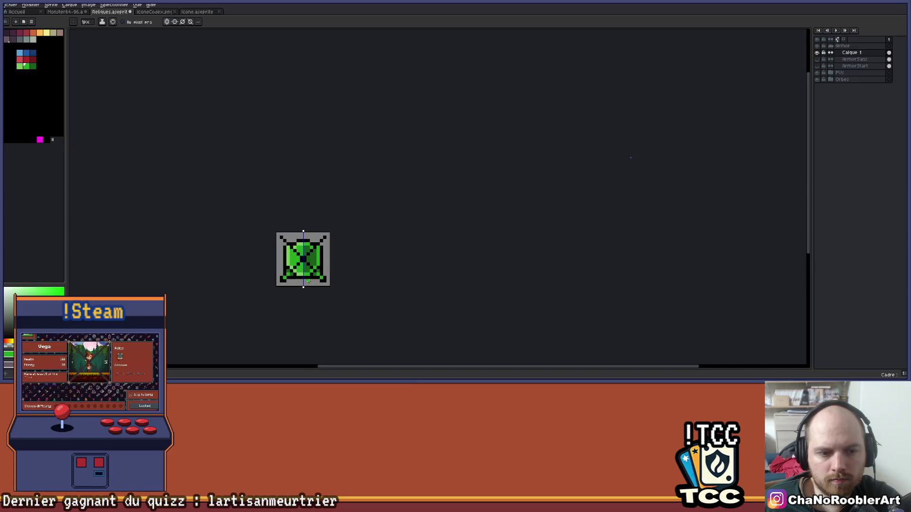
scroll(291, 285, up, 5)
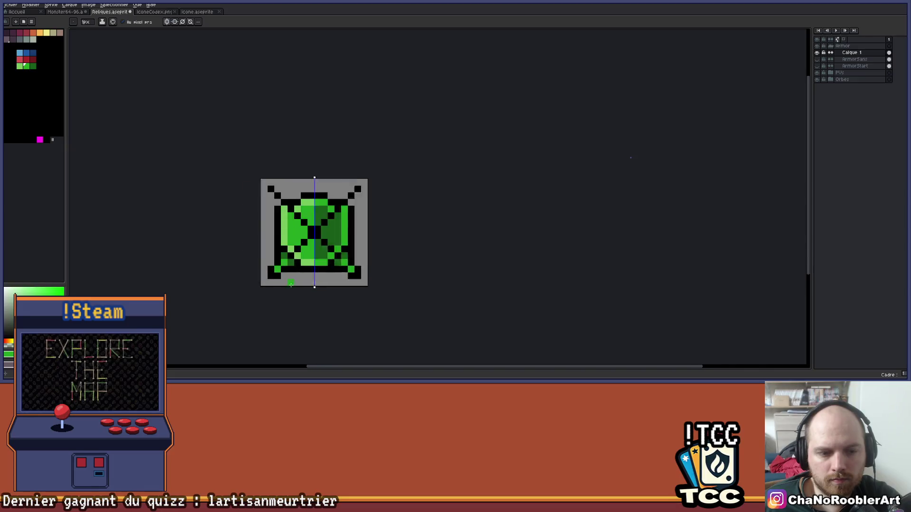
scroll(384, 293, down, 1)
mouse_move(384, 285)
mouse_down()
mouse_move(346, 255)
mouse_move(343, 242)
mouse_up()
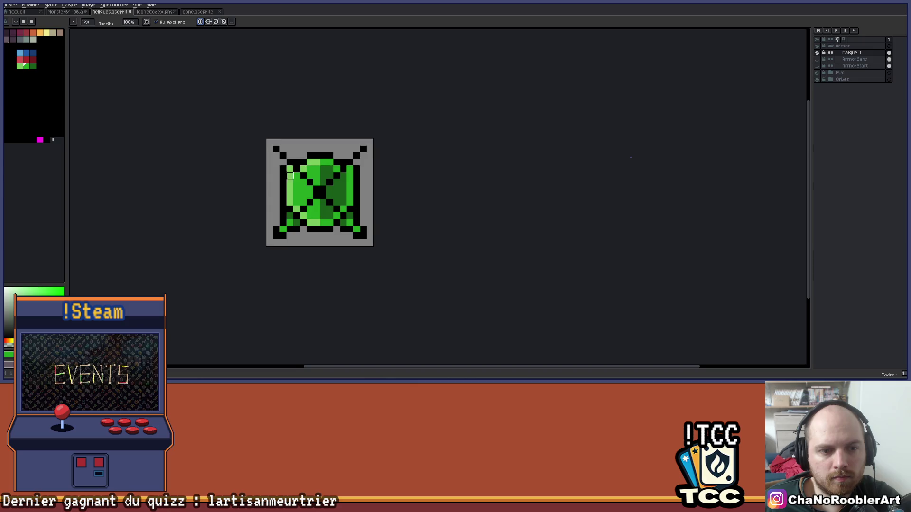
scroll(277, 184, up, 1)
scroll(382, 225, up, 1)
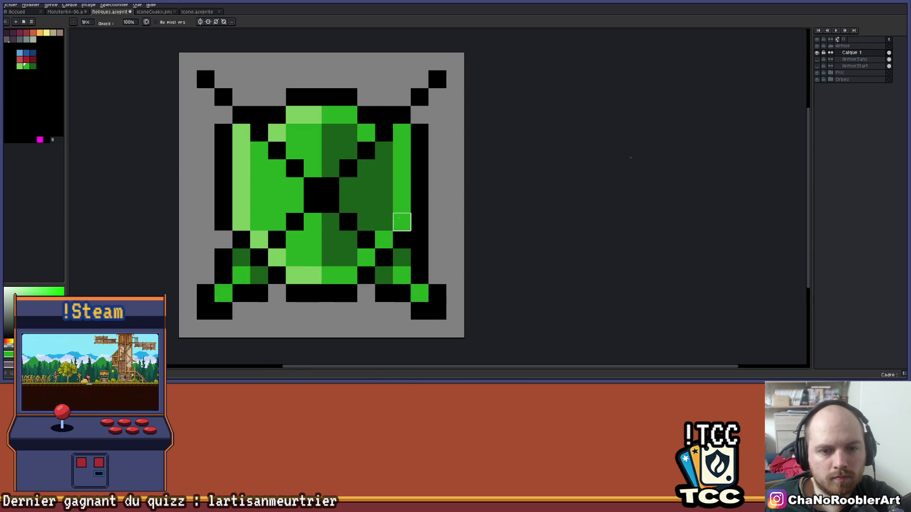
scroll(381, 225, down, 3)
scroll(382, 225, down, 2)
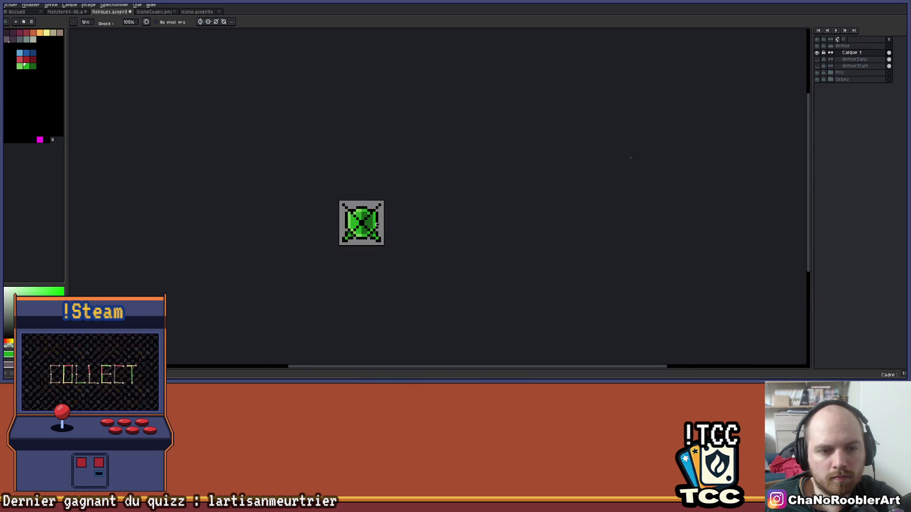
Step: Redraw the black vertical strap on the right side and the black stroke along the top bar
scroll(388, 221, up, 3)
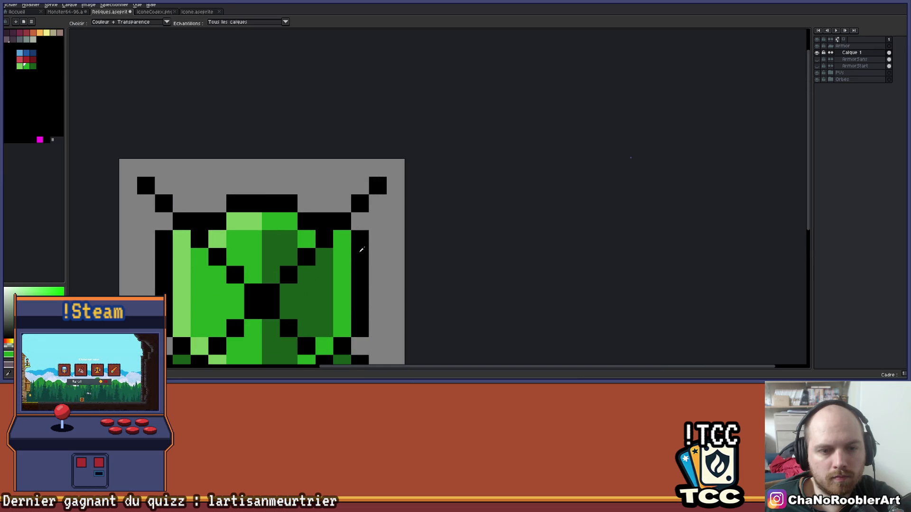
scroll(386, 233, up, 1)
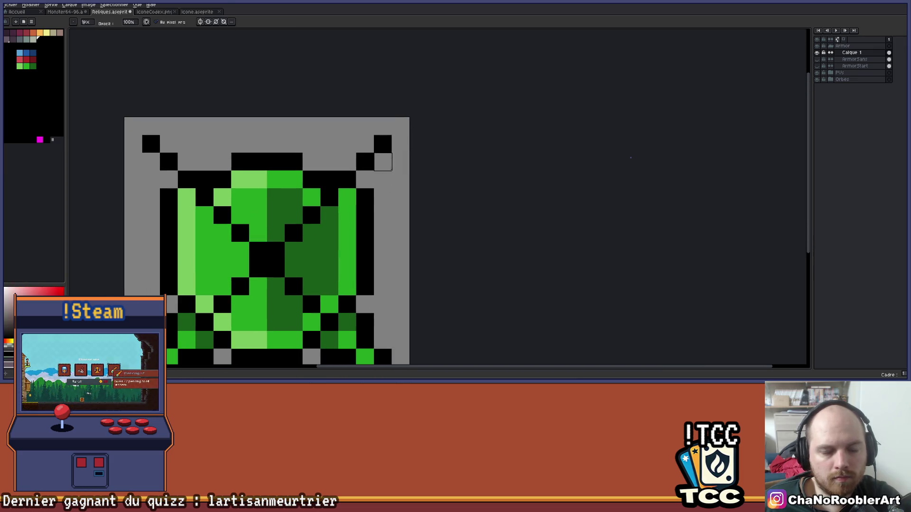
key(alt)
scroll(403, 190, down, 2)
scroll(404, 161, up, 1)
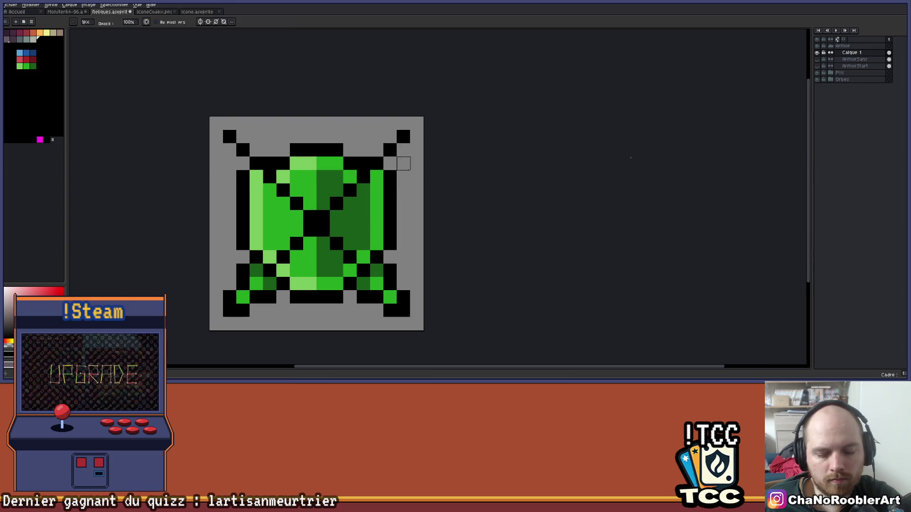
key(ctrl+z)
mouse_move(403, 136)
mouse_down()
mouse_move(403, 194)
mouse_move(403, 175)
mouse_up()
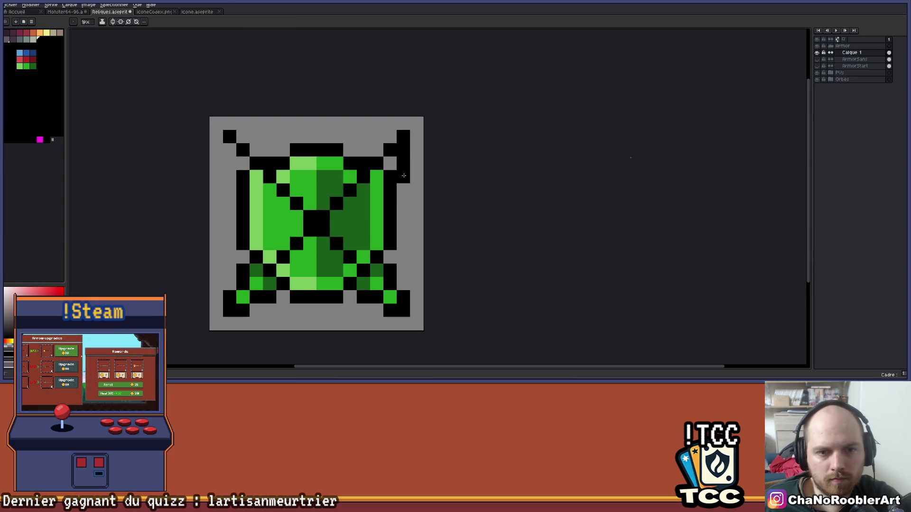
drag(400, 134, 349, 148)
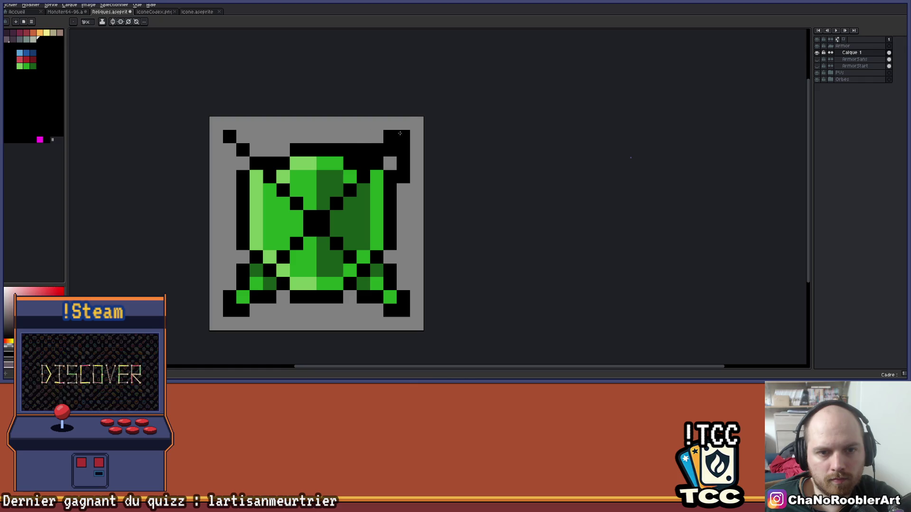
key(ctrl+z)
drag(399, 134, 349, 149)
click(390, 162)
key(ctrl+z)
Step: Paint the top-right strap end and three top-row pixels bright green
key(i)
alt+click(395, 299)
click(390, 150)
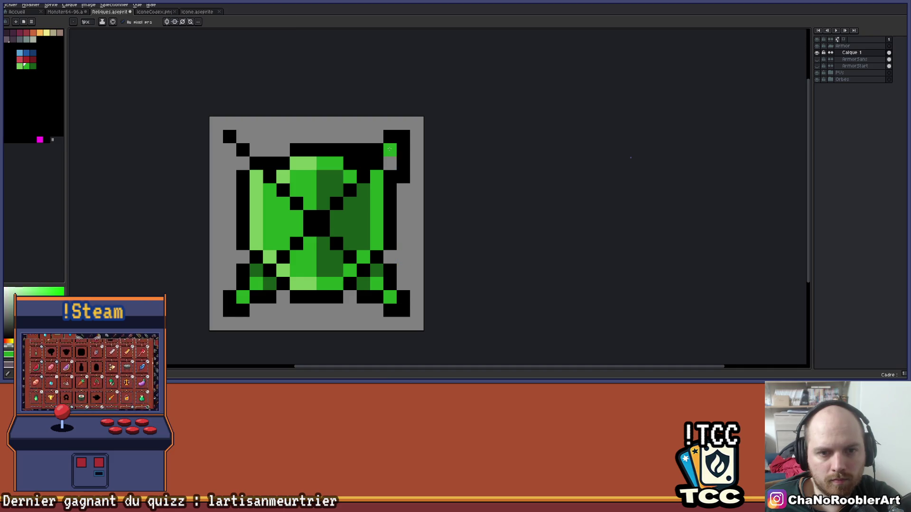
key(b)
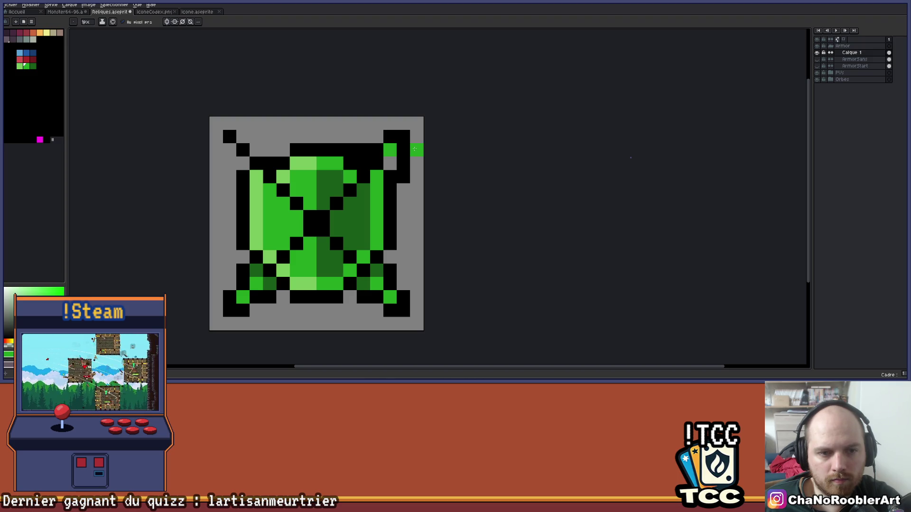
scroll(414, 150, down, 3)
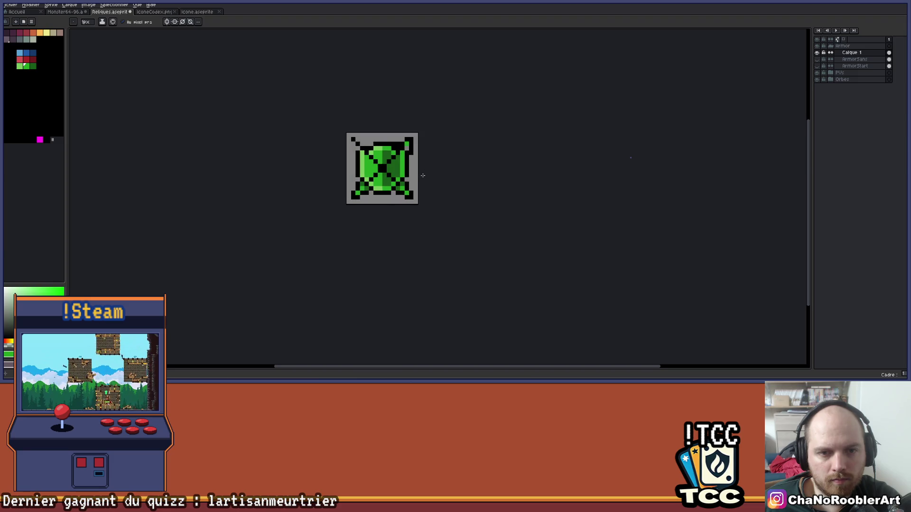
scroll(411, 169, up, 3)
click(394, 106)
click(383, 106)
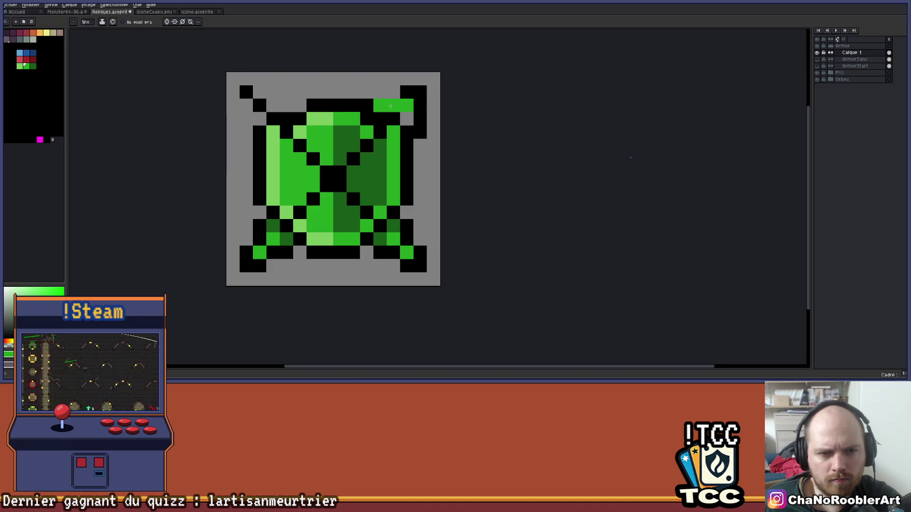
click(367, 105)
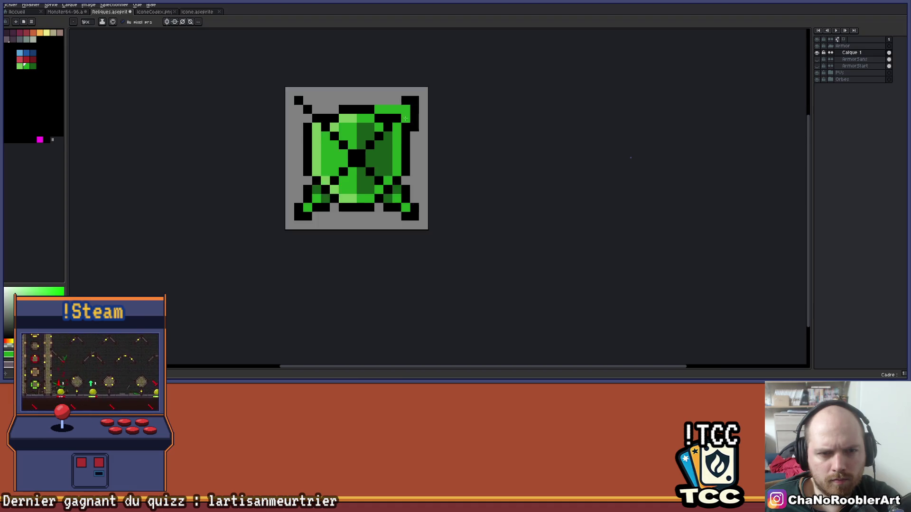
scroll(412, 124, down, 3)
scroll(411, 124, up, 3)
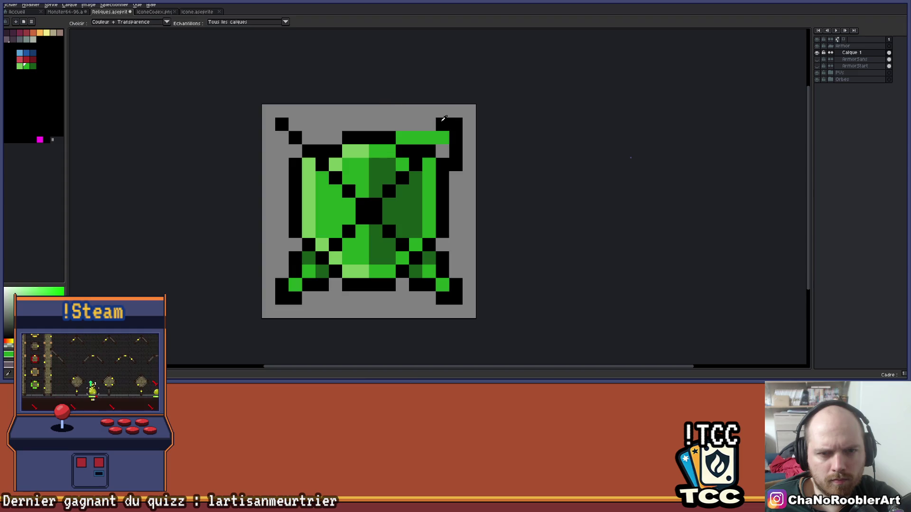
Step: Touch up the top-right strap with green, black and dark green pixels
alt+click(446, 137)
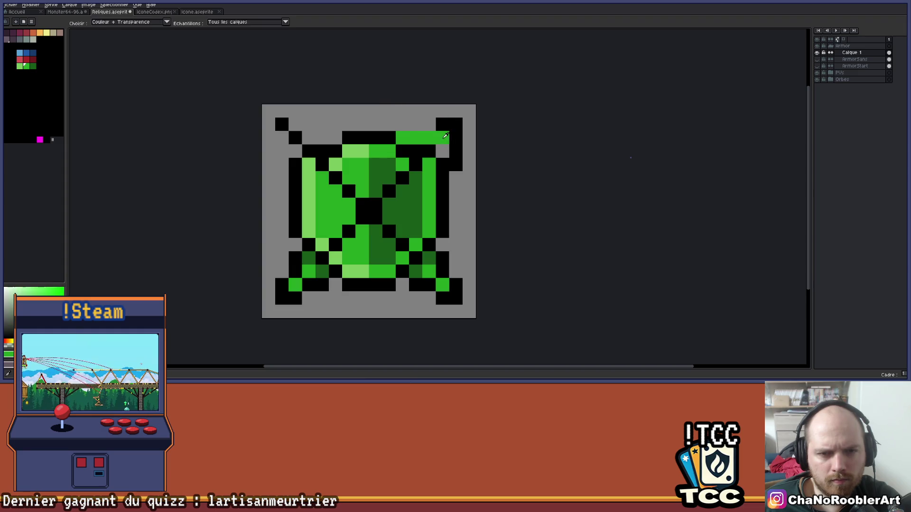
click(442, 151)
alt+click(444, 120)
click(416, 138)
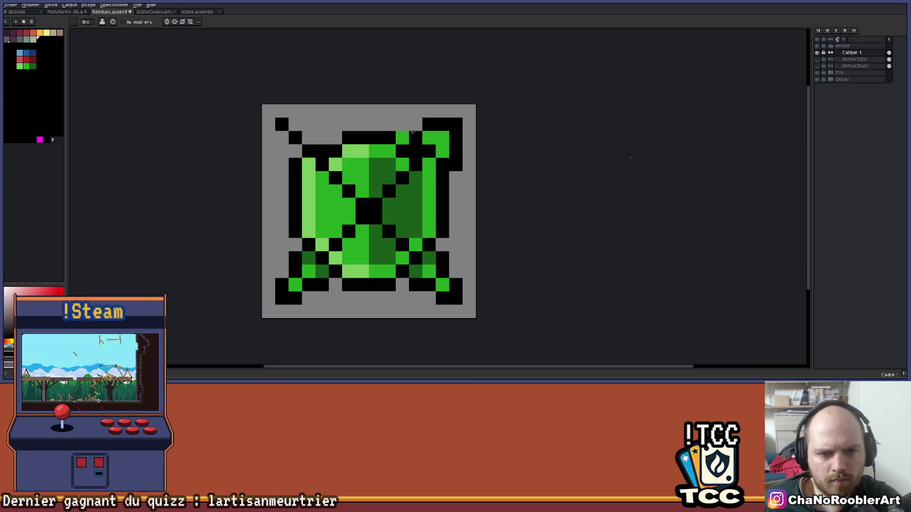
scroll(446, 116, down, 2)
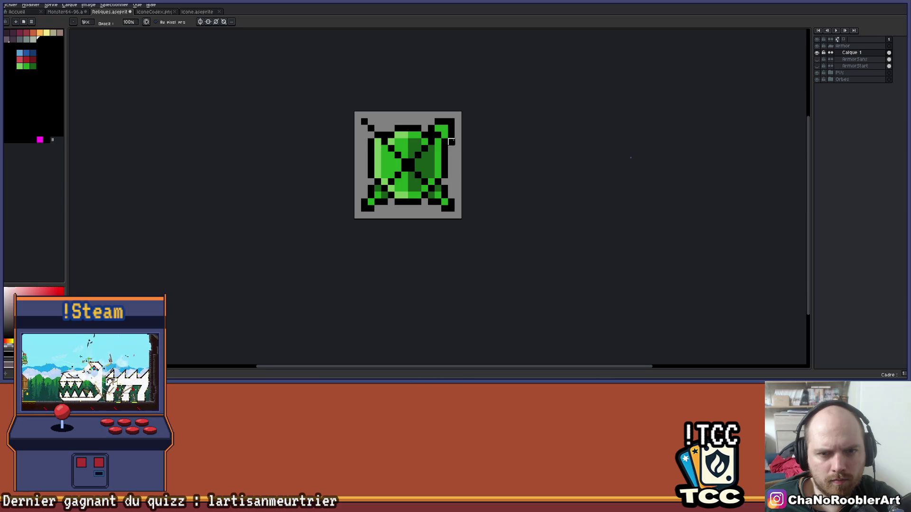
scroll(459, 141, up, 2)
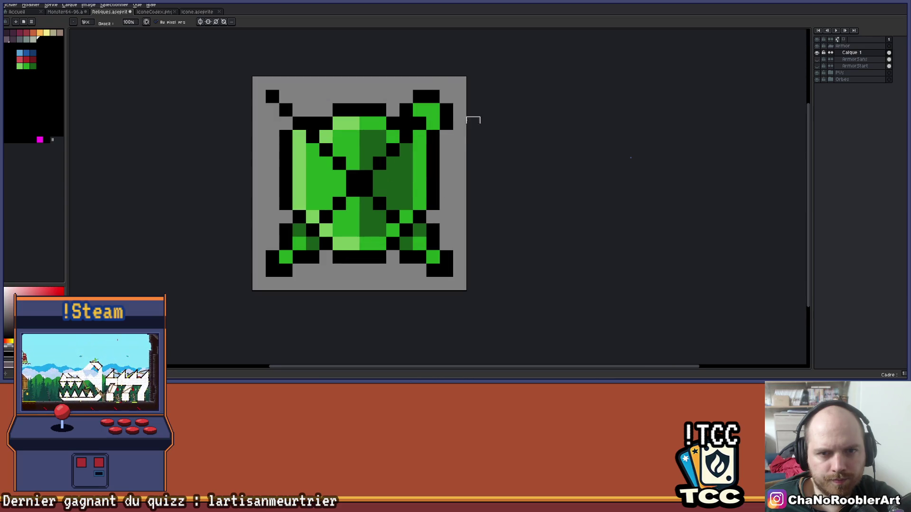
alt+click(422, 240)
click(436, 133)
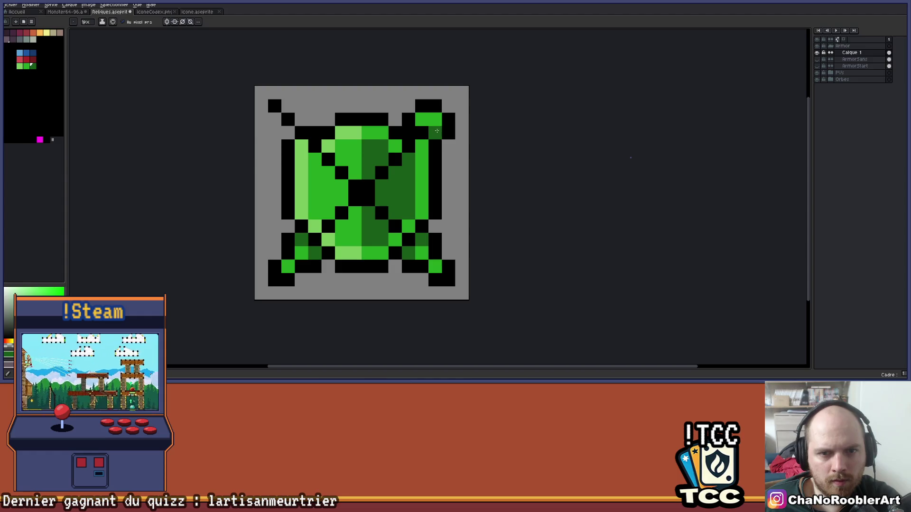
click(422, 119)
scroll(424, 118, down, 3)
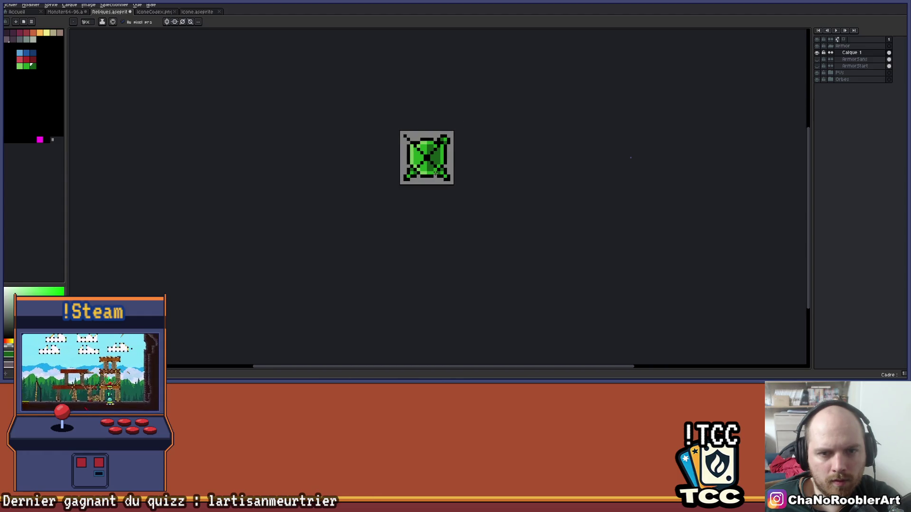
scroll(426, 168, up, 5)
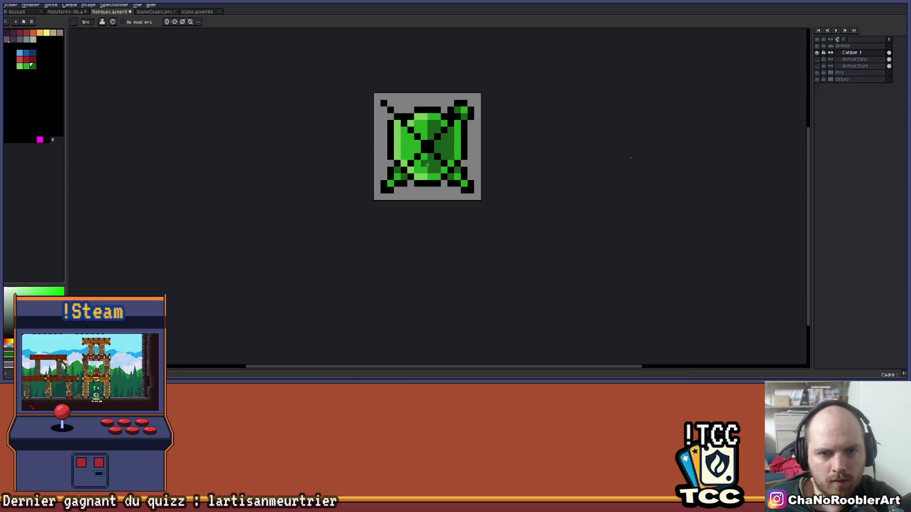
Step: Add black outline pixels to the top-left strap and turn on vertical mirroring
alt+click(506, 72)
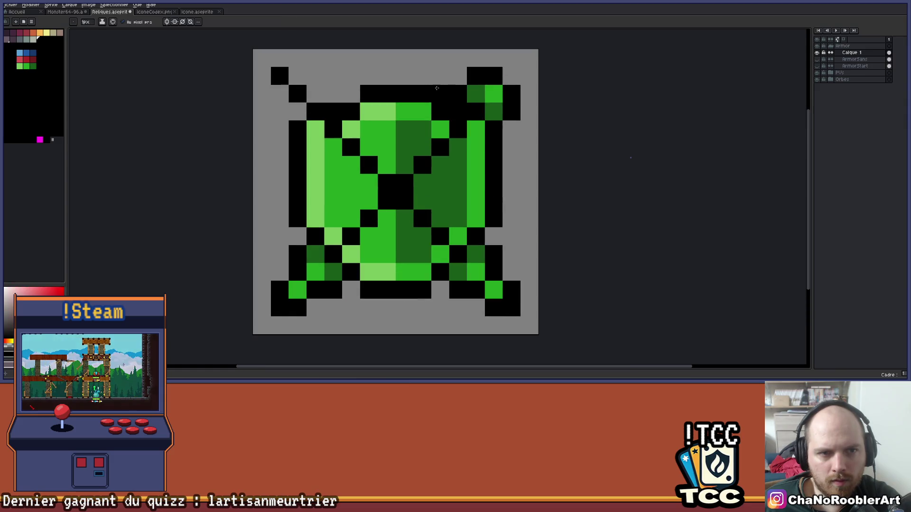
click(529, 99)
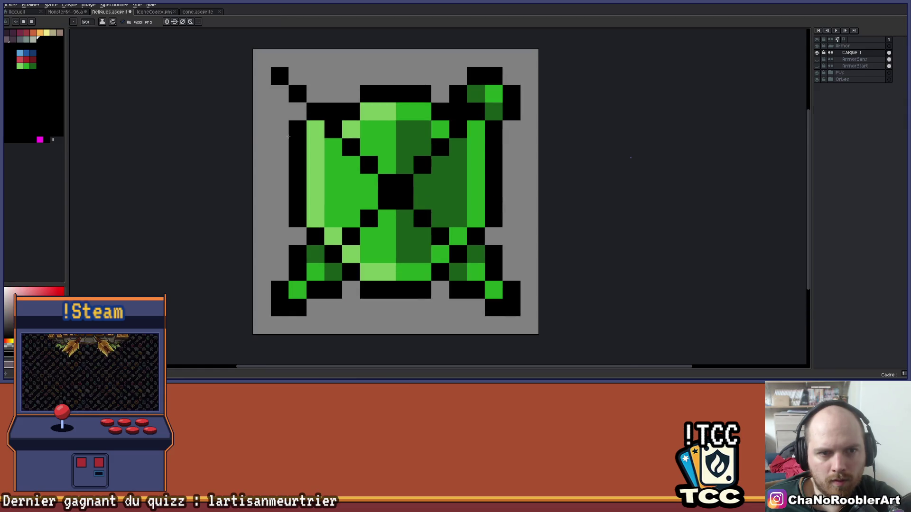
click(280, 94)
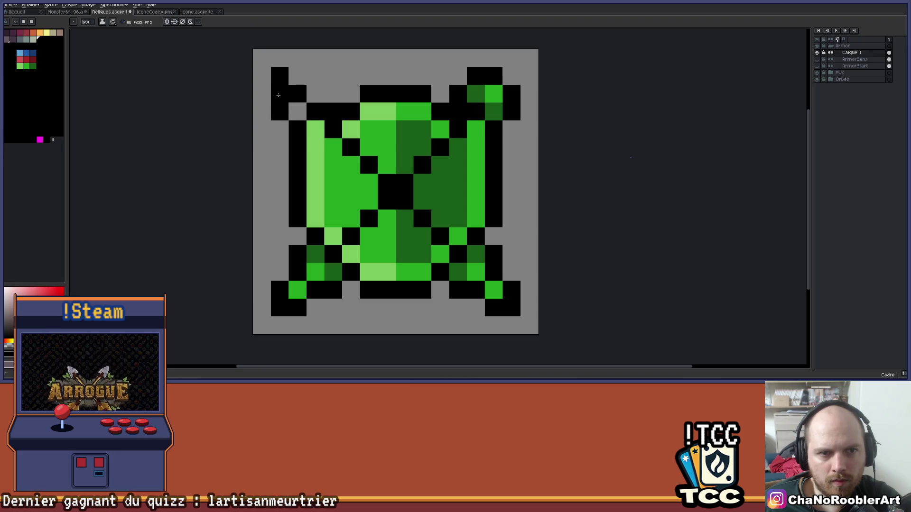
click(166, 22)
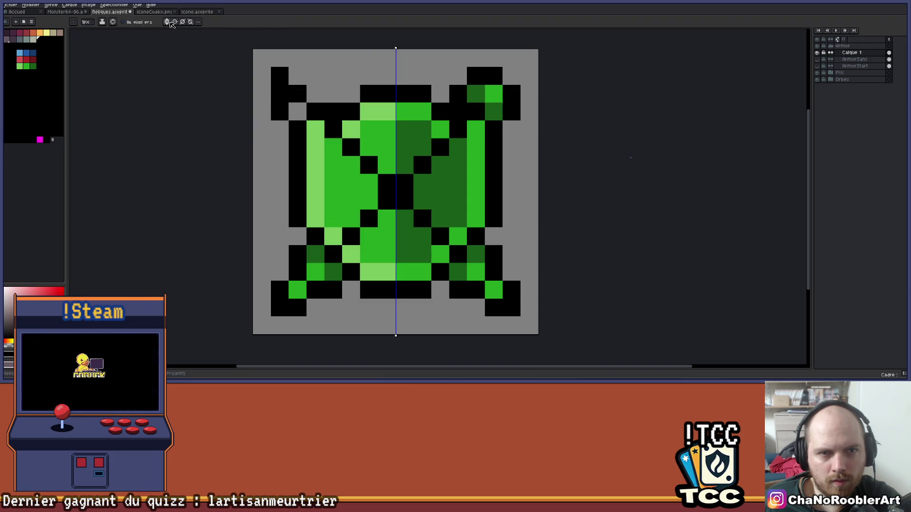
Step: Paint the top-left strap corner green with dark green shading and a black outline
alt+click(490, 95)
click(491, 96)
alt+click(475, 94)
click(476, 94)
click(496, 111)
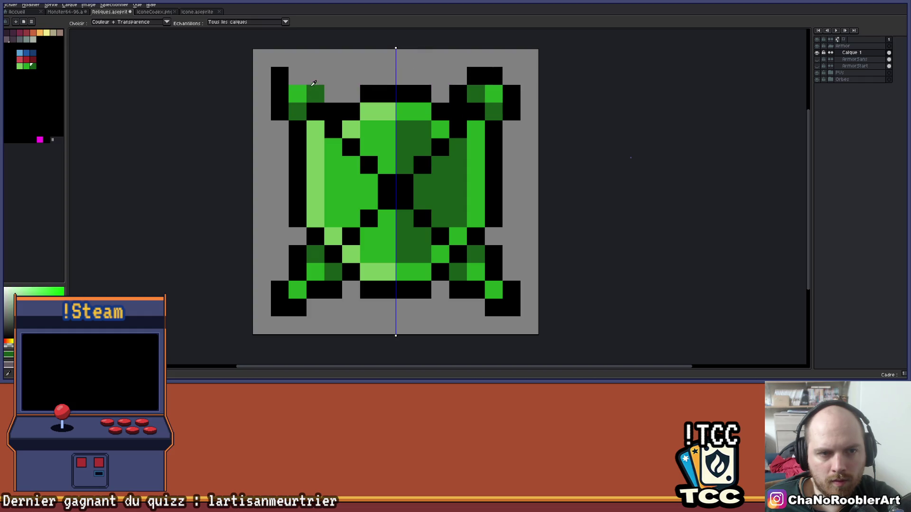
alt+click(285, 74)
drag(294, 76, 334, 91)
Step: Preview the icon zoomed out, recentre the sprite, and turn vertical mirroring off
key(e)
scroll(335, 104, down, 4)
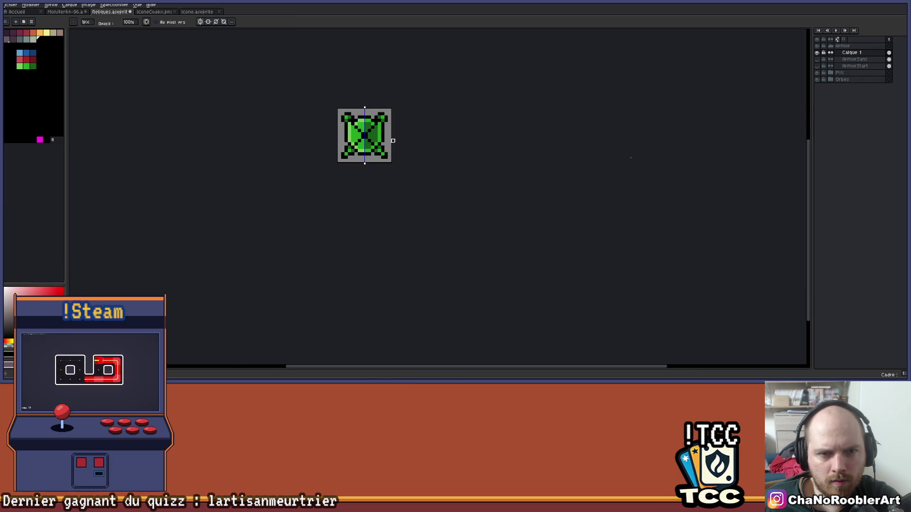
scroll(412, 142, up, 3)
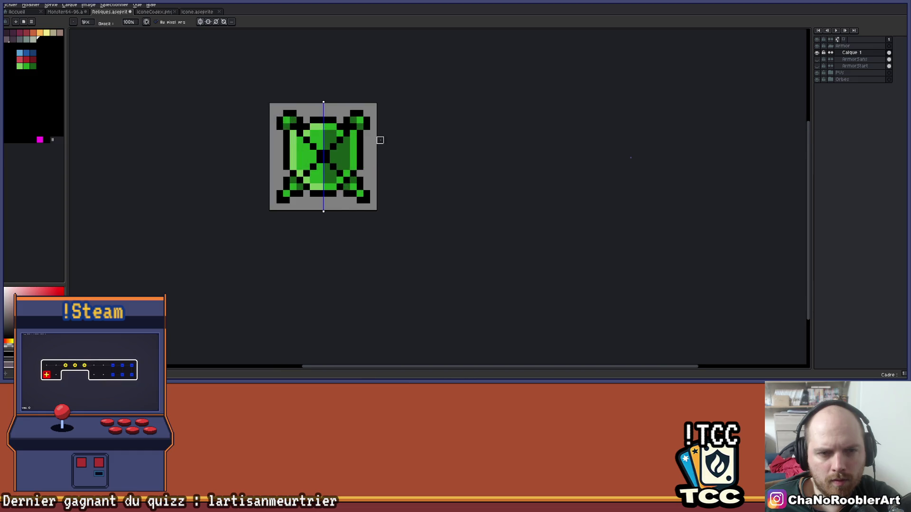
scroll(417, 159, down, 3)
drag(423, 163, 370, 141)
click(217, 22)
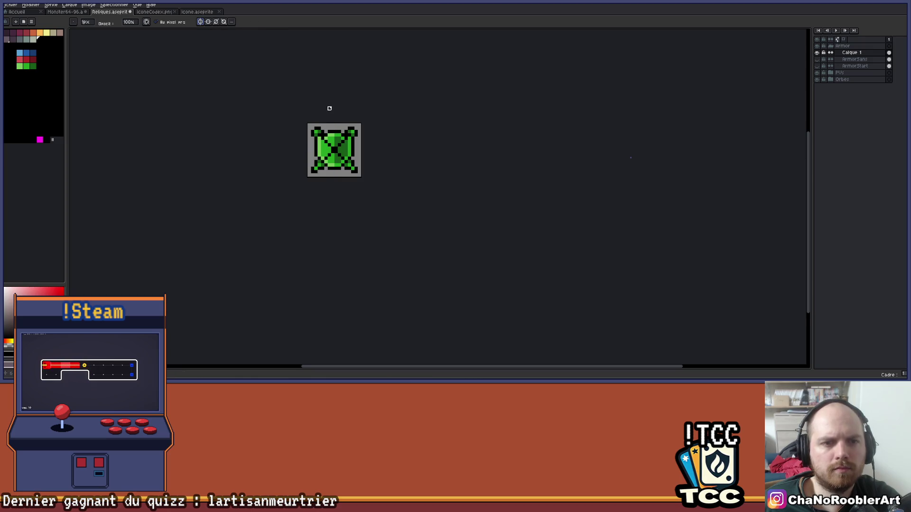
scroll(331, 108, up, 2)
scroll(371, 187, up, 1)
drag(360, 186, 389, 185)
Step: Paint over the black X and central V lines on the shield body in green
key(b)
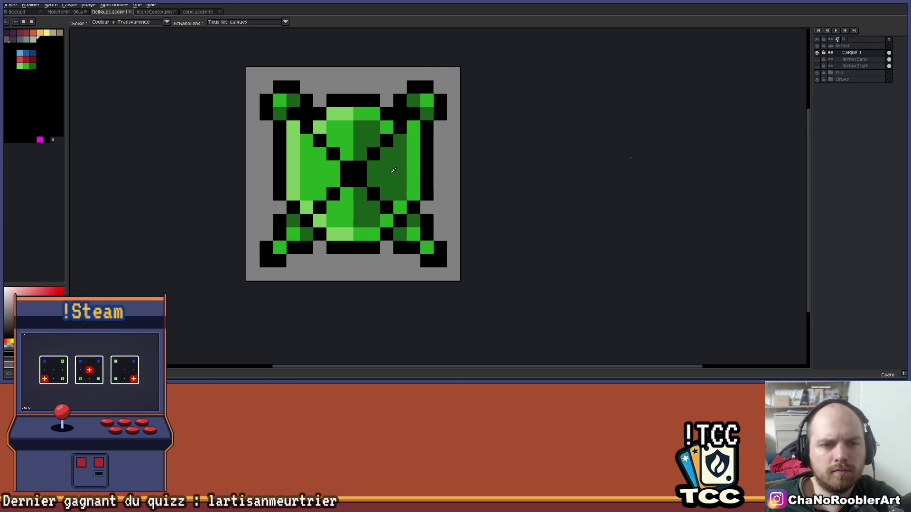
click(373, 194)
click(333, 194)
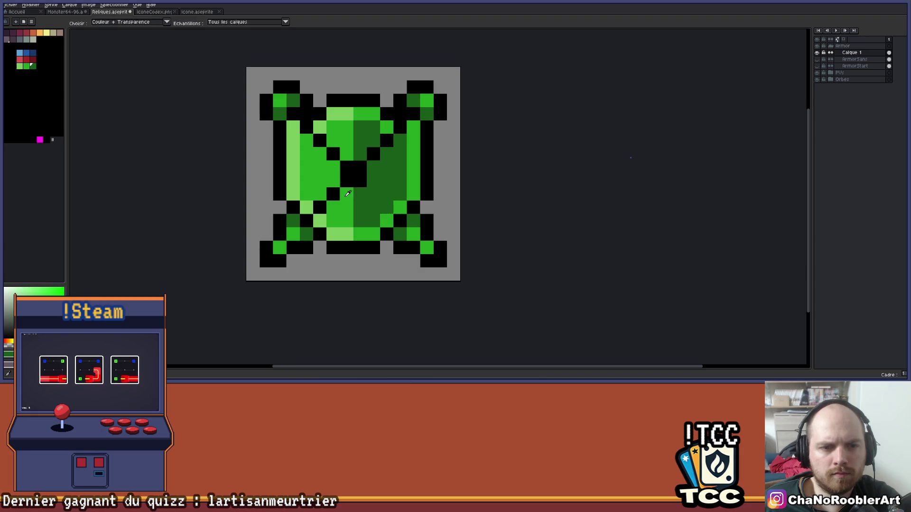
click(319, 207)
click(373, 154)
click(387, 140)
click(320, 140)
click(333, 153)
scroll(341, 155, down, 1)
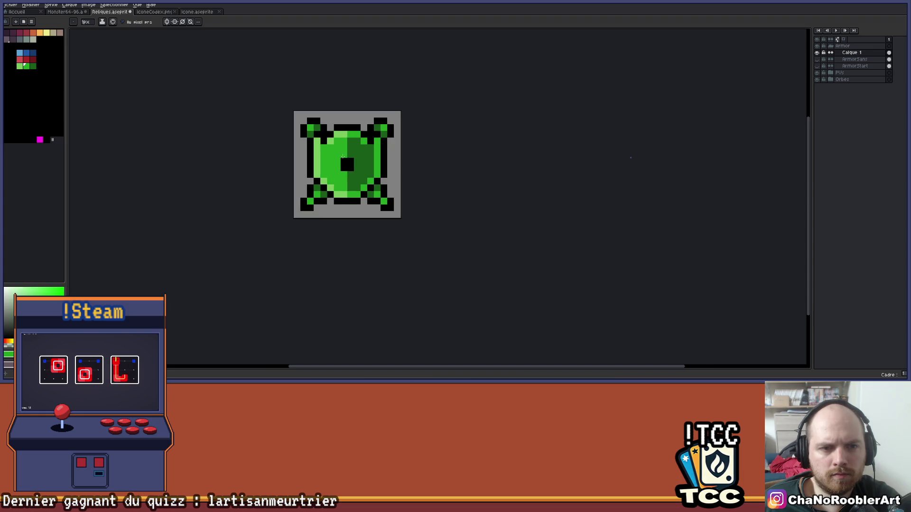
Step: Sample the dark and lighter greens from the shield and save the relic file
alt+click(369, 148)
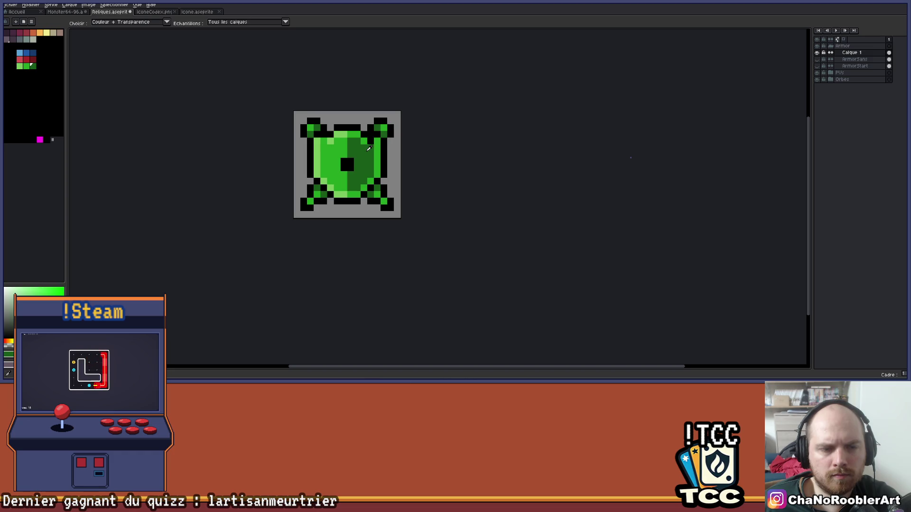
alt+click(317, 141)
scroll(361, 164, down, 1)
scroll(360, 164, down, 1)
key(ctrl+s)
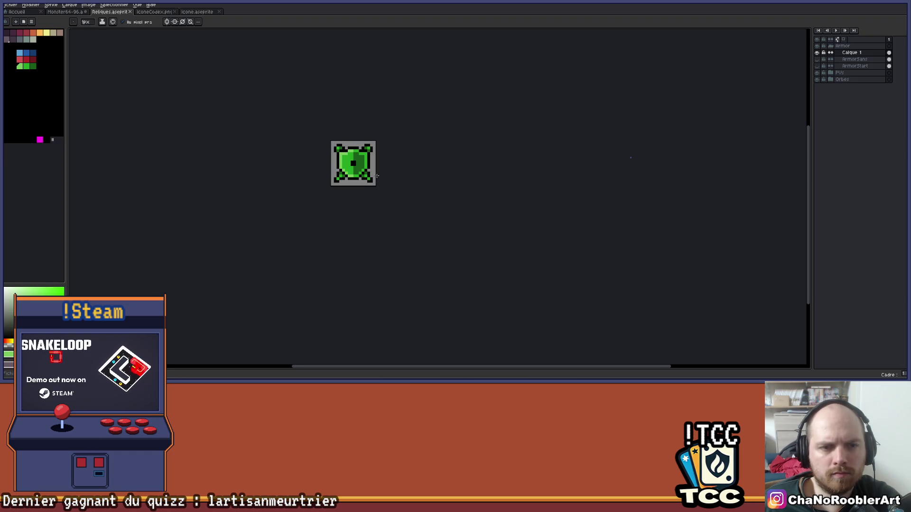
scroll(372, 190, up, 2)
scroll(372, 192, up, 2)
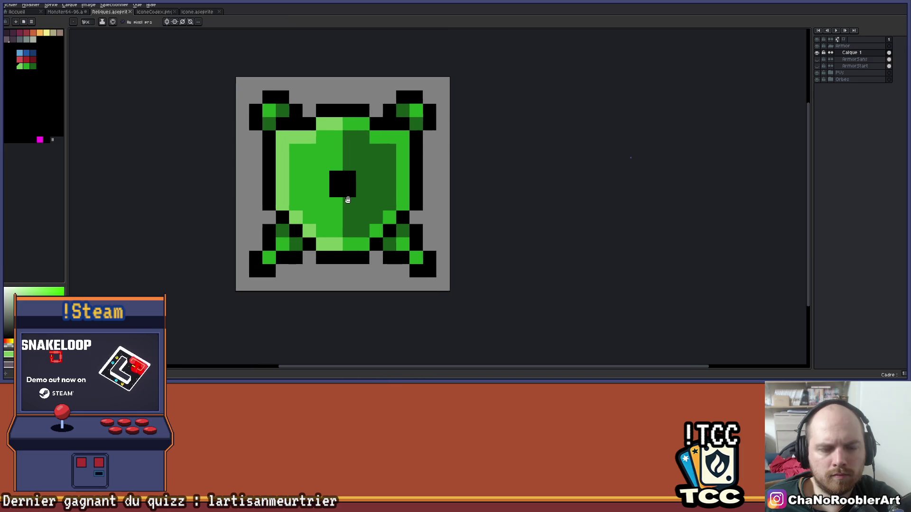
Step: Recolour the pixel above the centre green and add a light-green centre highlight
click(338, 171)
key(v)
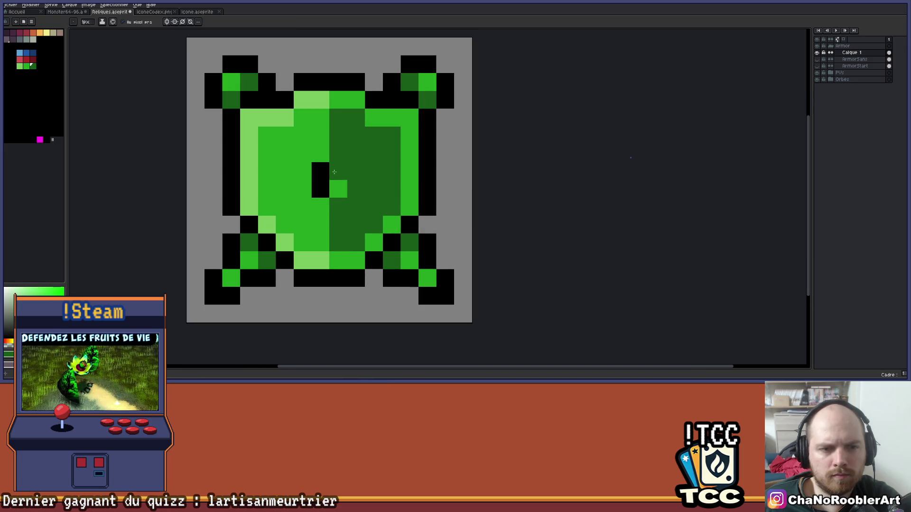
key(b)
alt+click(290, 116)
click(315, 172)
click(320, 189)
scroll(332, 185, down, 5)
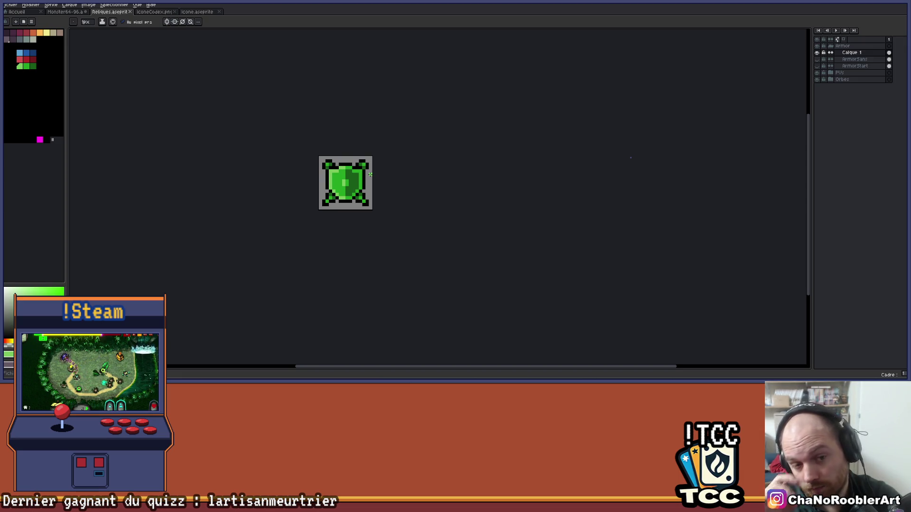
Step: Save the shield, then toggle the ArmorSans, OrbMax+2 and OrbFireTurn layers to compare icons
scroll(370, 175, up, 2)
key(ctrl+s)
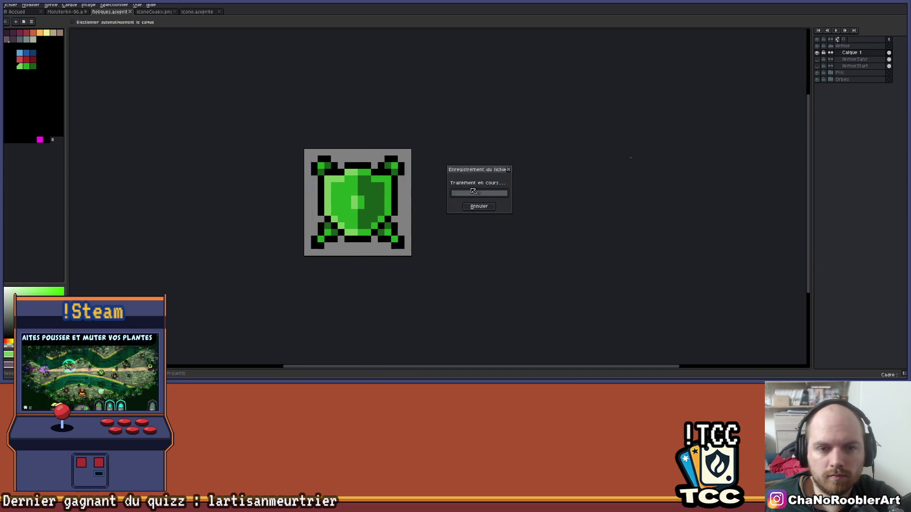
click(819, 53)
click(818, 59)
click(818, 59)
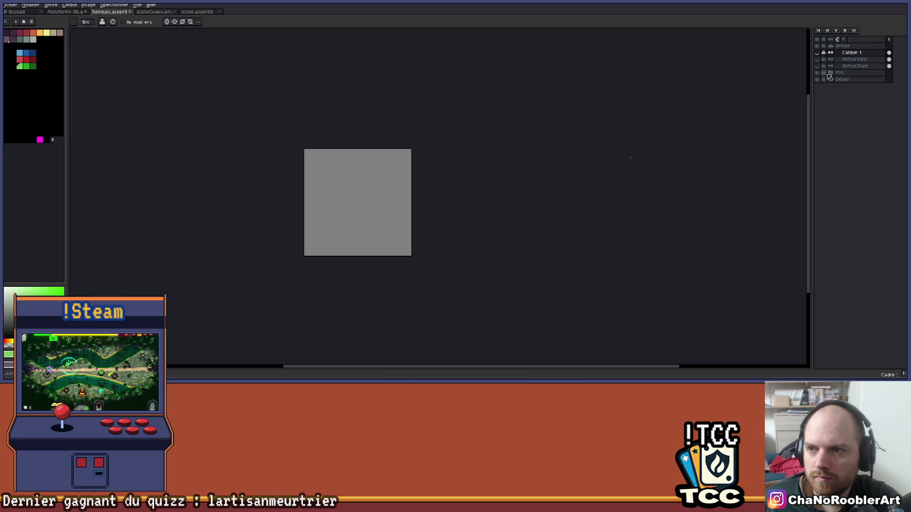
click(830, 80)
click(819, 86)
click(818, 87)
click(819, 113)
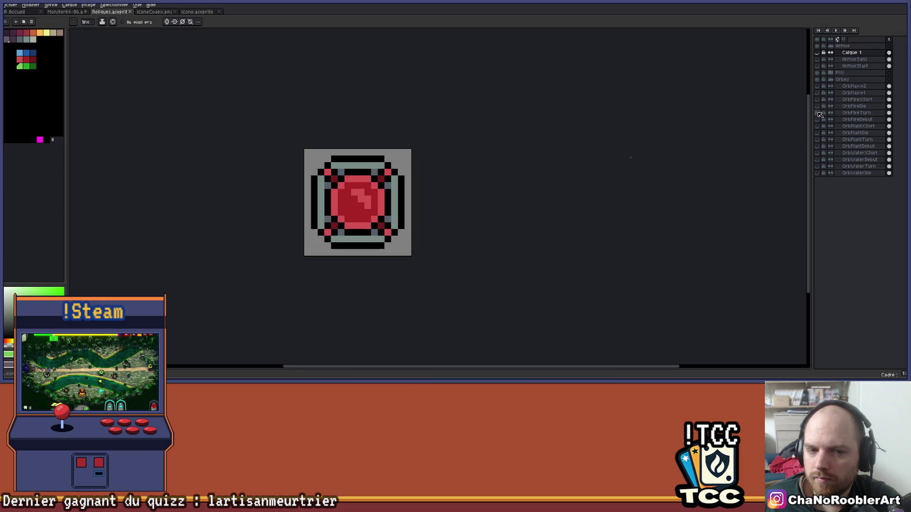
click(820, 114)
click(817, 53)
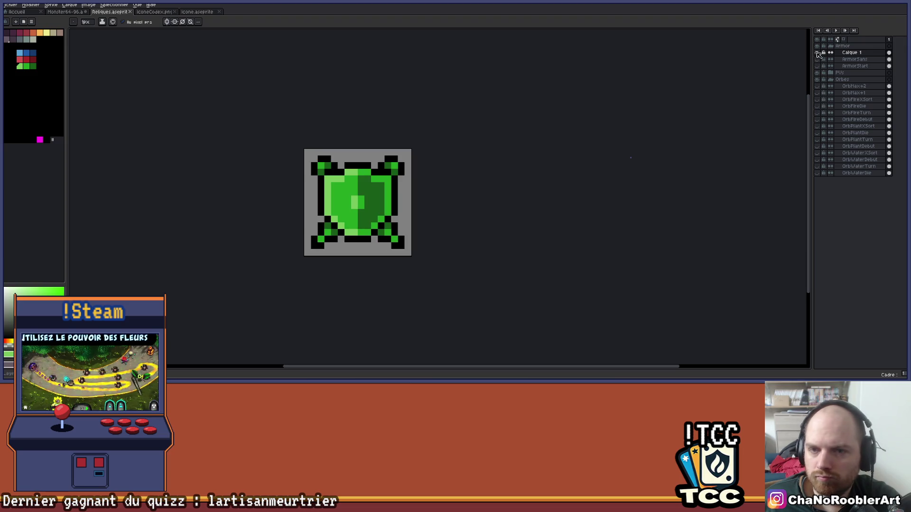
scroll(412, 175, up, 2)
Step: Rename the Calque 1 layer to 'Armor' and switch to the relic spreadsheet
double_click(852, 53)
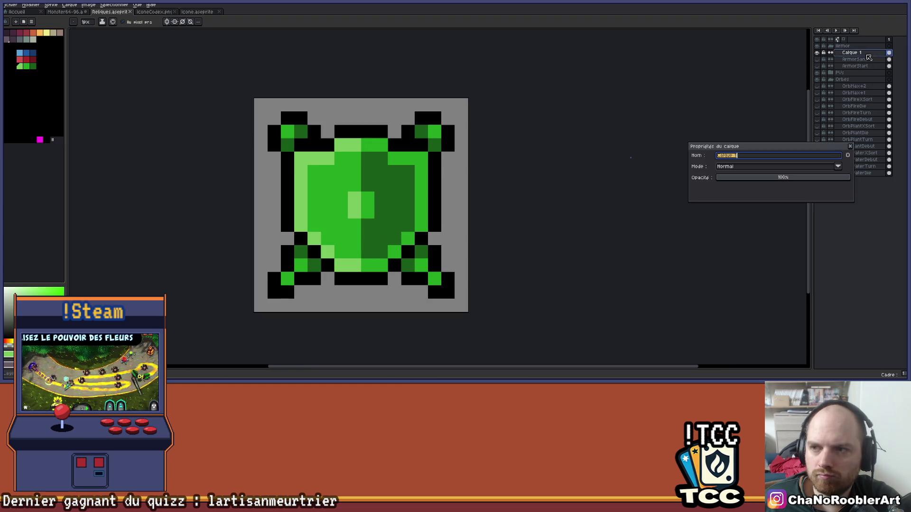
text(Armo)
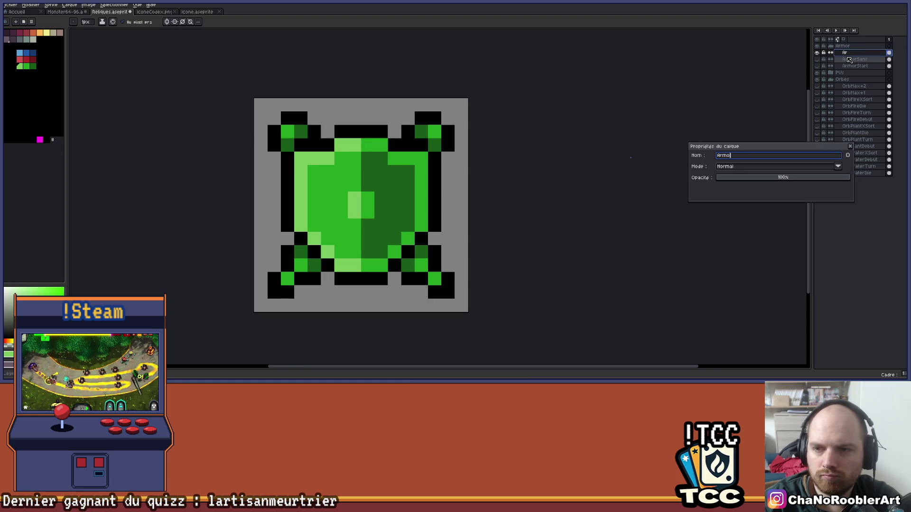
text(r)
key(BackSpace)
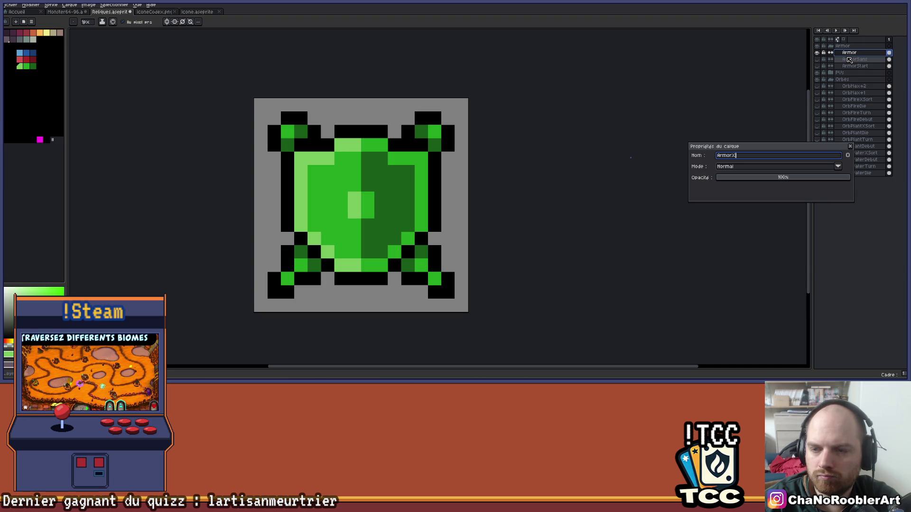
key(Return)
key(alt+Tab)
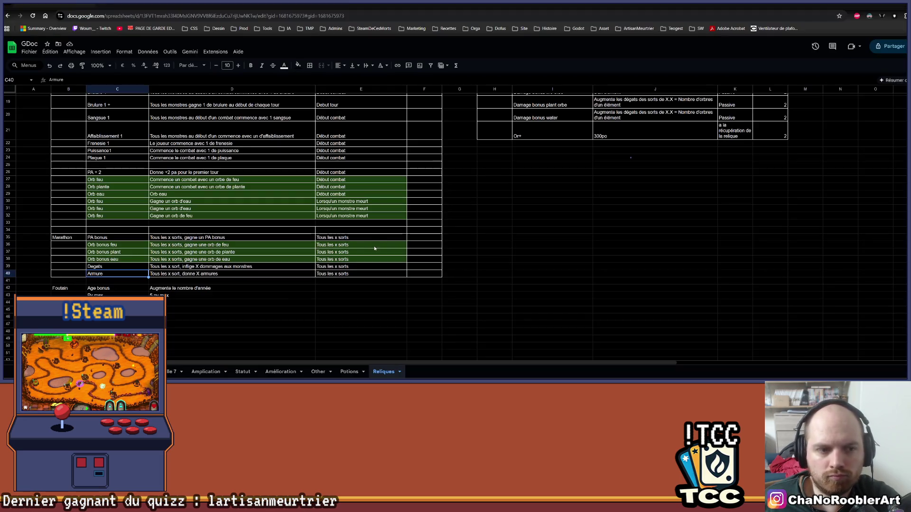
Step: Fill cells C40:E40 of the Armure row with dark green, then scroll back to the headers
click(232, 273)
drag(117, 274, 335, 275)
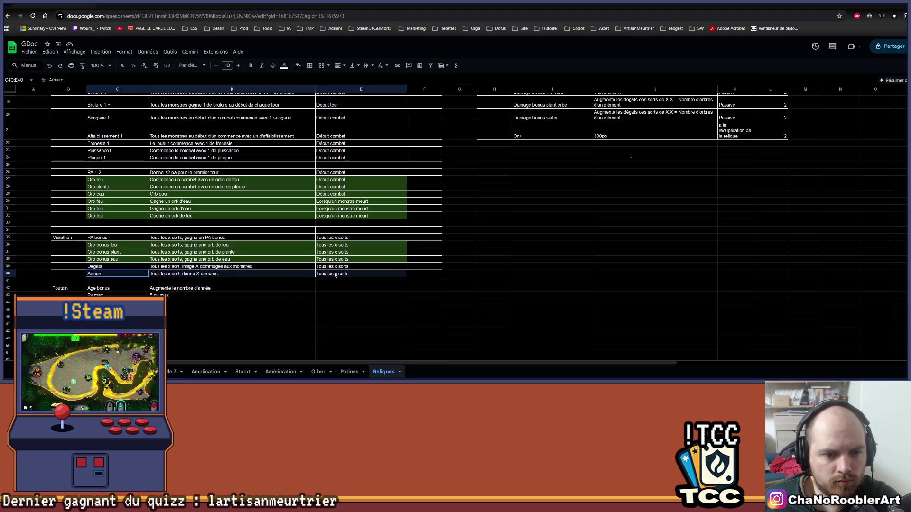
click(300, 67)
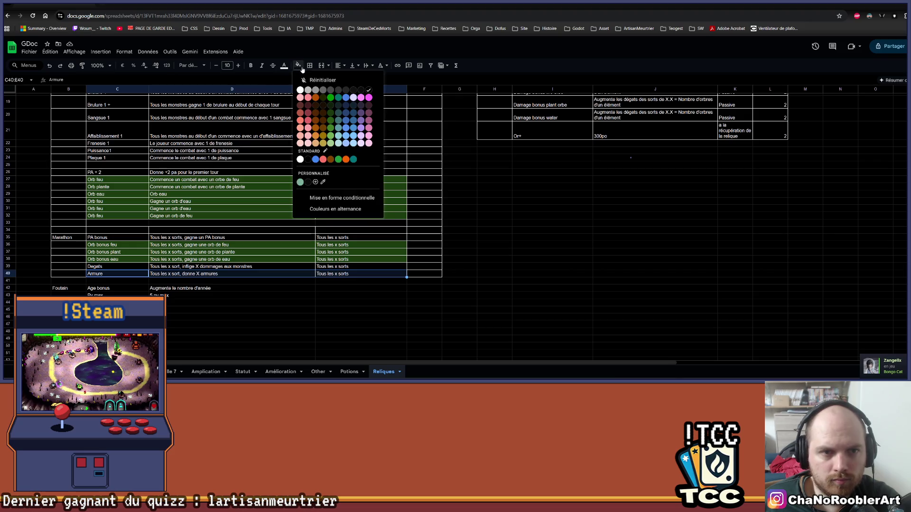
click(332, 103)
drag(118, 274, 348, 272)
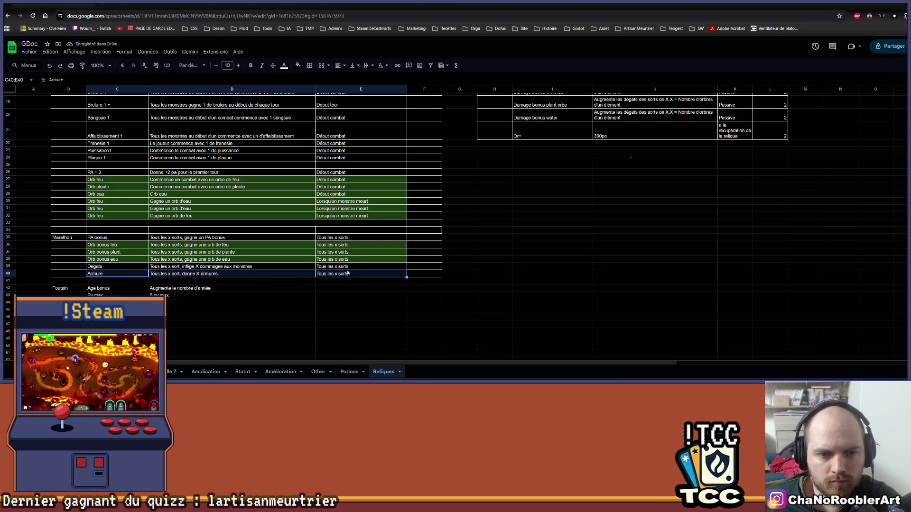
click(298, 66)
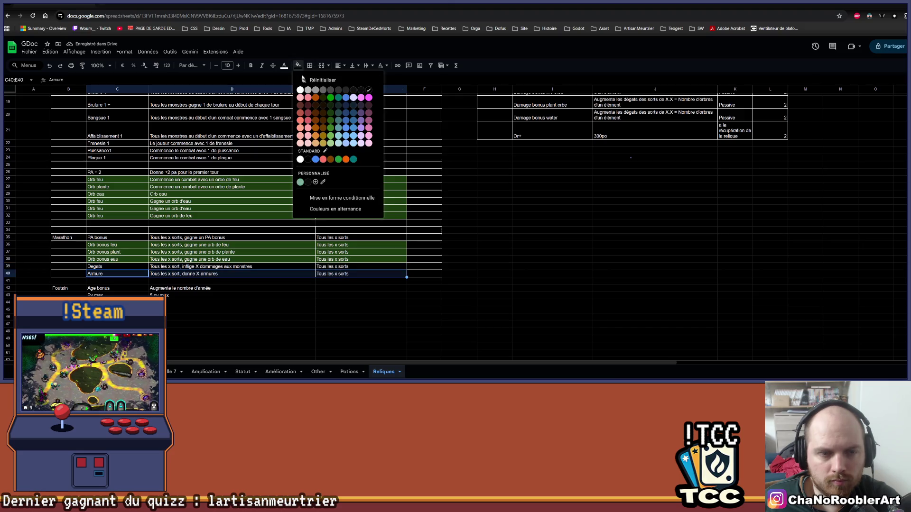
click(331, 117)
click(237, 310)
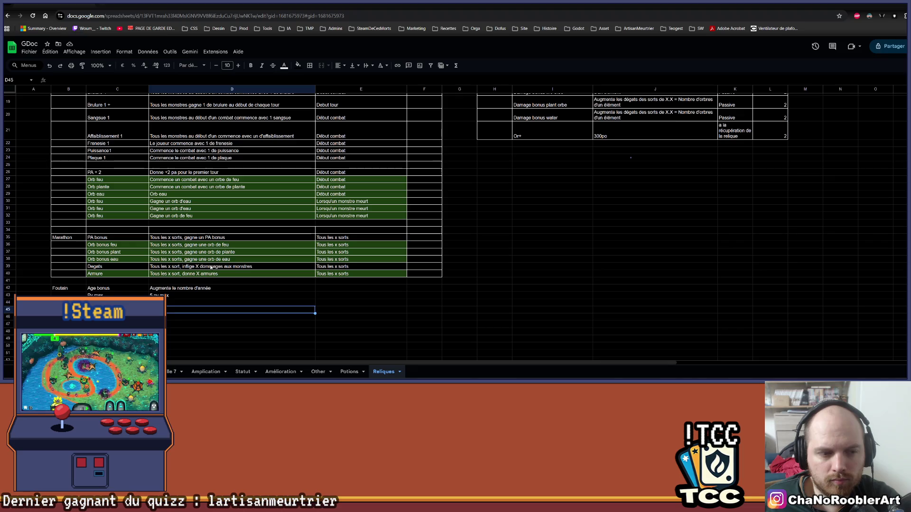
scroll(596, 255, up, 3)
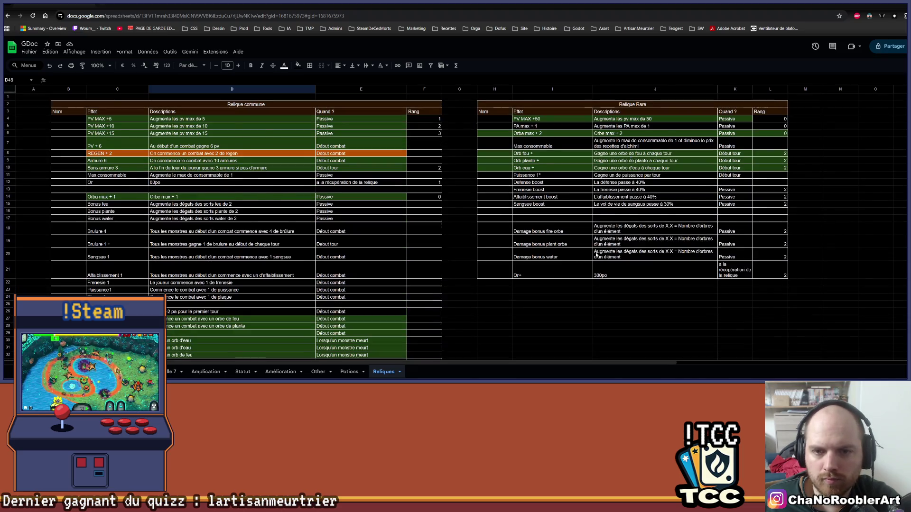
scroll(596, 253, down, 1)
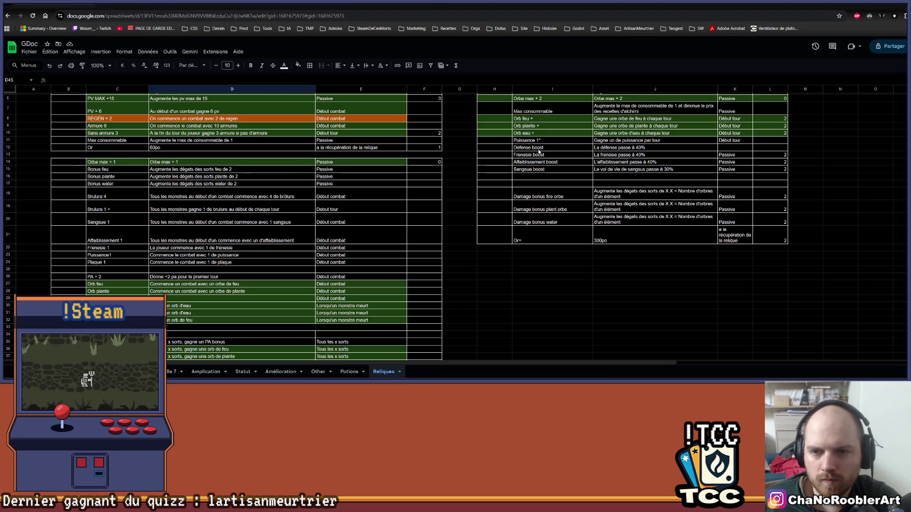
scroll(539, 152, up, 1)
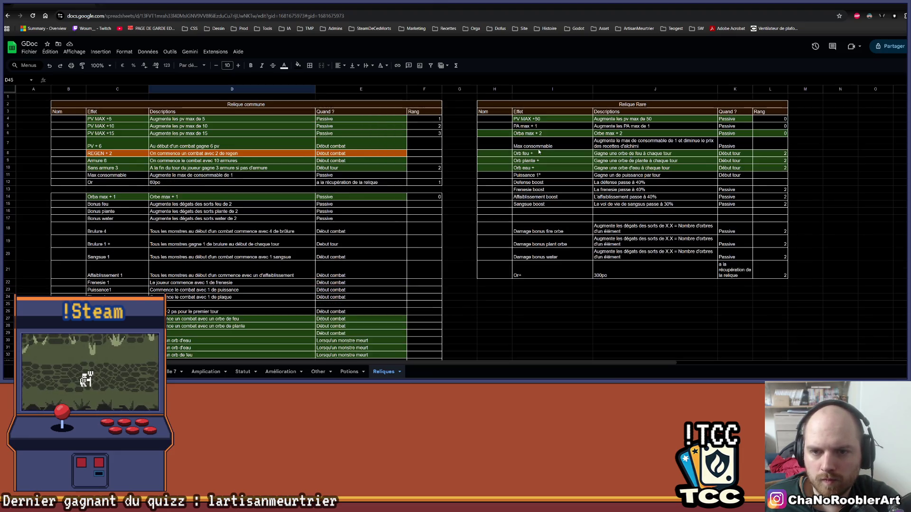
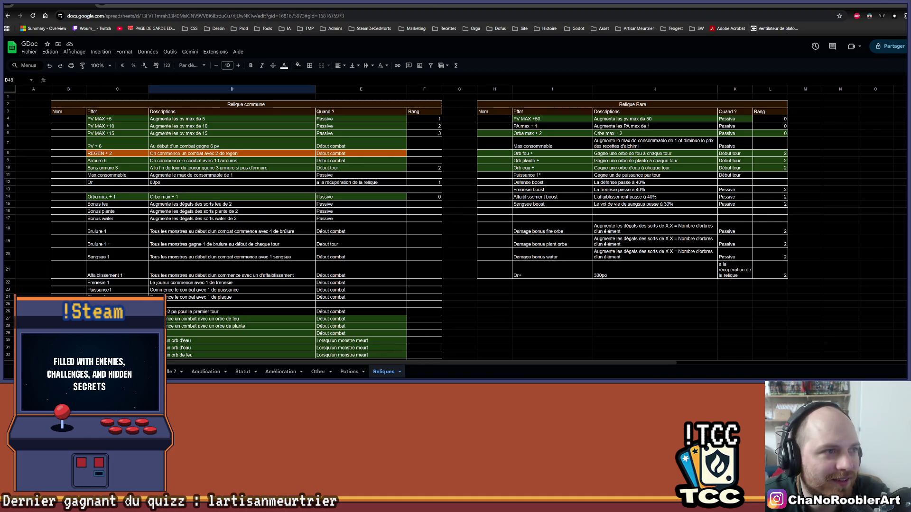
Step: Review the Reliques relic tables in Google Sheets, then return to the green ArmorX shield sprite
click(663, 340)
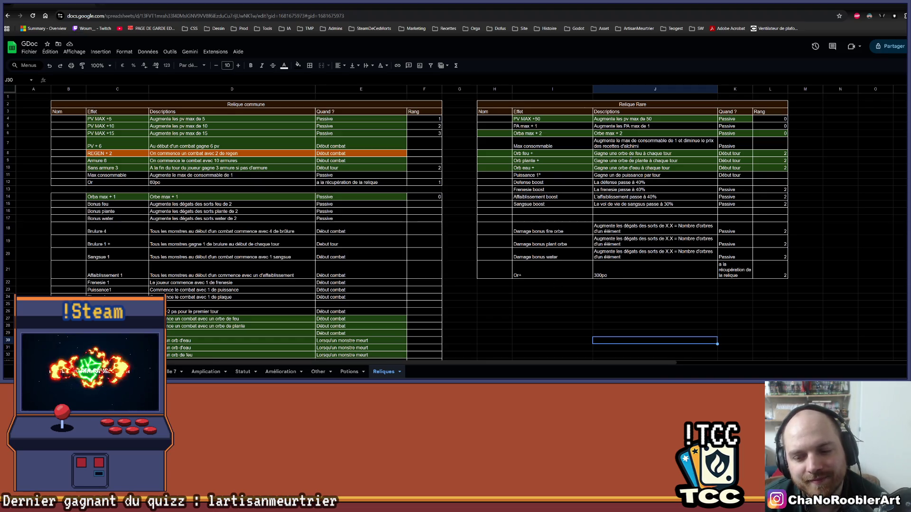
key(alt+Tab)
key(alt+Tab)
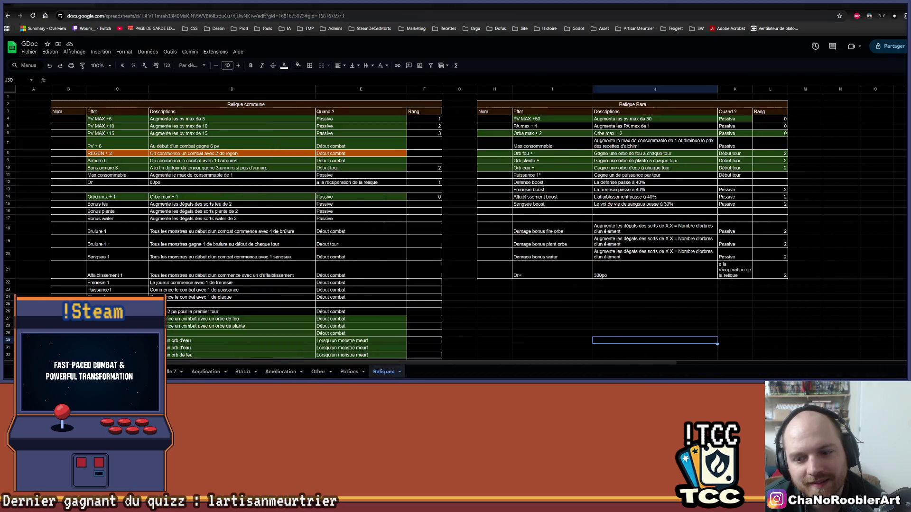
key(alt+Tab)
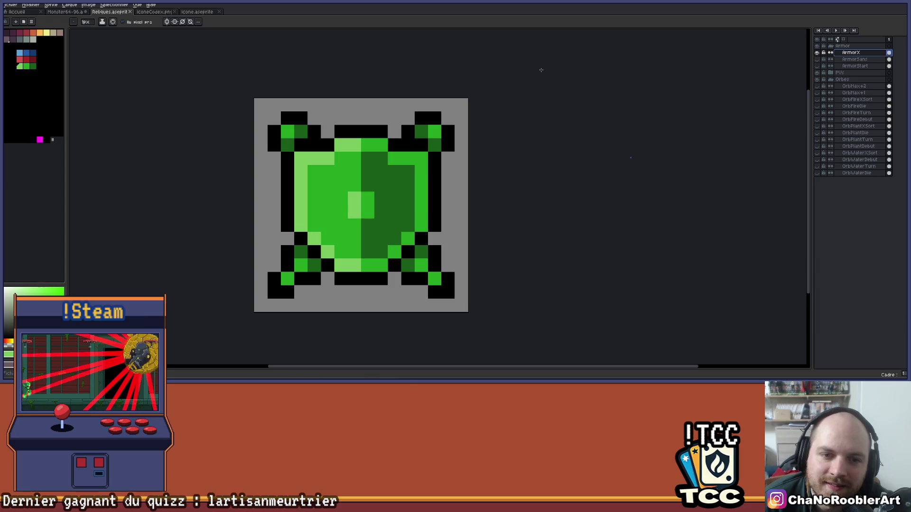
key(alt+Tab)
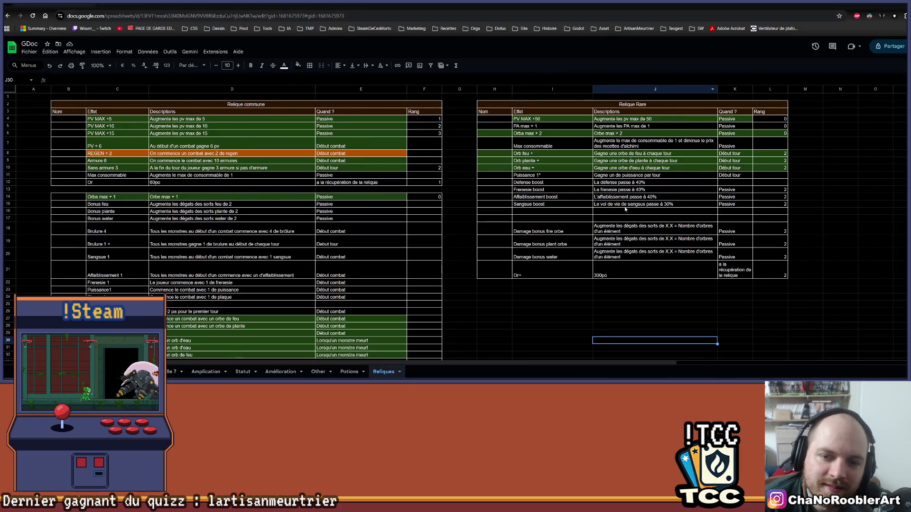
scroll(625, 209, down, 5)
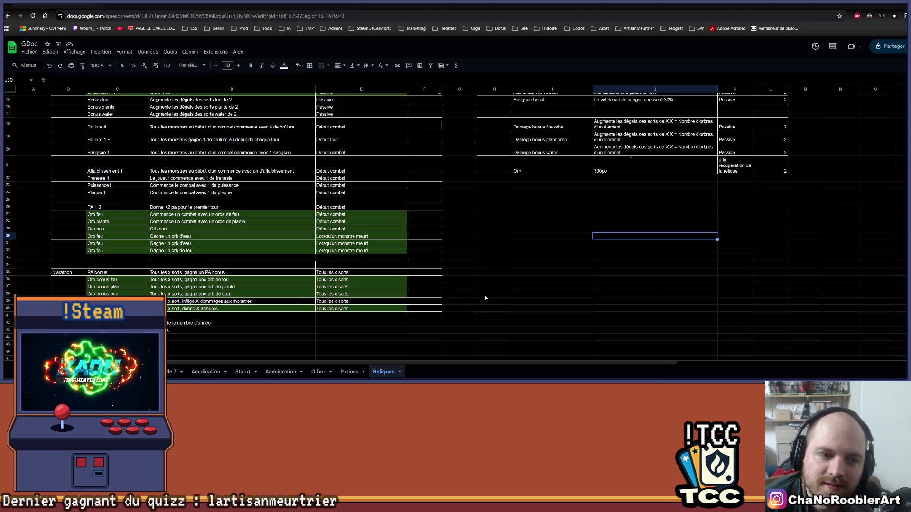
scroll(493, 291, up, 5)
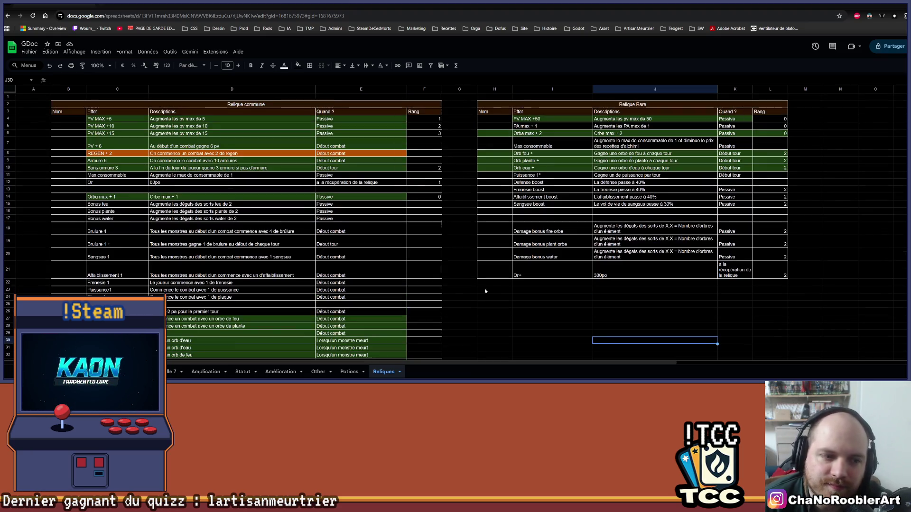
key(alt+Tab)
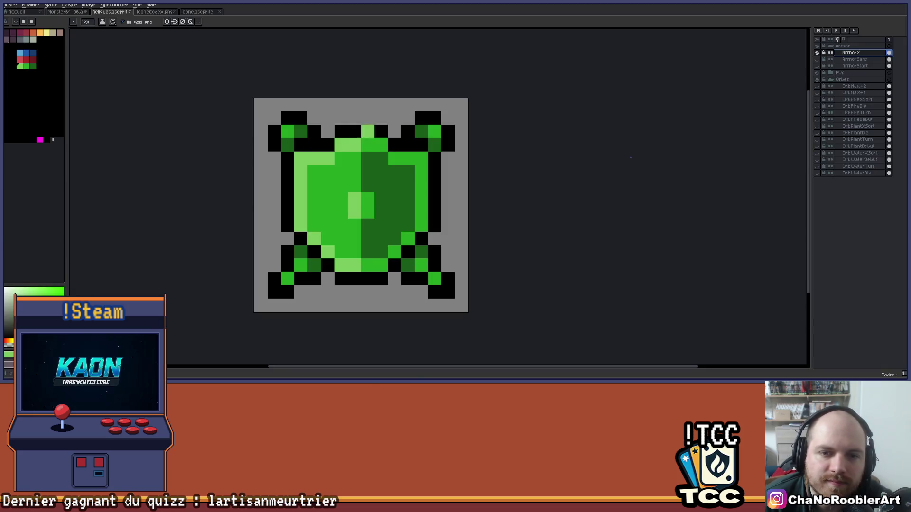
Step: Hide the ArmorX layer, collapse the Armor and Orbes groups, and add a layer named 'Or'
click(817, 52)
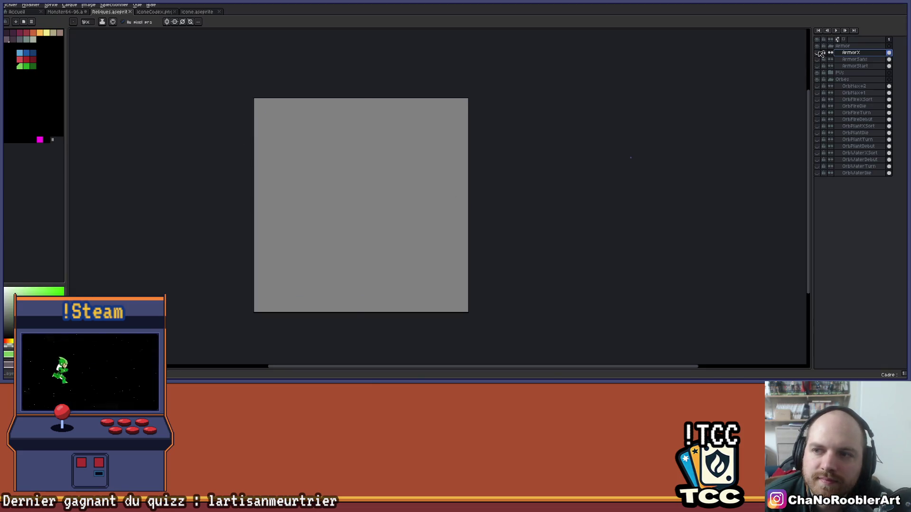
click(830, 46)
click(830, 59)
key(shift+n)
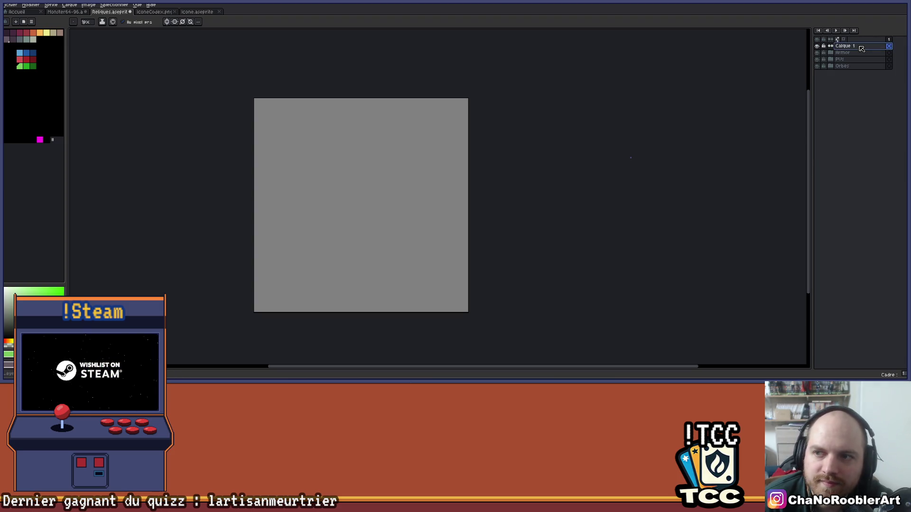
double_click(864, 45)
text(Or)
key(Return)
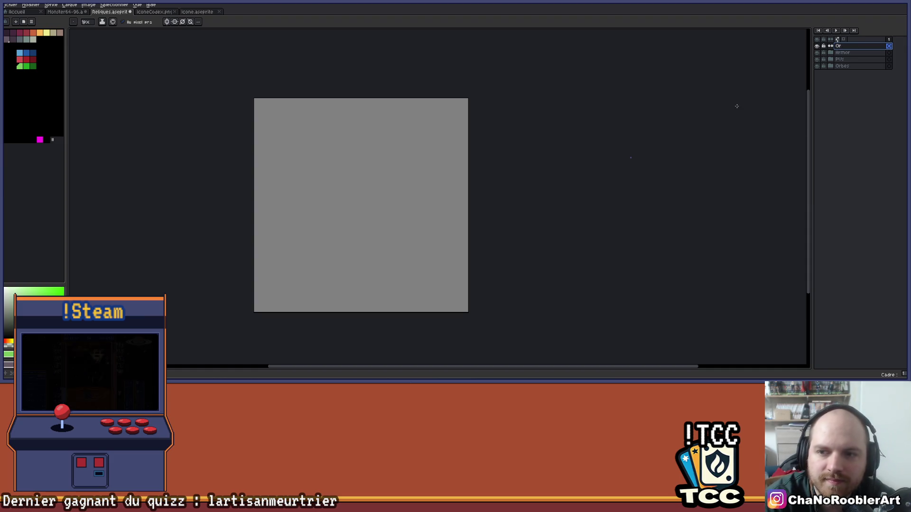
Step: Close IconeCodex.png and hide the Armor shield layer in Icone.aseprite
click(156, 12)
click(174, 11)
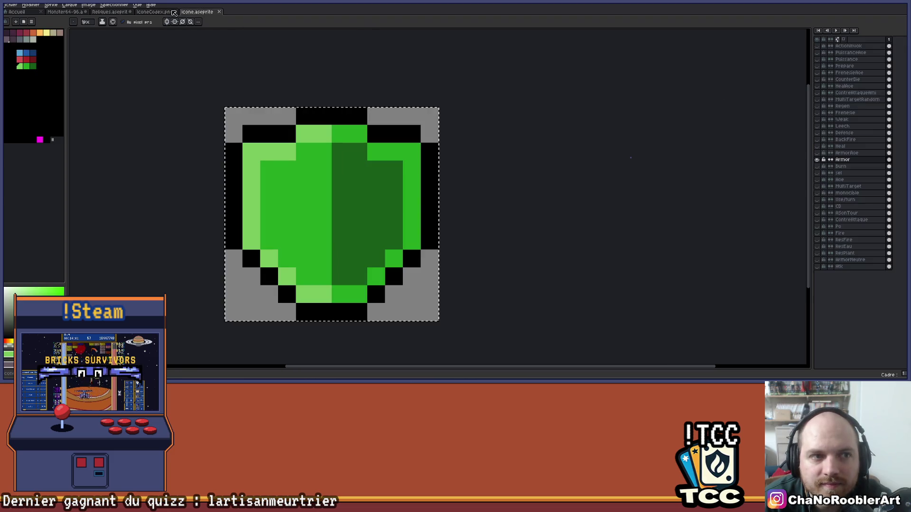
click(818, 160)
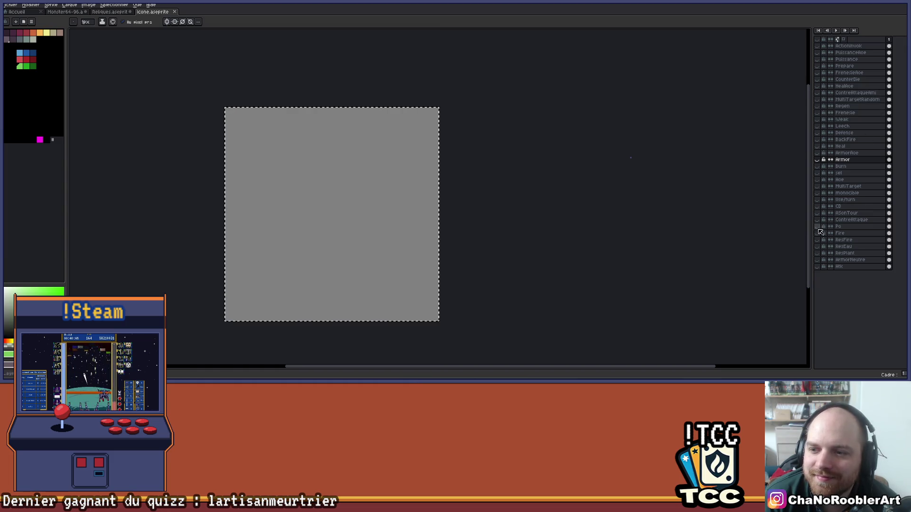
scroll(519, 206, down, 1)
scroll(482, 211, up, 1)
scroll(485, 212, down, 1)
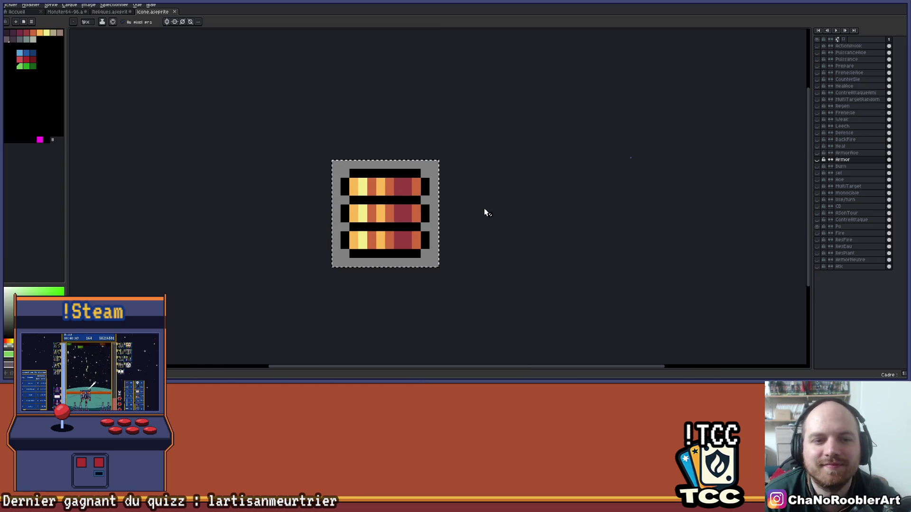
Step: Copy the Po gold coin stack from Icone.aseprite and paste it into Reliques.aseprite
key(ctrl+a)
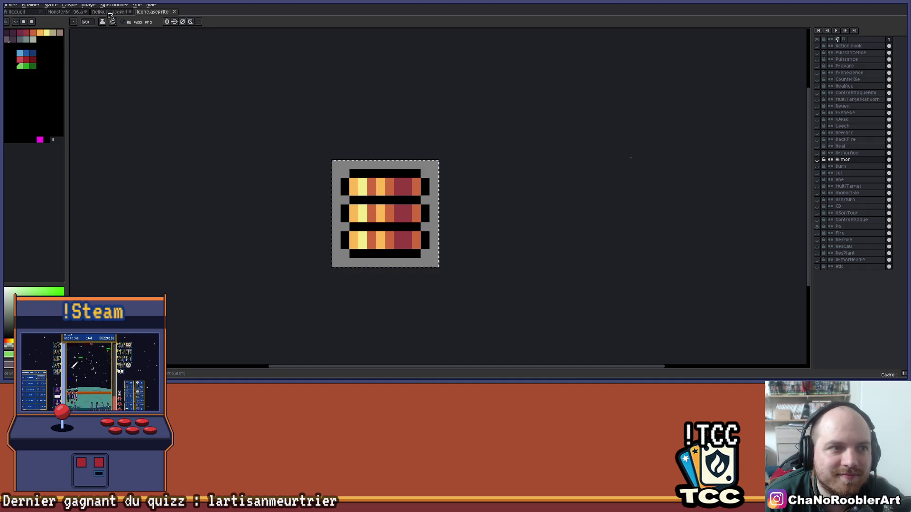
click(109, 12)
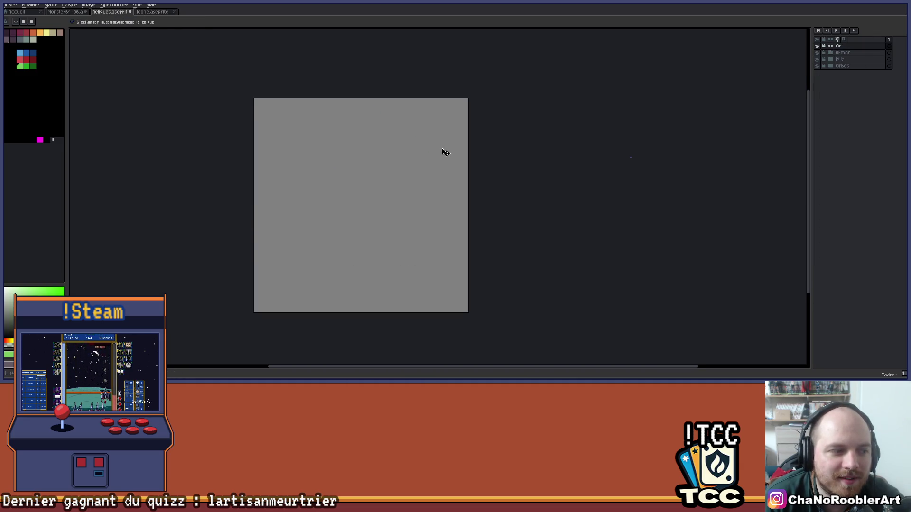
key(ctrl+v)
key(Escape)
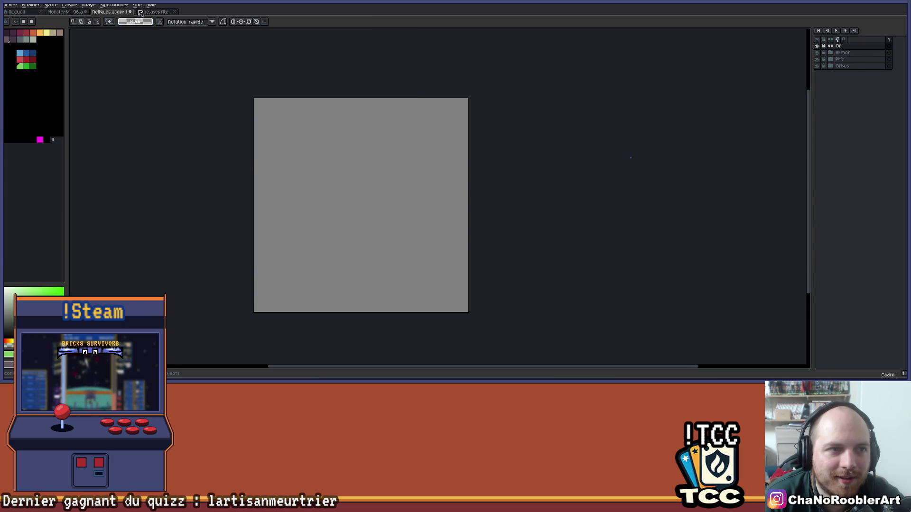
click(140, 12)
click(838, 221)
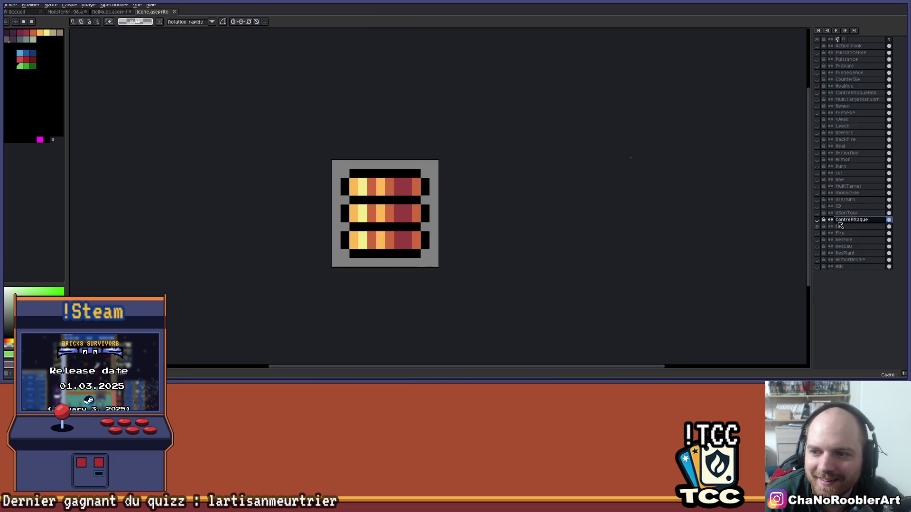
click(841, 226)
key(ctrl+c)
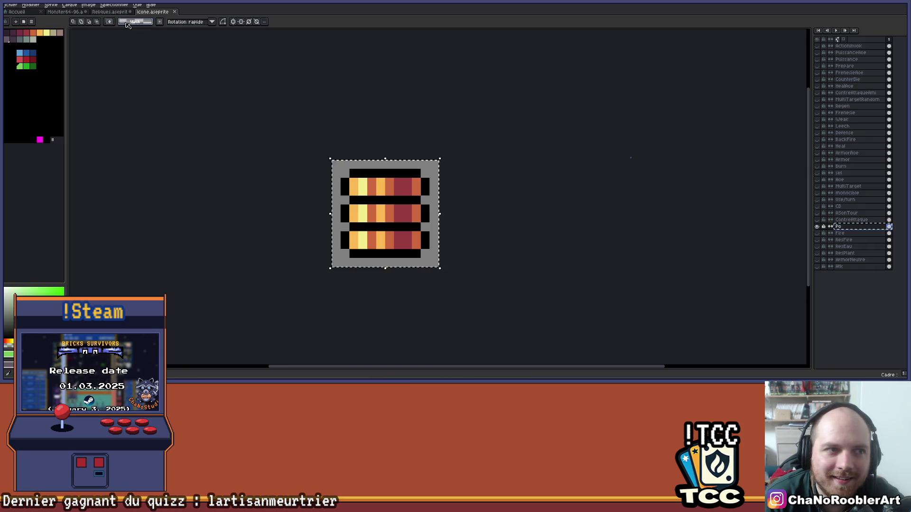
key(ctrl+Tab)
key(ctrl+v)
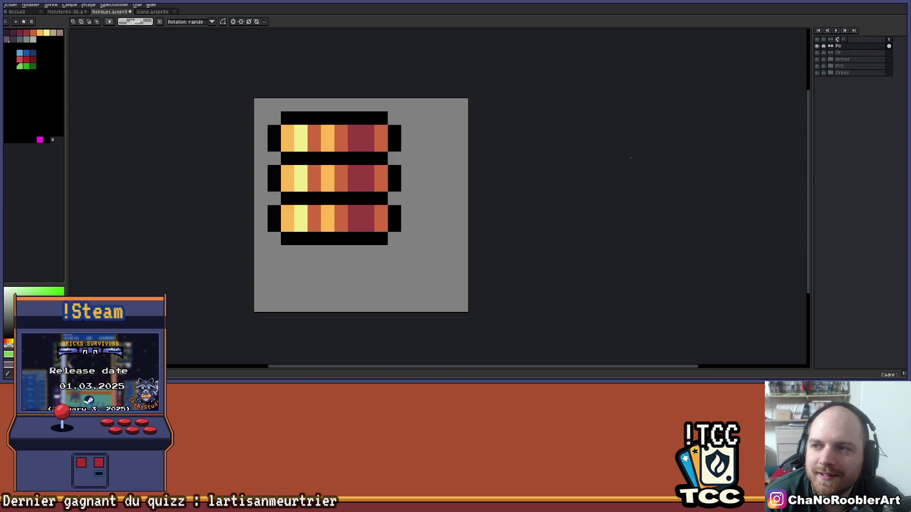
Step: Clear the selection and delete the unneeded empty Or layer
key(ctrl+a)
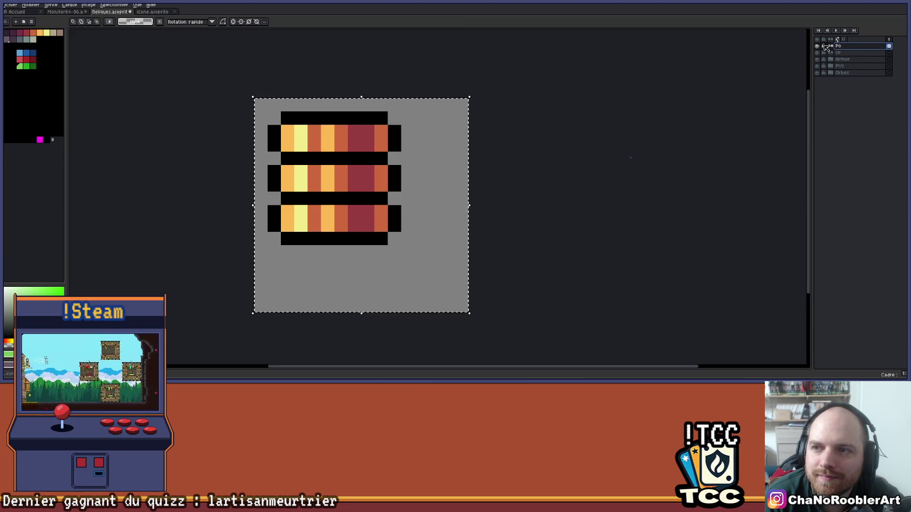
click(852, 53)
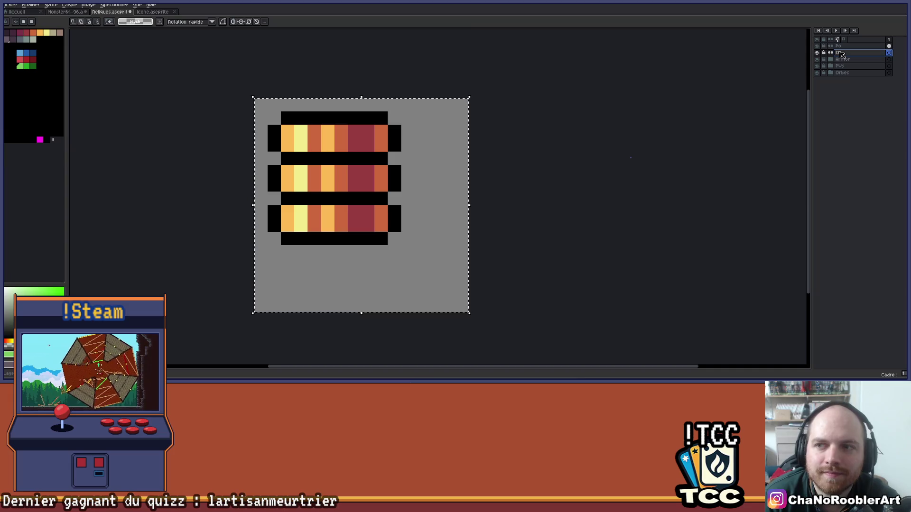
click(842, 46)
key(ctrl+d)
click(845, 52)
key(Delete)
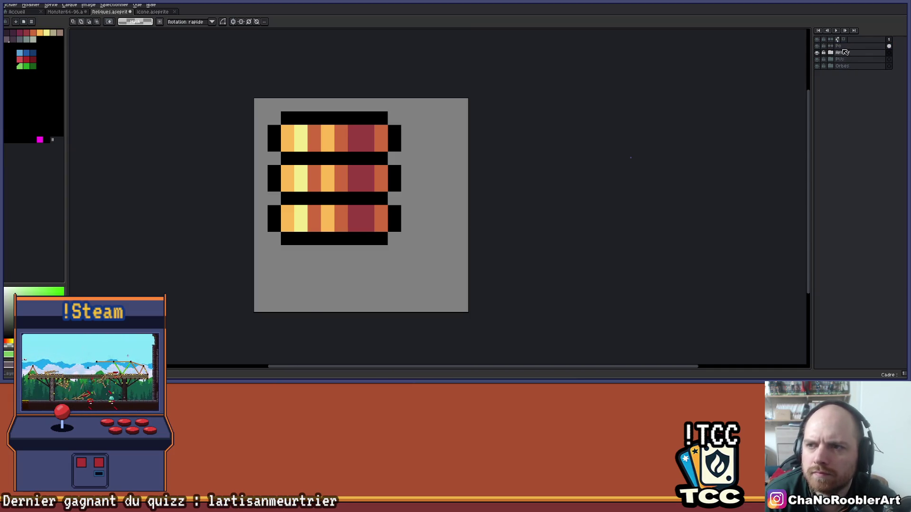
Step: Move the Po coin stack toward the canvas centre, one pixel lower, and commit it
click(864, 46)
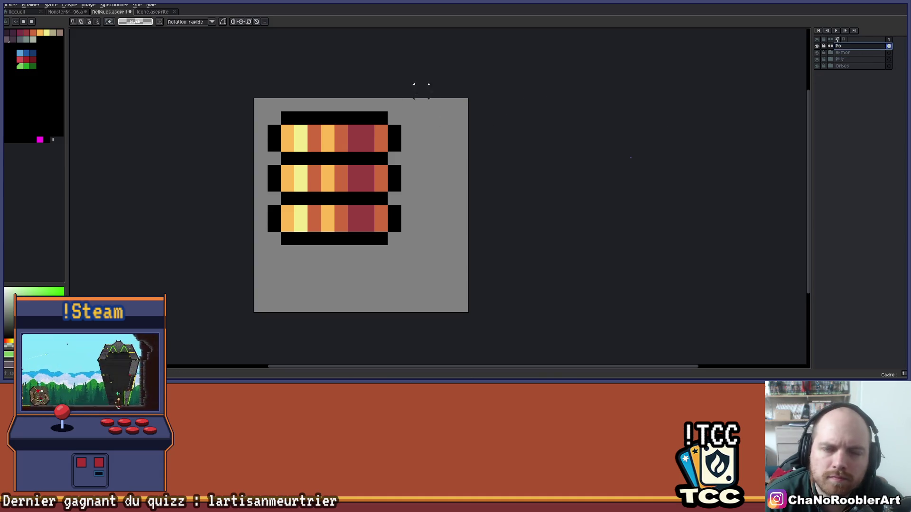
drag(385, 201, 412, 214)
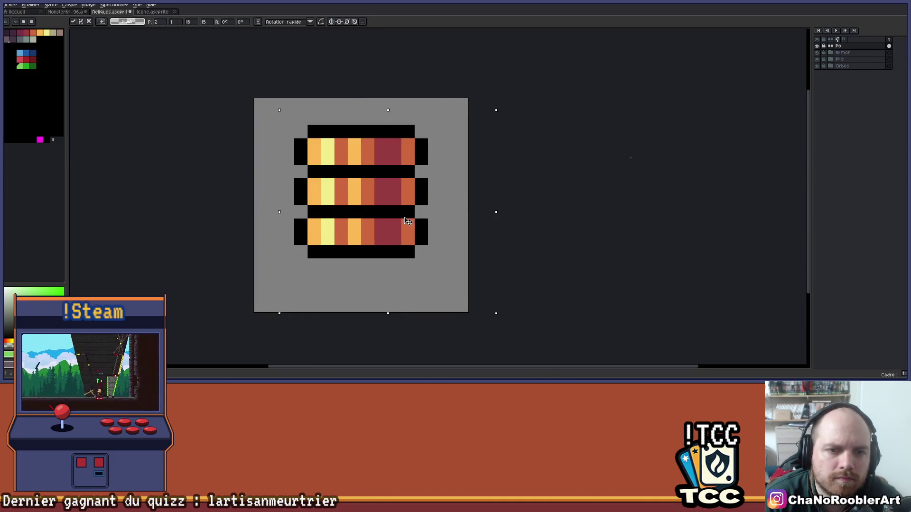
key(Down)
key(Return)
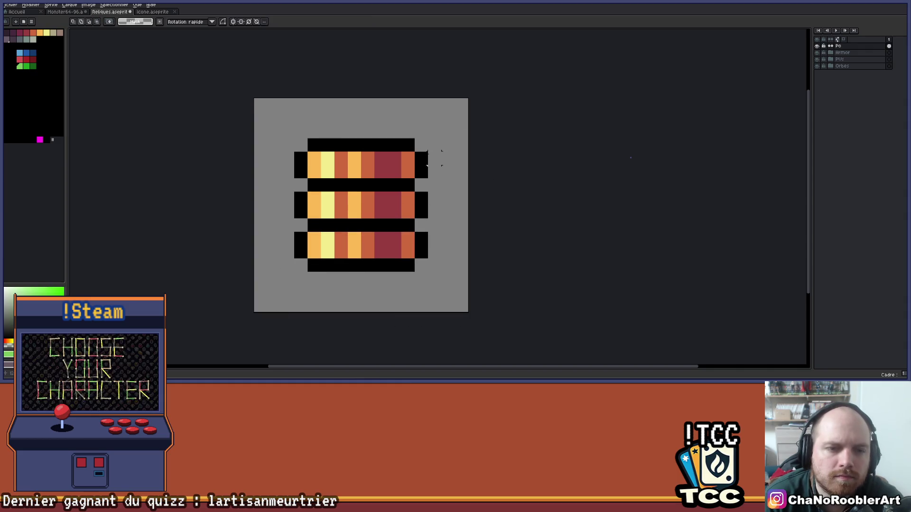
scroll(434, 159, down, 3)
scroll(451, 169, up, 3)
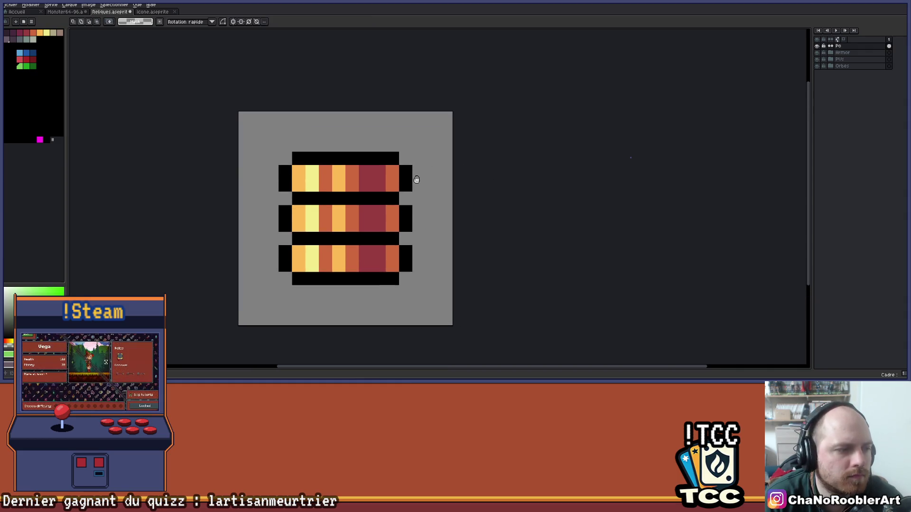
drag(417, 179, 394, 192)
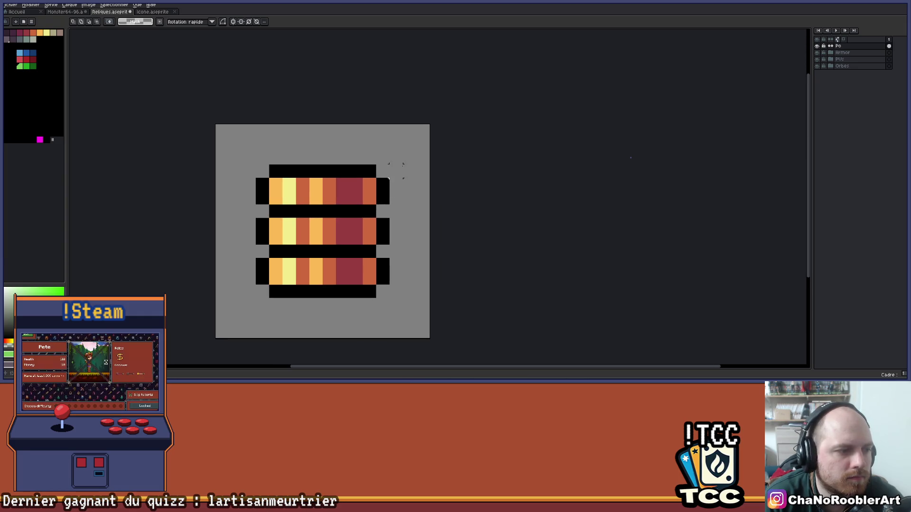
drag(403, 211, 410, 174)
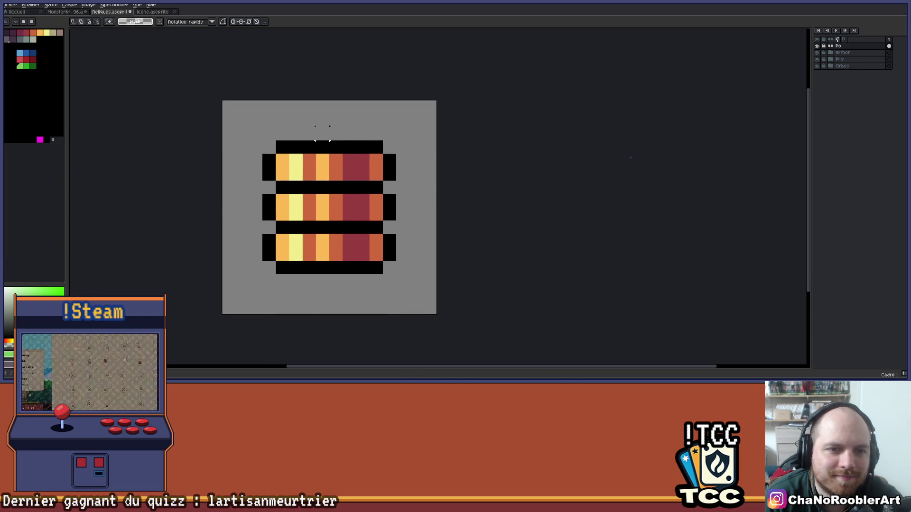
mouse_move(322, 307)
mouse_down()
mouse_move(386, 237)
mouse_move(414, 177)
mouse_move(408, 189)
mouse_up()
Step: With the Pencil, turn one coin pixel black
key(b)
click(352, 161)
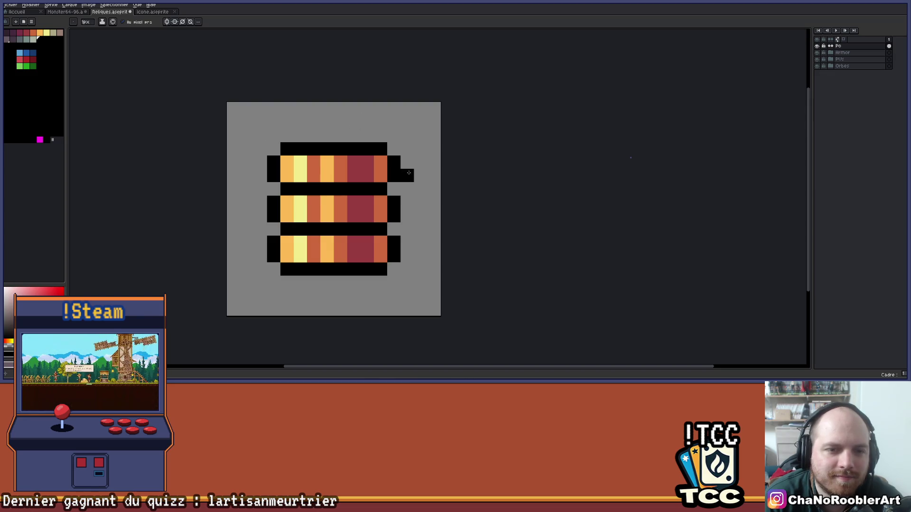
mouse_move(443, 231)
mouse_down()
mouse_move(457, 186)
mouse_move(457, 195)
mouse_up()
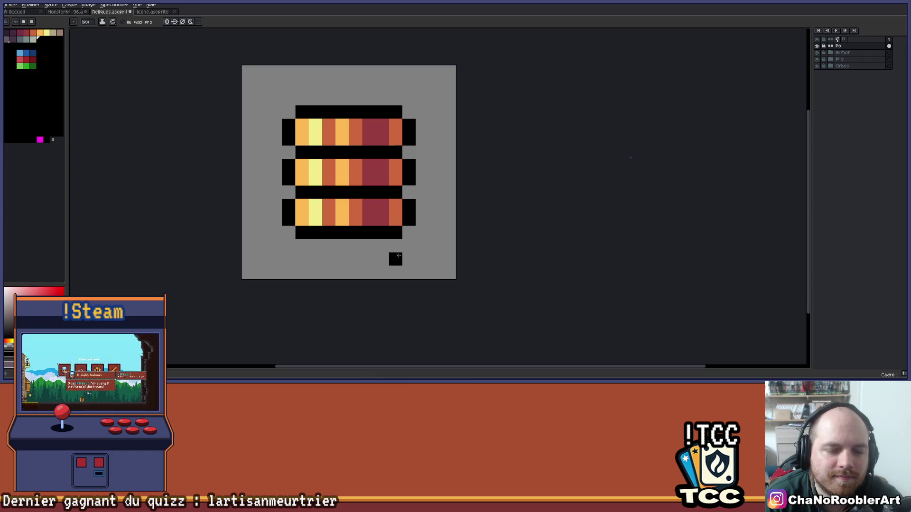
scroll(418, 153, down, 3)
mouse_move(434, 200)
mouse_down()
mouse_move(358, 247)
mouse_move(371, 188)
mouse_up()
scroll(338, 202, up, 3)
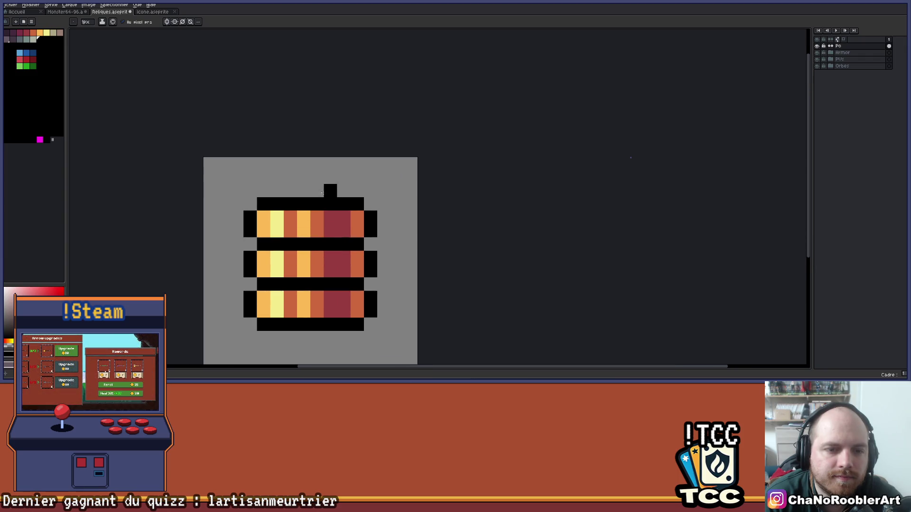
Step: Glance over the relic spreadsheet, then recentre the Aseprite view on the coin stack
key(alt+Tab)
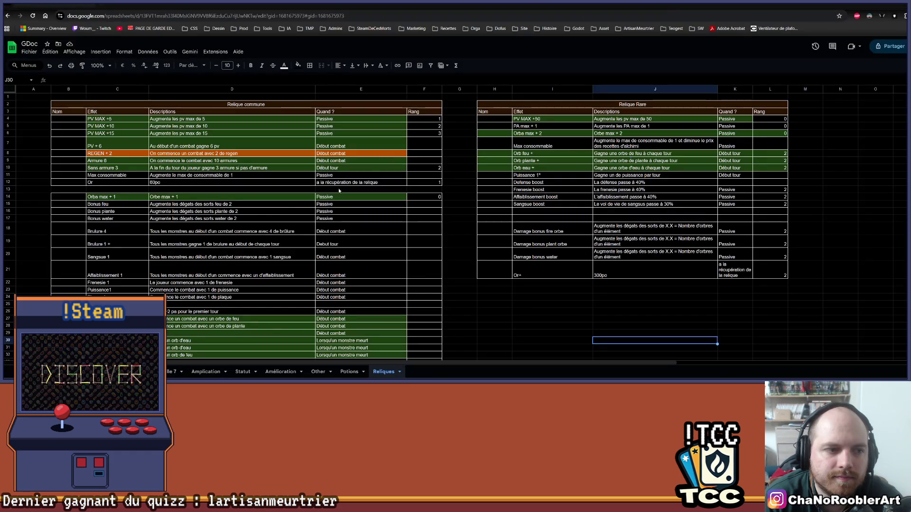
scroll(475, 257, down, 3)
scroll(562, 242, down, 3)
scroll(429, 241, up, 5)
key(alt+Tab)
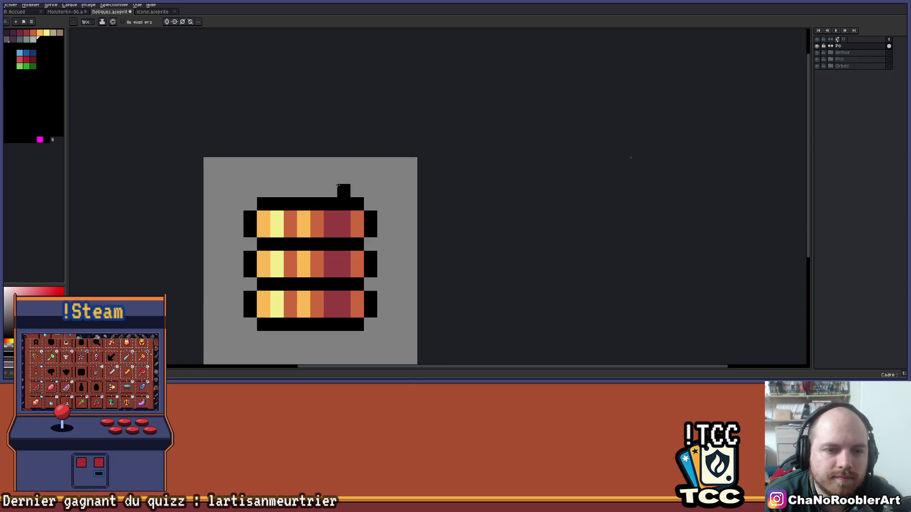
mouse_move(337, 185)
mouse_down()
mouse_move(353, 157)
mouse_move(399, 162)
mouse_up()
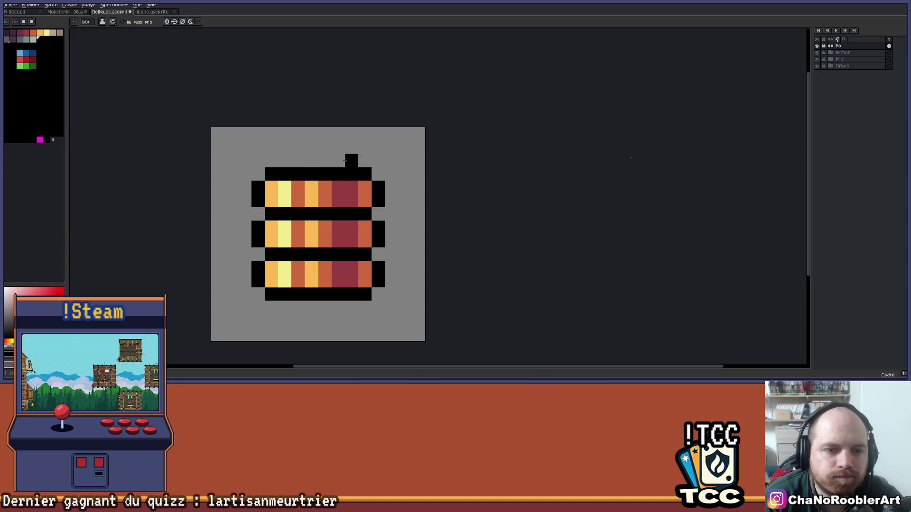
Step: With vertical and horizontal symmetry on, draw black corner brackets and side pixels around the coins
click(167, 21)
click(174, 21)
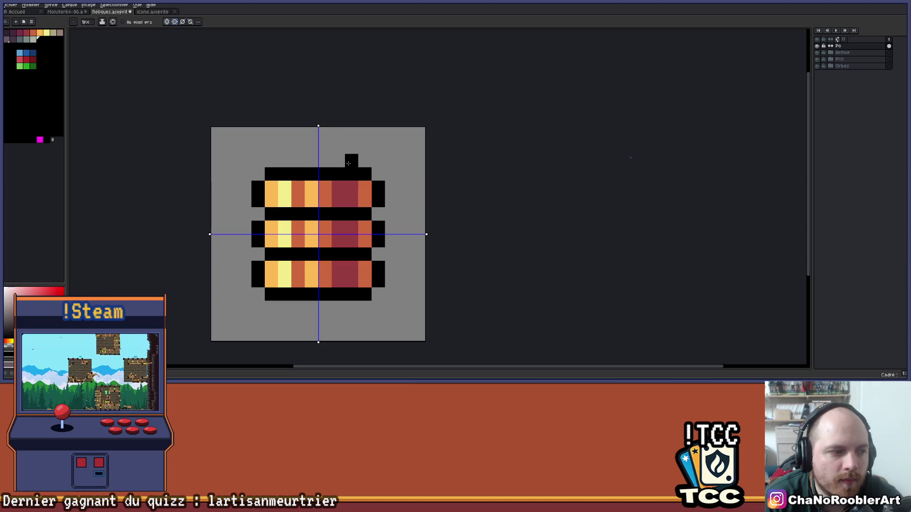
mouse_move(348, 163)
mouse_down()
mouse_move(375, 148)
mouse_move(406, 147)
mouse_move(406, 185)
mouse_up()
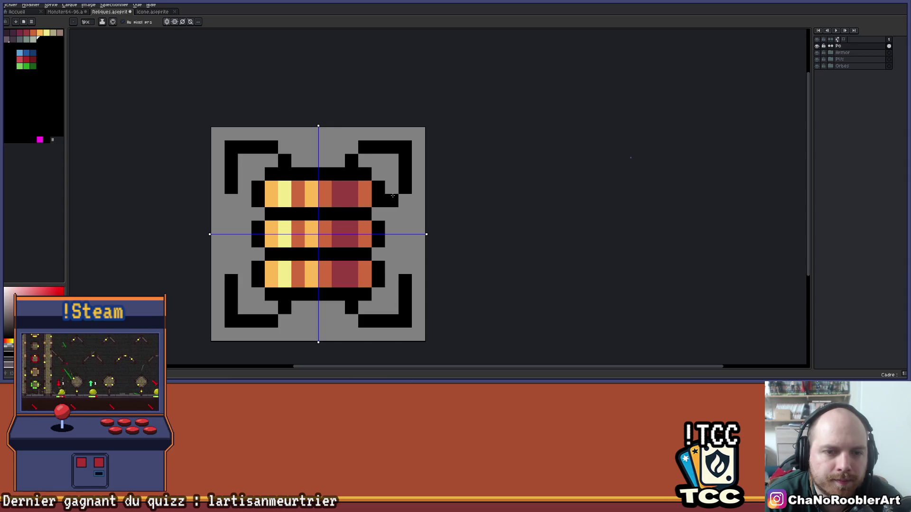
scroll(398, 195, down, 3)
mouse_move(406, 202)
mouse_down()
mouse_move(383, 199)
mouse_move(364, 175)
mouse_up()
scroll(357, 166, up, 2)
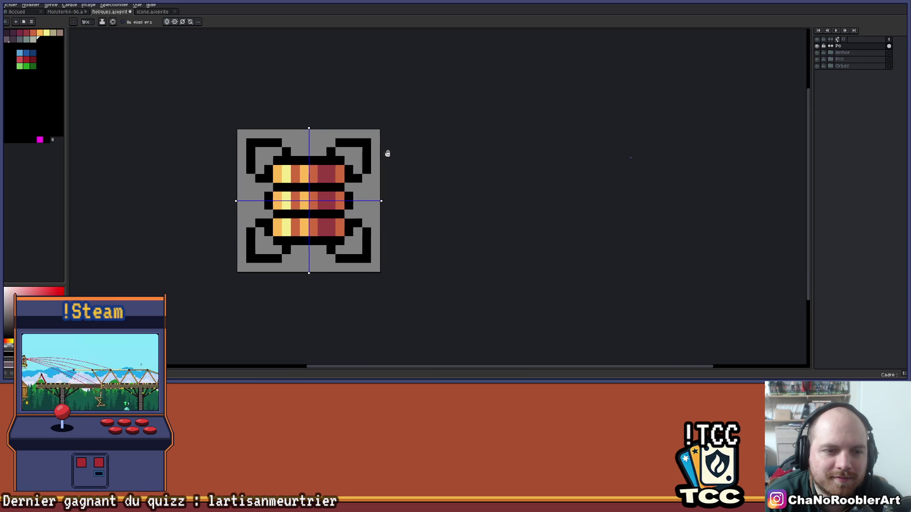
scroll(365, 213, up, 2)
mouse_move(378, 245)
mouse_down()
mouse_move(378, 205)
mouse_move(390, 199)
mouse_up()
scroll(384, 199, down, 2)
key(v)
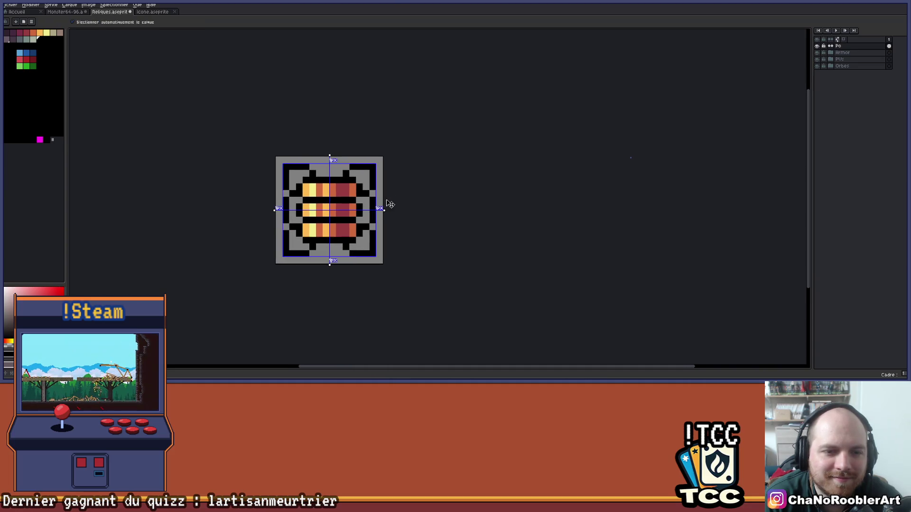
key(b)
scroll(361, 207, up, 1)
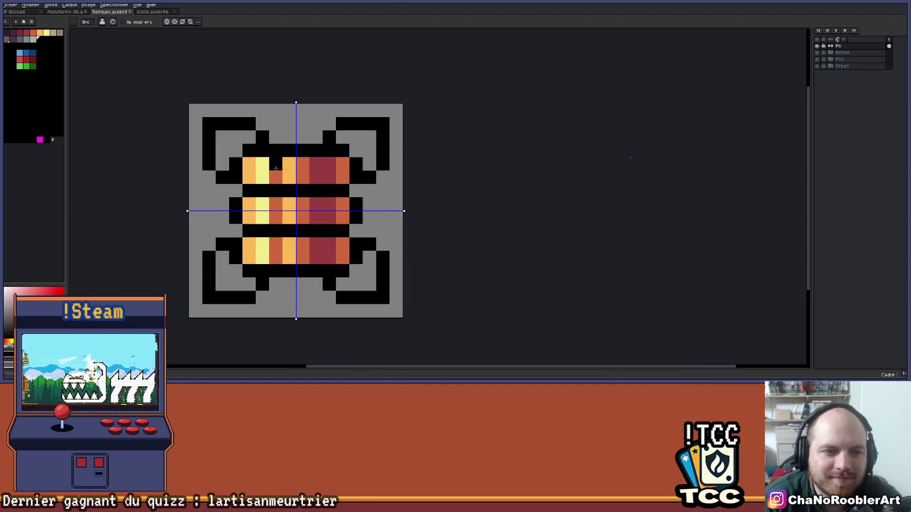
Step: Fill the bracket interiors grey-green and pencil in darker shading
click(27, 40)
key(g)
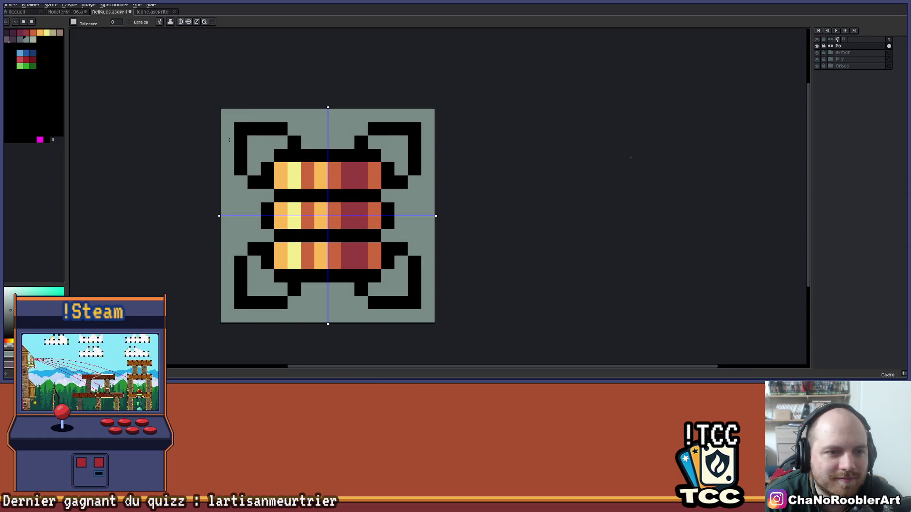
click(19, 40)
click(262, 165)
key(ctrl+z)
key(b)
drag(254, 169, 280, 142)
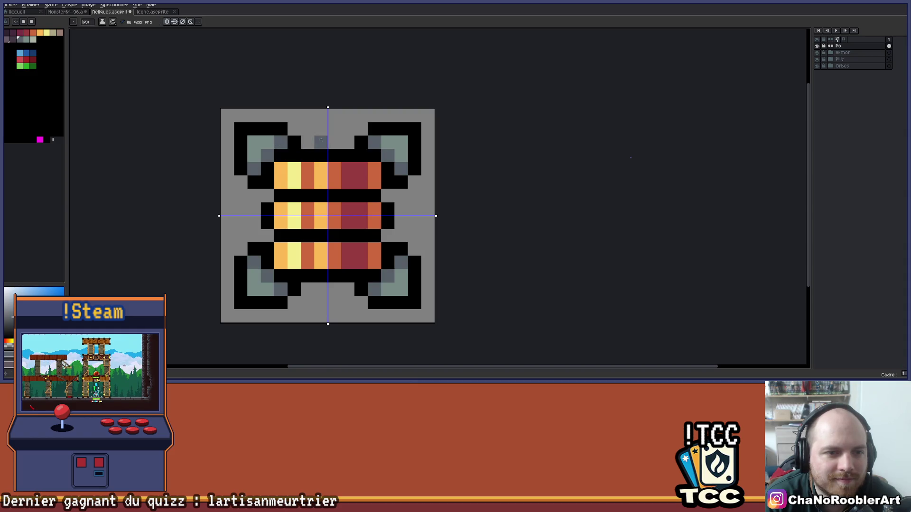
scroll(321, 140, down, 3)
scroll(360, 161, up, 2)
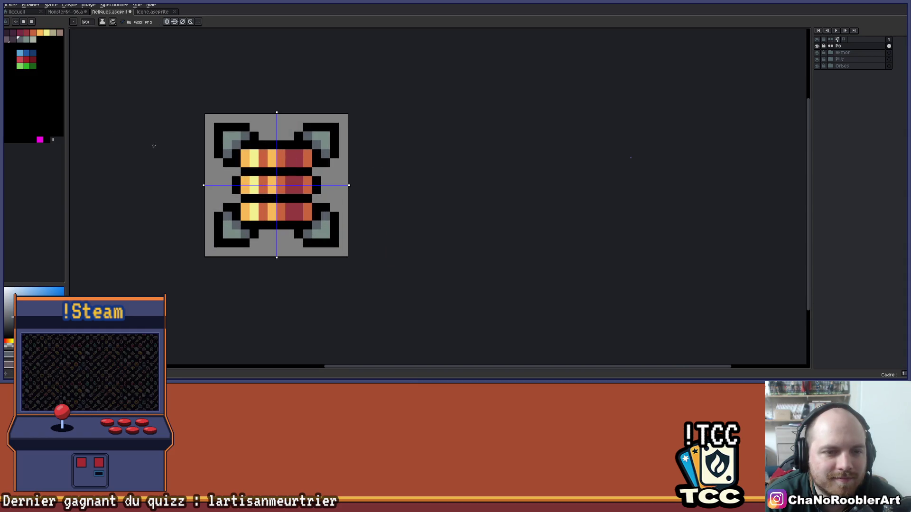
Step: Add mirrored light grey-green highlight pixels to the brackets
click(34, 39)
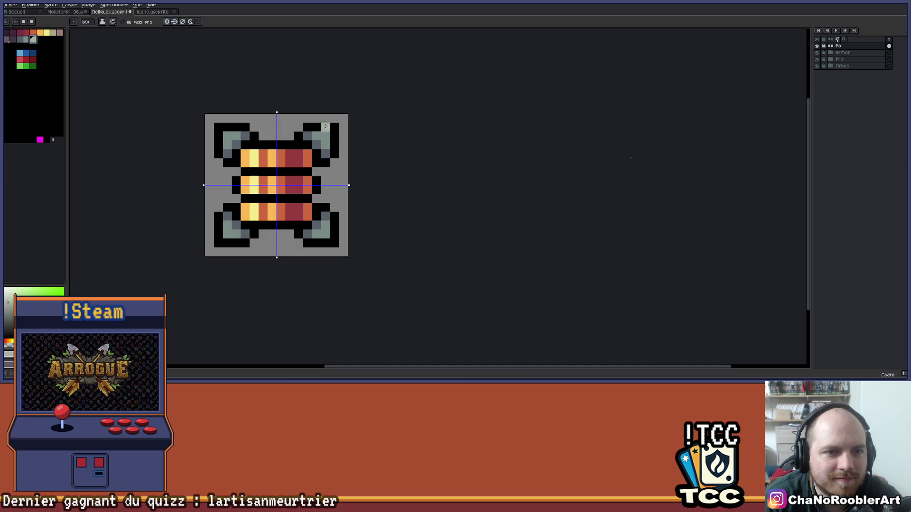
click(327, 138)
scroll(348, 179, down, 3)
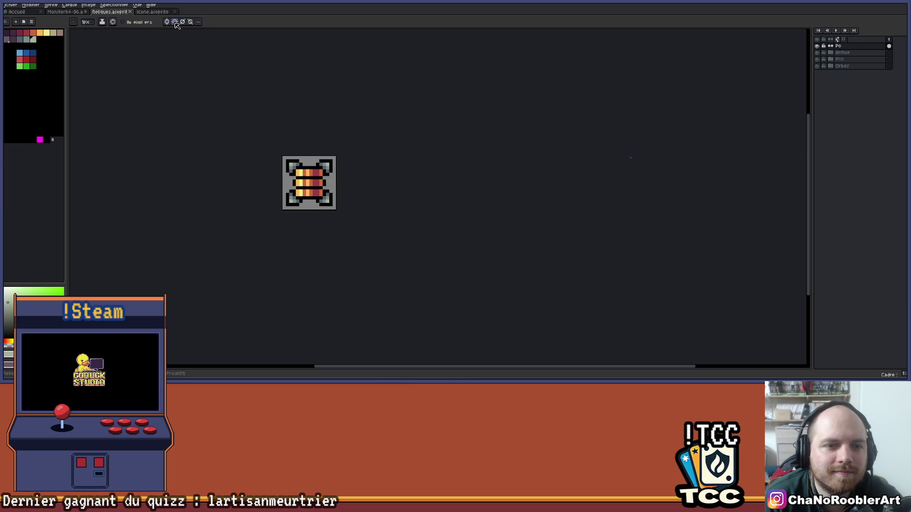
scroll(342, 142, up, 1)
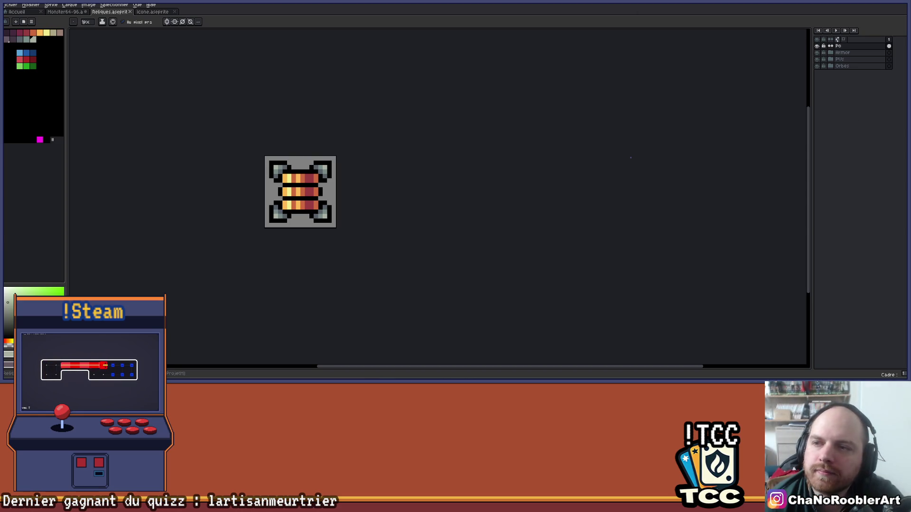
Step: Duplicate the Po layer, wrap both copies in a group named 'Po', and rename the top layer 'Po60'
drag(852, 50, 821, 54)
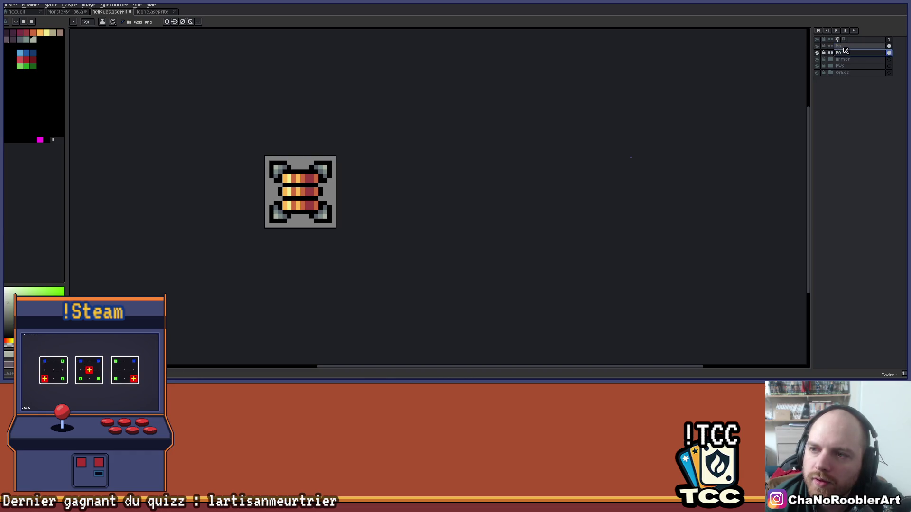
right_click(846, 51)
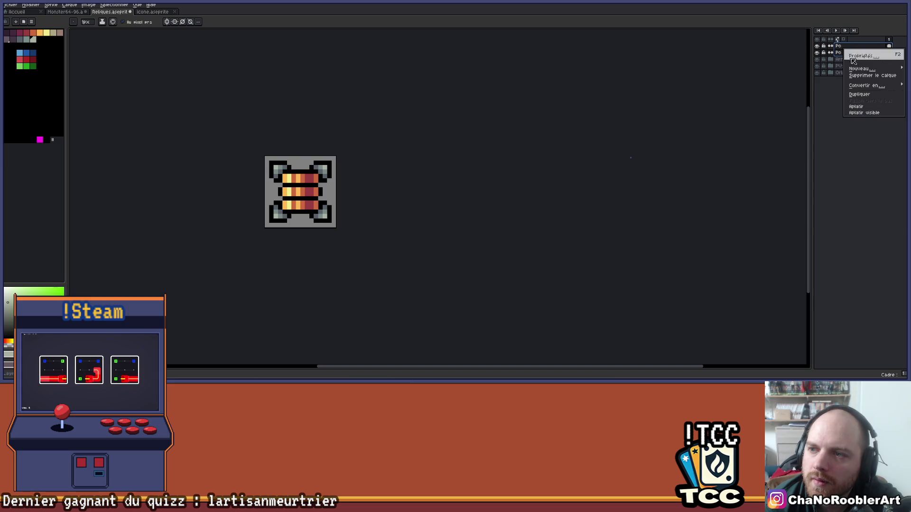
click(767, 75)
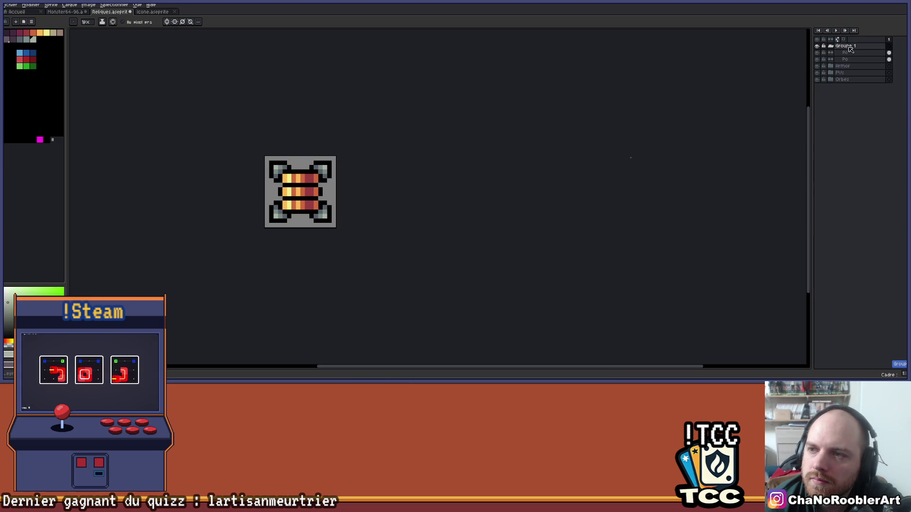
double_click(883, 45)
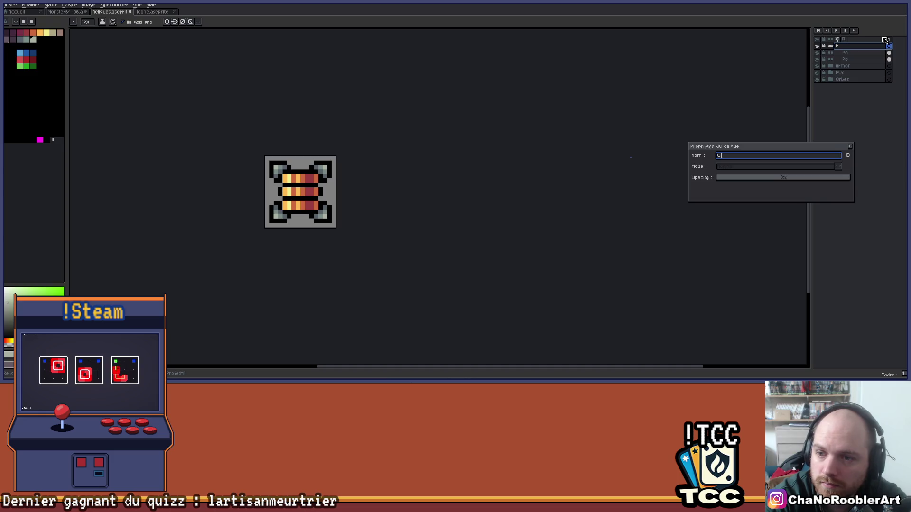
text(Po)
key(Return)
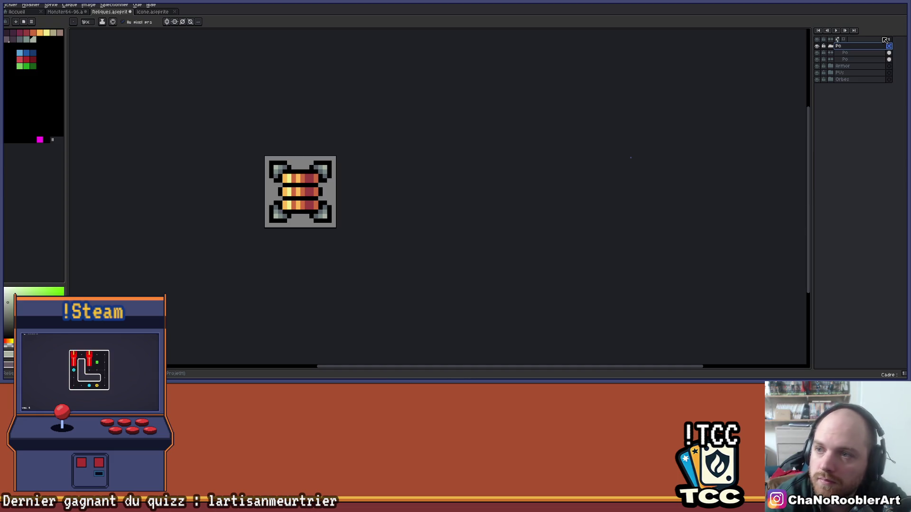
double_click(861, 54)
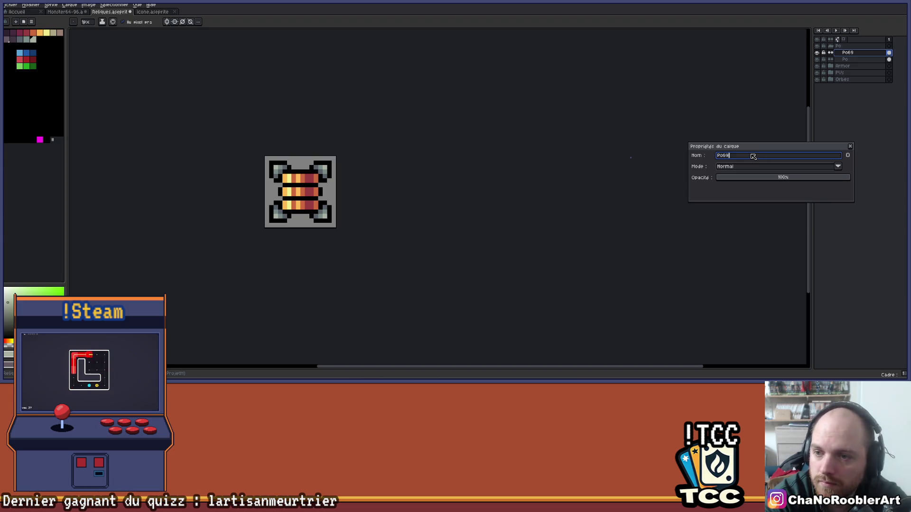
key(Return)
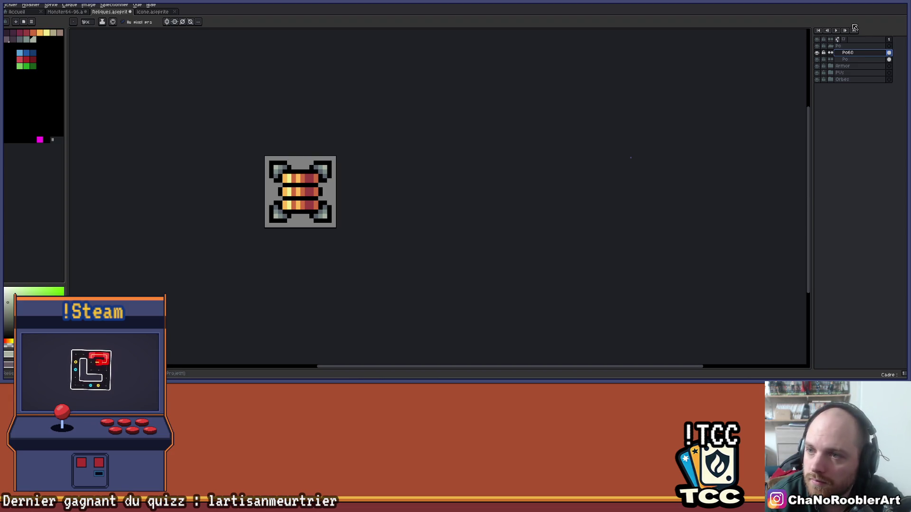
click(837, 60)
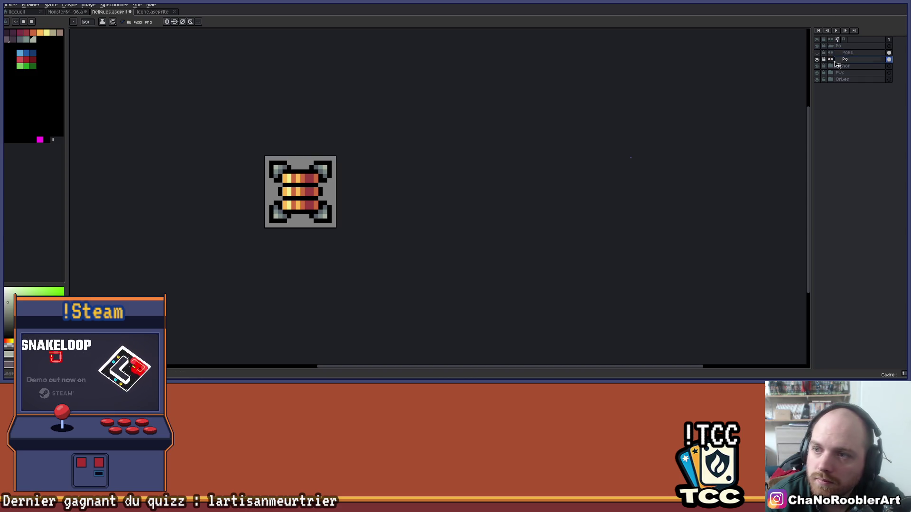
Step: Erase the top-right and top-left bracket pixels
scroll(483, 192, up, 2)
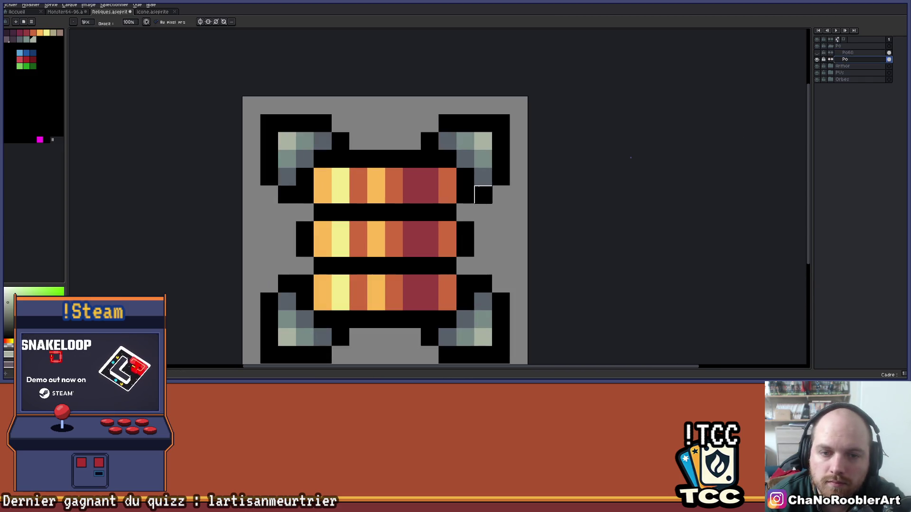
mouse_move(482, 210)
mouse_down()
mouse_move(483, 124)
mouse_move(500, 175)
mouse_move(465, 177)
mouse_up()
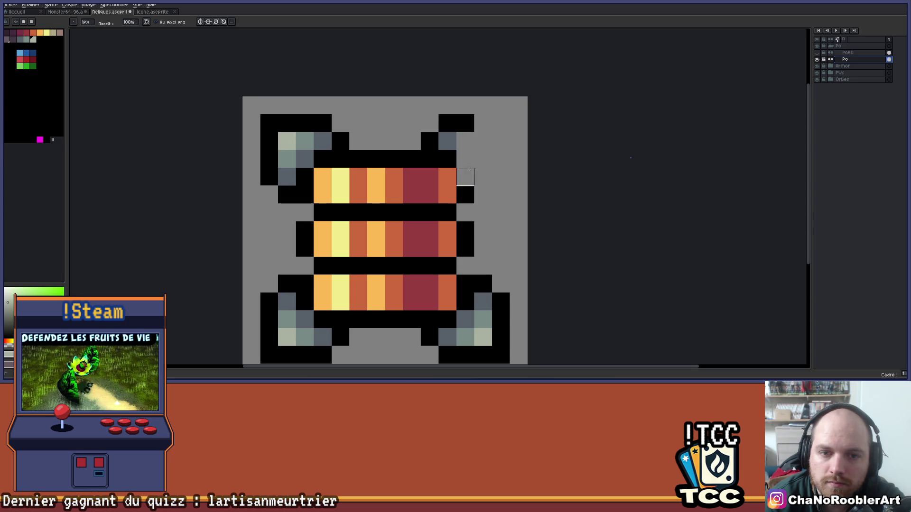
key(ctrl+z)
mouse_move(465, 141)
mouse_down()
mouse_move(501, 141)
mouse_move(501, 159)
mouse_move(482, 122)
mouse_move(362, 115)
mouse_move(343, 152)
mouse_move(325, 135)
mouse_move(344, 204)
mouse_move(379, 115)
mouse_up()
scroll(446, 123, down, 1)
scroll(432, 133, up, 1)
key(ctrl+z)
Step: Erase the lower brackets, leaving only the three gold coin bars
scroll(541, 179, down, 1)
scroll(535, 172, up, 1)
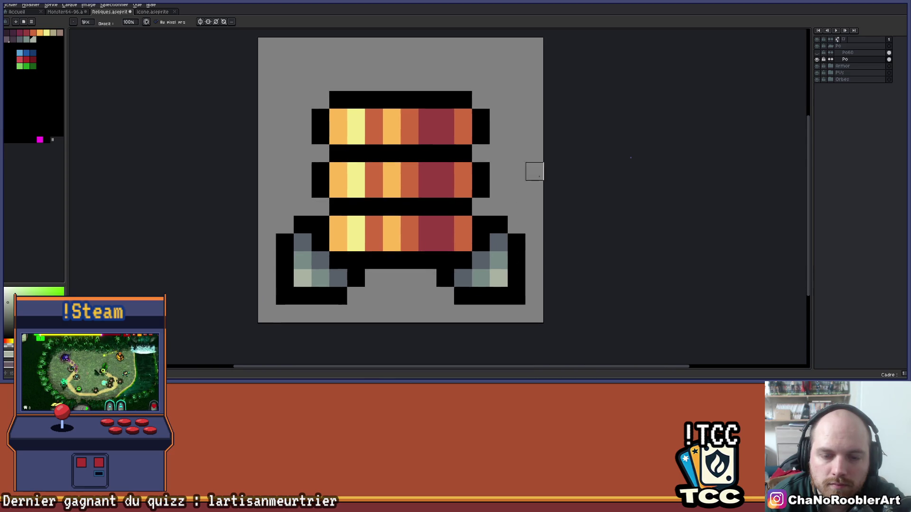
scroll(534, 171, down, 1)
scroll(516, 221, up, 1)
mouse_move(535, 175)
mouse_down()
mouse_move(517, 265)
mouse_move(517, 228)
mouse_move(411, 227)
mouse_move(285, 247)
mouse_move(321, 211)
mouse_move(339, 211)
mouse_move(320, 176)
mouse_move(321, 229)
mouse_up()
scroll(321, 229, down, 2)
scroll(403, 209, up, 1)
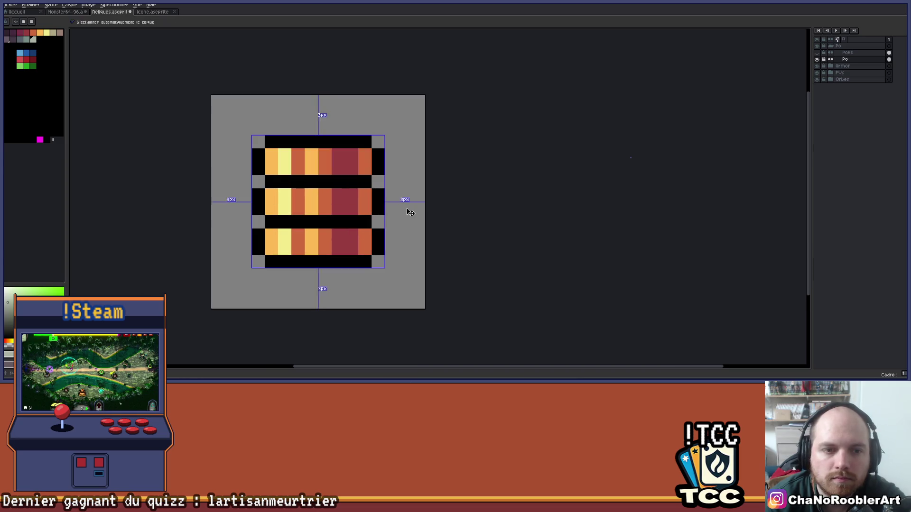
mouse_move(392, 182)
mouse_down()
mouse_move(413, 200)
mouse_move(424, 172)
mouse_up()
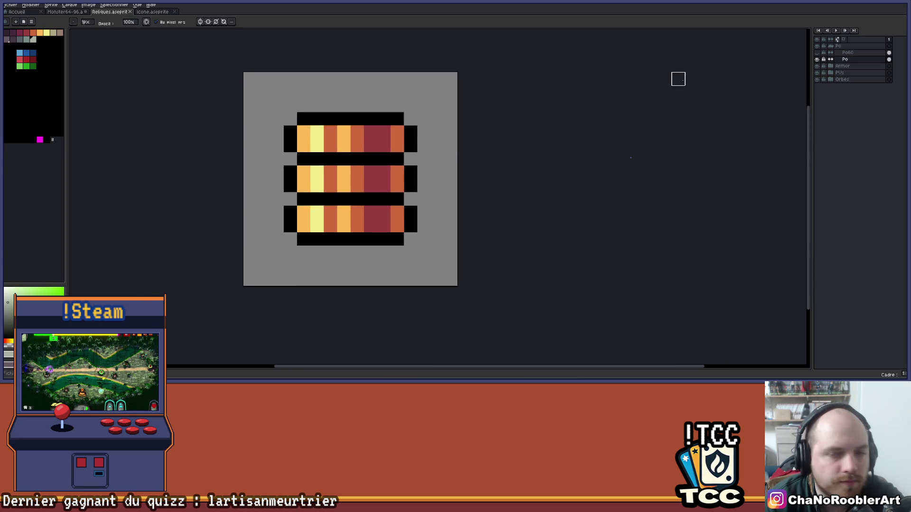
Step: Select the coin stacks and add a new layer inside the coins group
key(m)
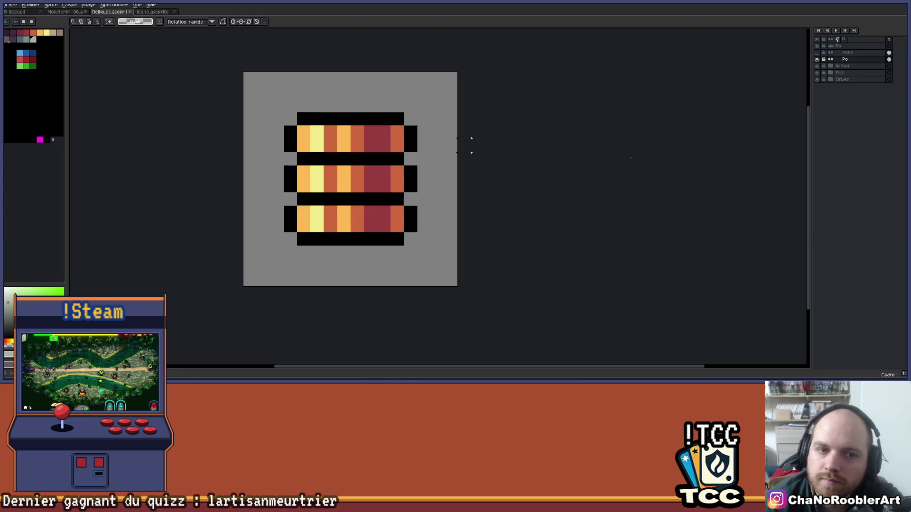
mouse_move(257, 85)
mouse_down()
mouse_move(427, 273)
mouse_move(458, 274)
mouse_up()
mouse_move(404, 223)
mouse_down()
mouse_move(406, 238)
mouse_move(437, 187)
mouse_move(434, 197)
mouse_move(407, 197)
mouse_up()
key(Escape)
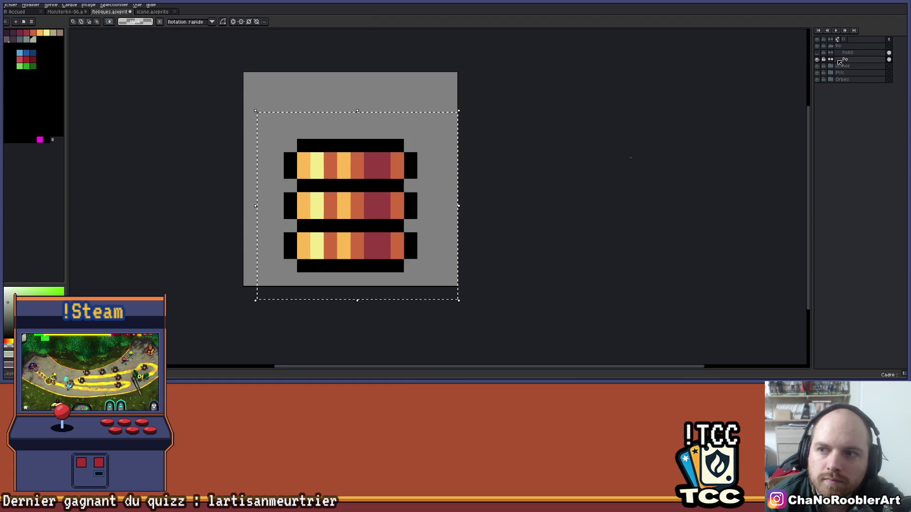
key(shift+n)
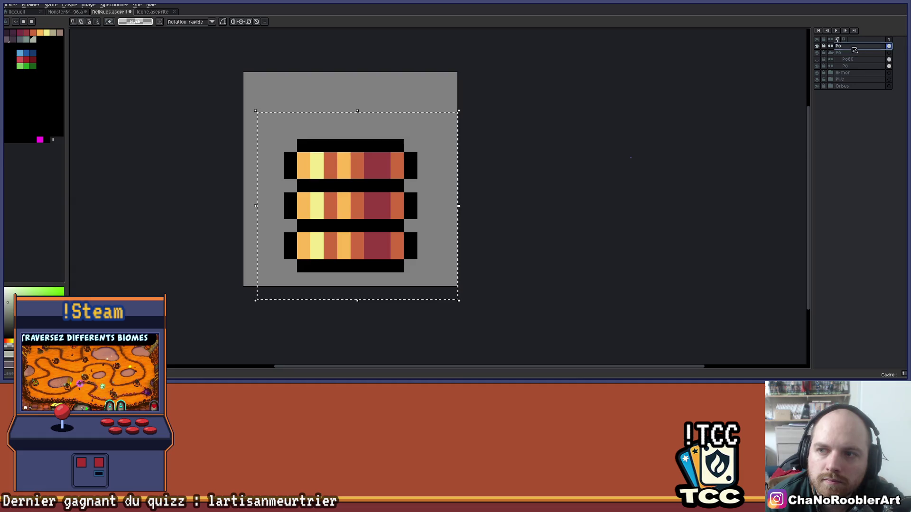
drag(860, 51, 855, 59)
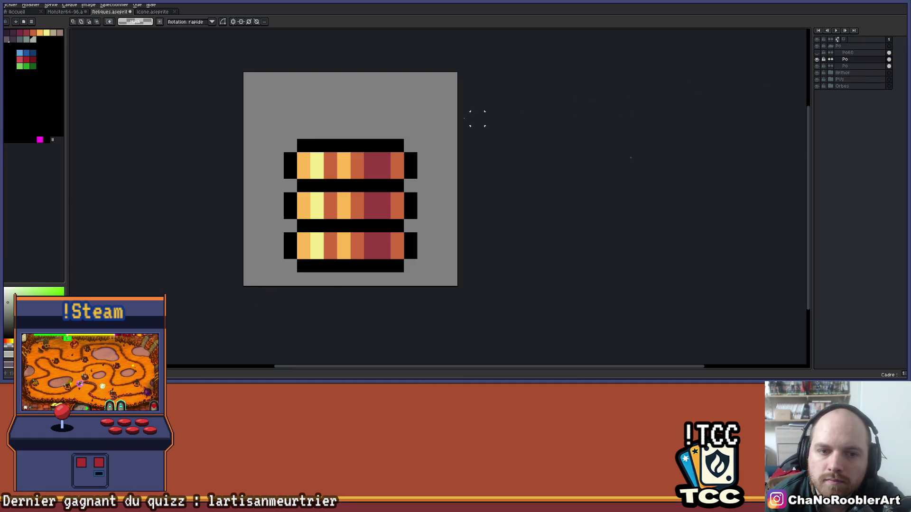
Step: Paste a copy of the coin stacks onto the canvas
key(ctrl+v)
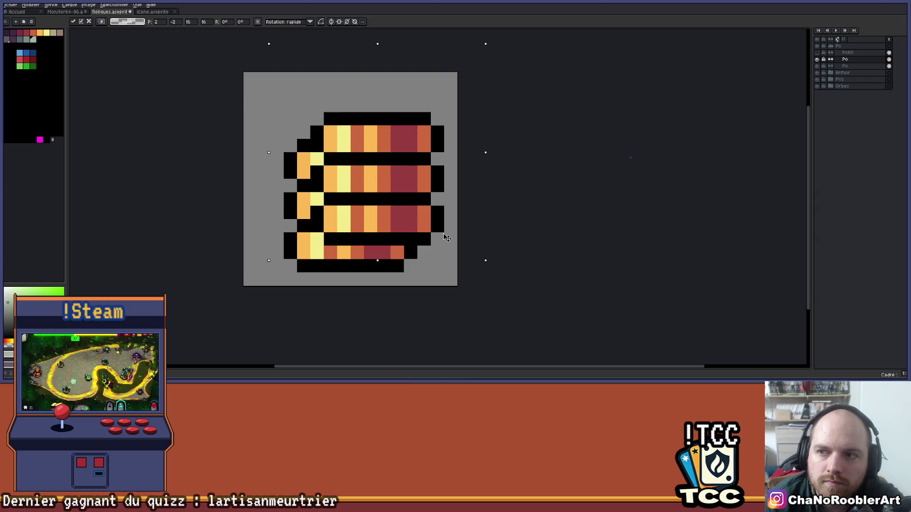
key(Escape)
key(alt+Down)
key(ctrl+a)
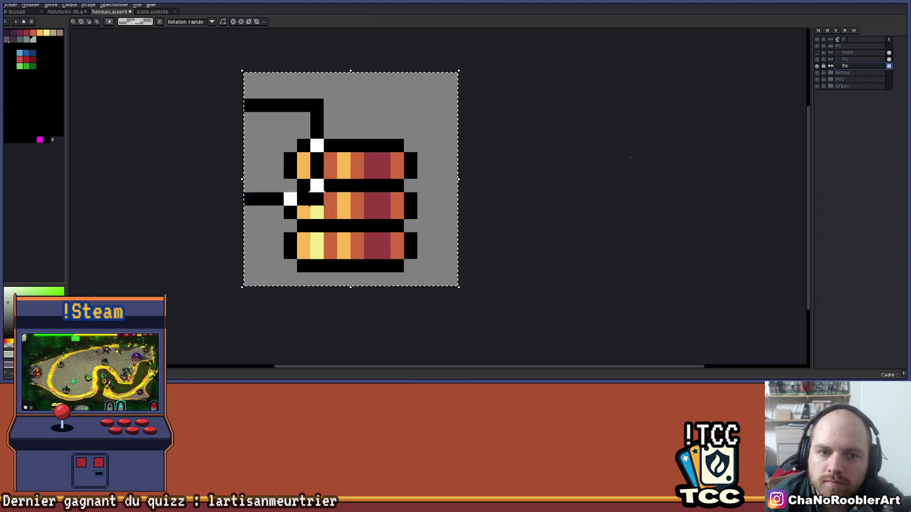
key(ctrl+v)
Step: Offset the pasted coins up and to the side of the original stack and drop them
drag(397, 234, 437, 195)
key(Left)
key(Up)
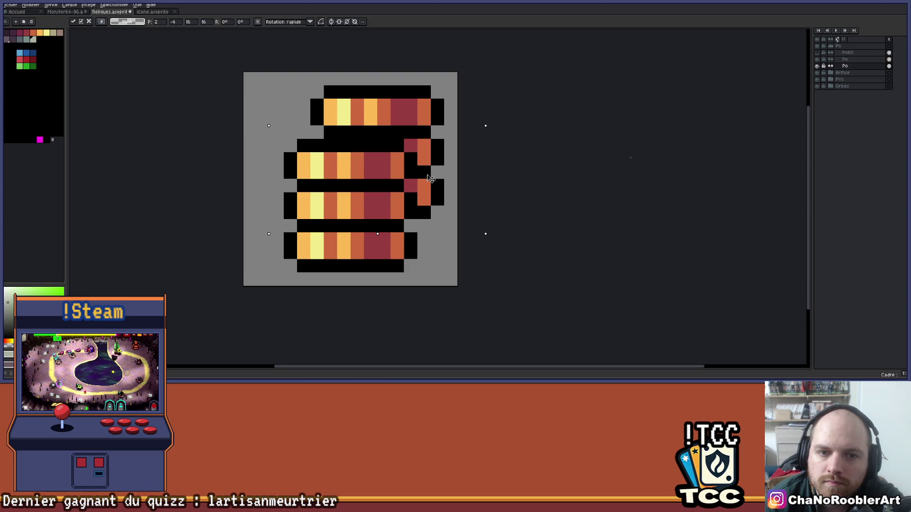
key(Down)
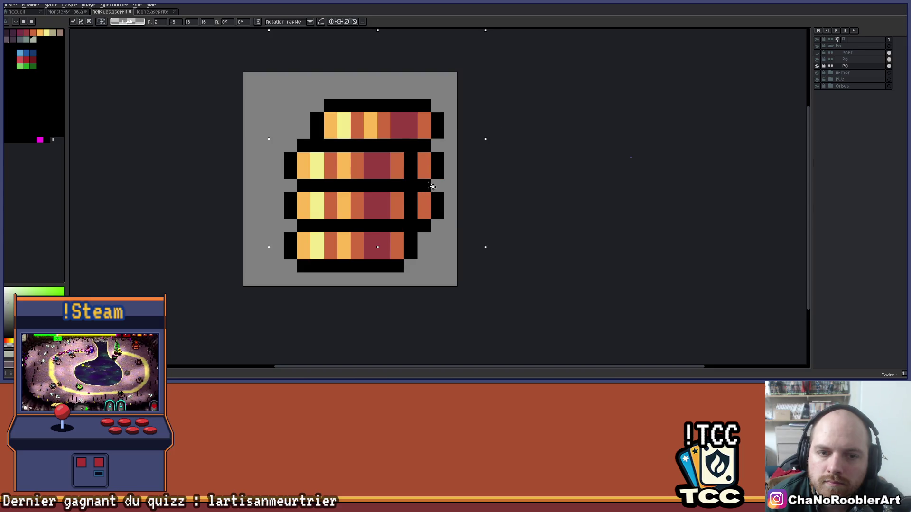
key(Right)
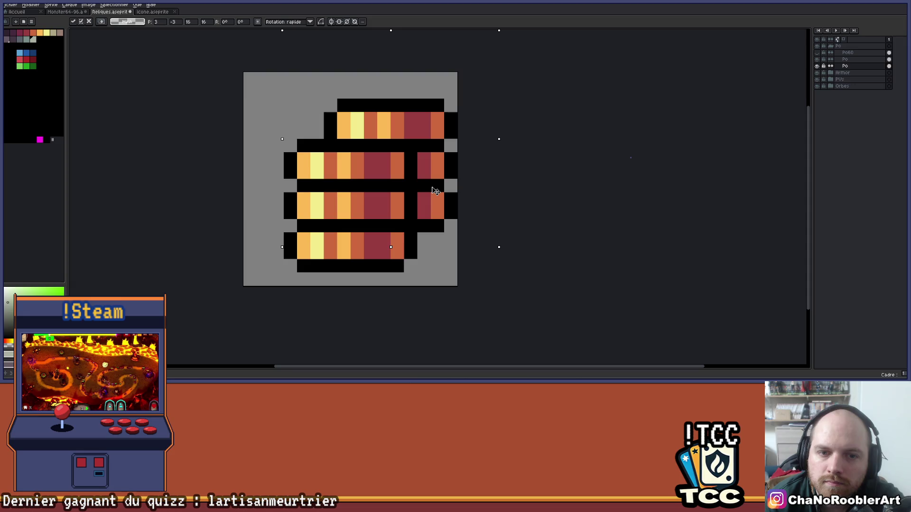
key(Down)
key(Down)
key(Left)
key(Left)
key(Left)
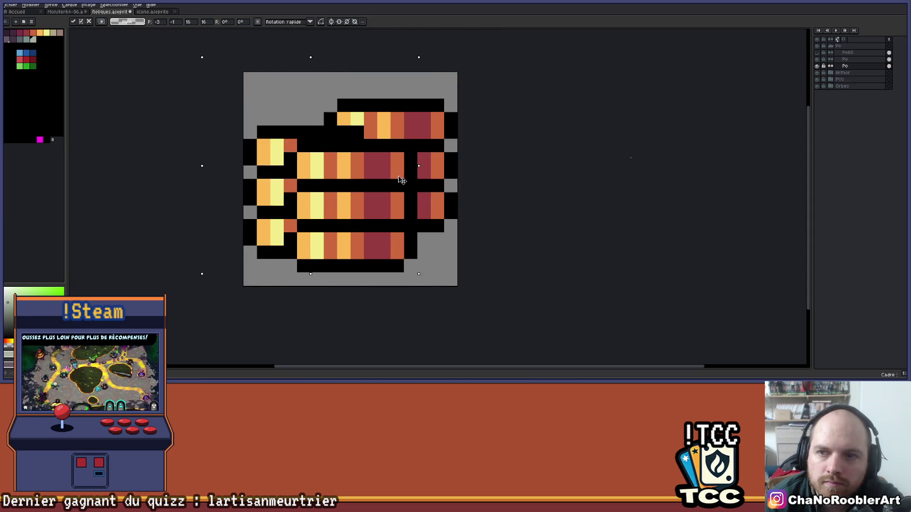
drag(402, 181, 398, 153)
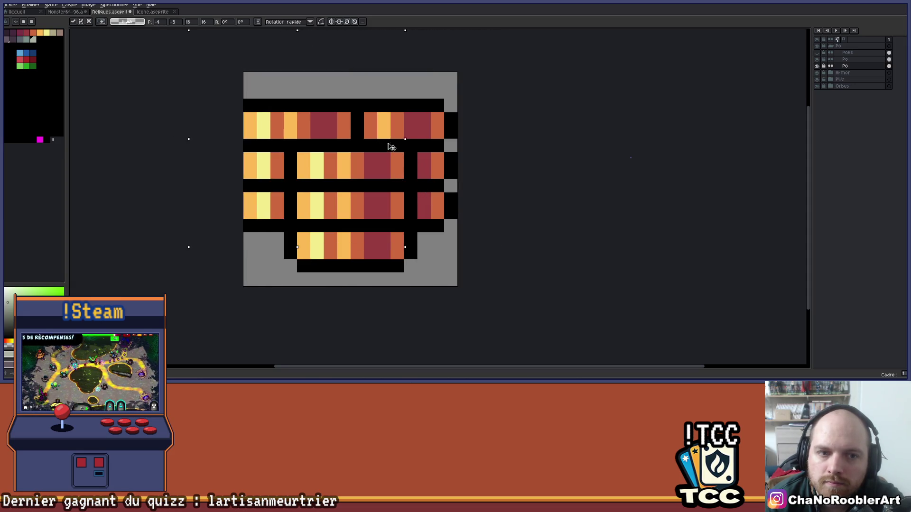
key(Return)
scroll(411, 160, down, 3)
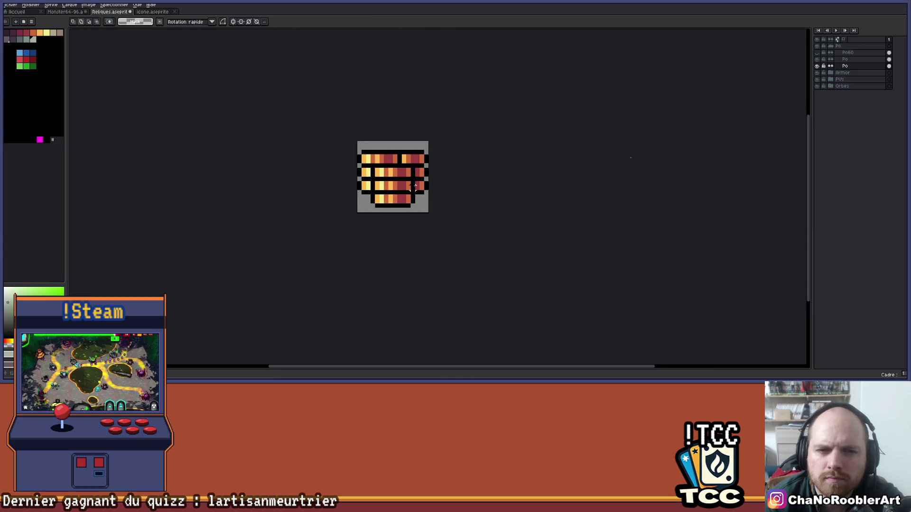
scroll(413, 173, up, 3)
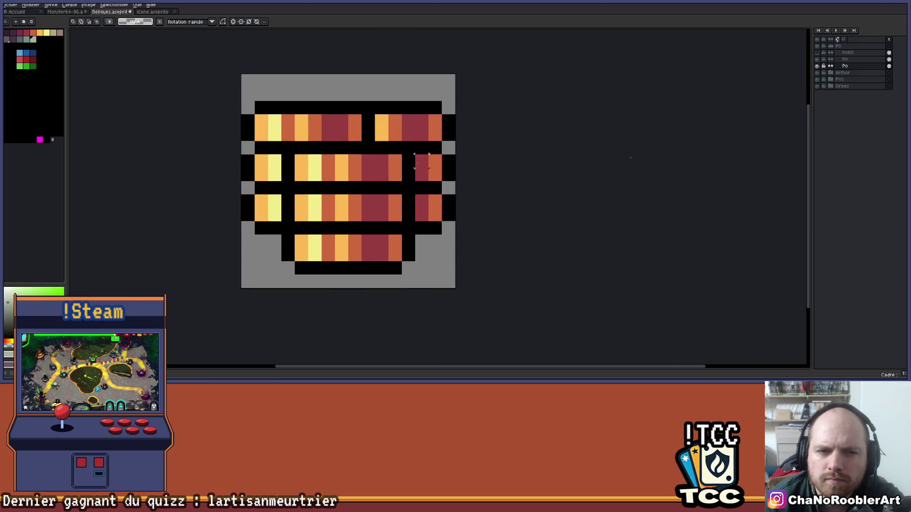
Step: Toggle the new coins layer off and on to compare the barrel's shading
click(817, 66)
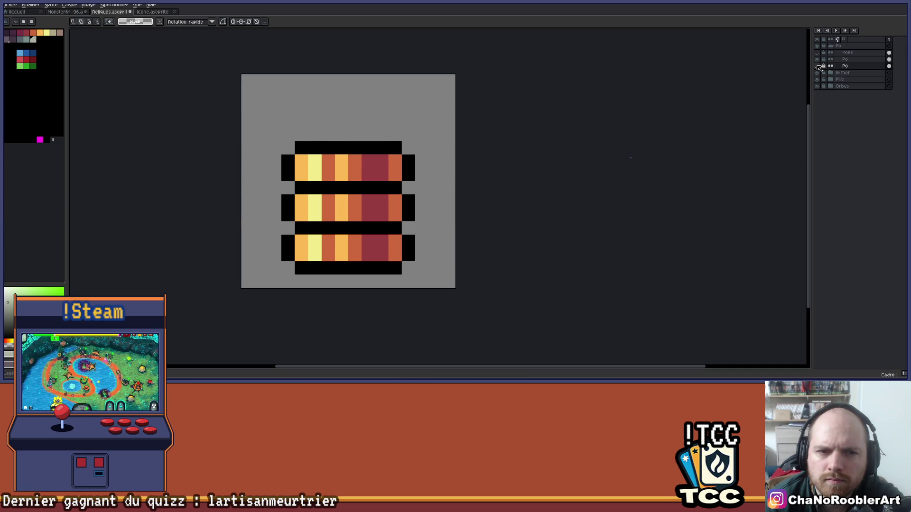
click(817, 66)
click(818, 65)
click(817, 66)
click(818, 66)
click(818, 66)
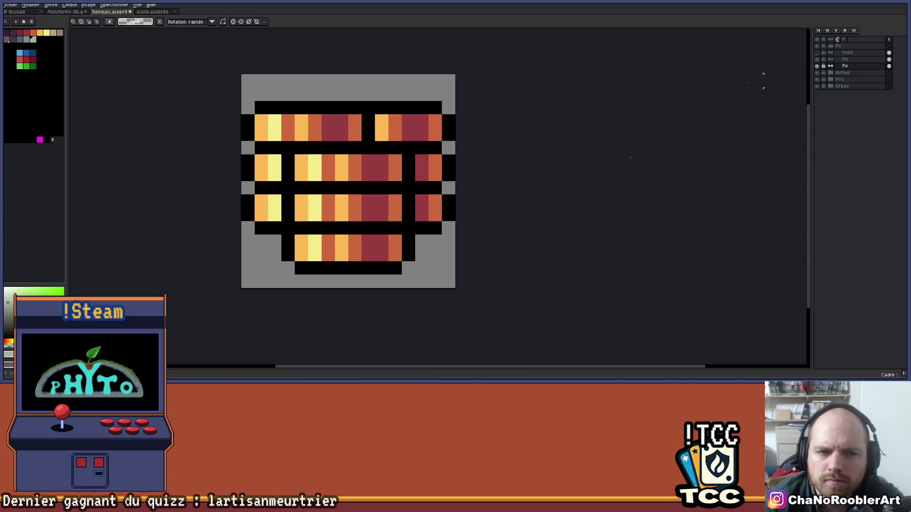
scroll(443, 182, left, 2)
Step: Sample the coins' dark red, try it on a top-row pixel, then undo it
key(i)
scroll(389, 159, up, 1)
click(387, 150)
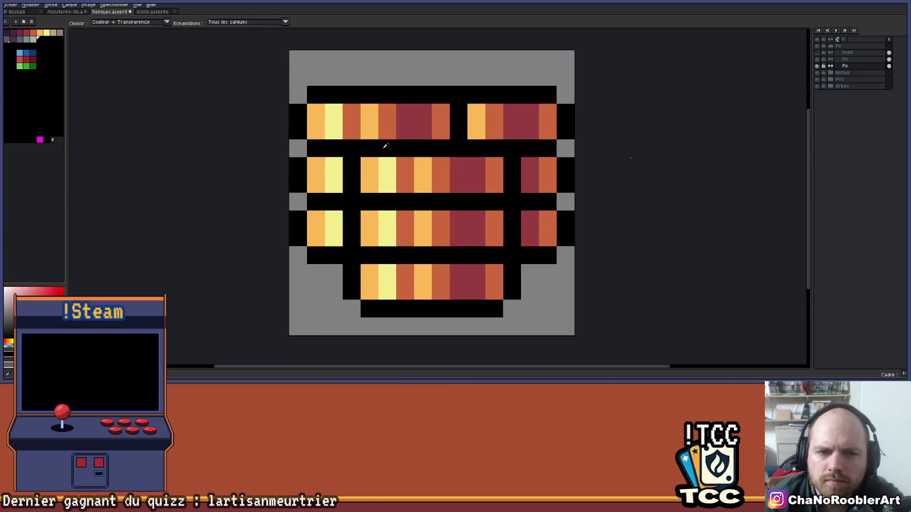
drag(387, 149, 373, 154)
key(b)
click(427, 134)
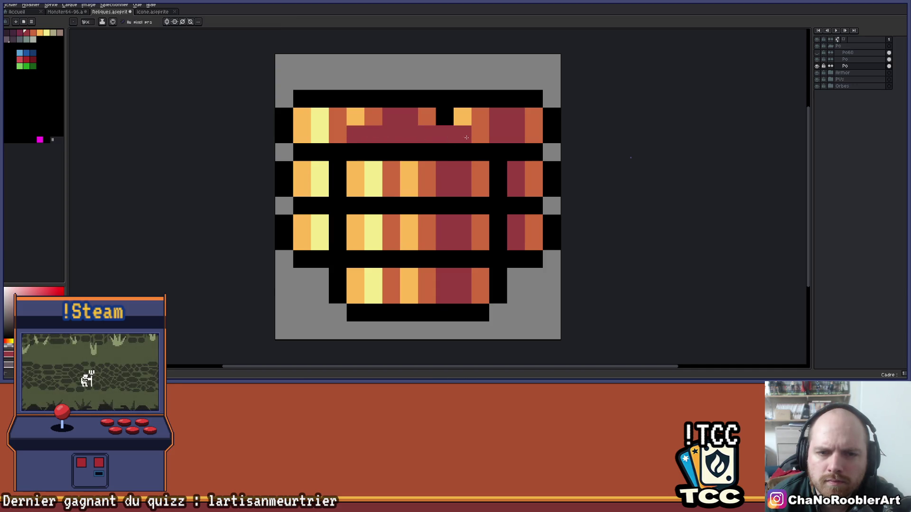
key(ctrl+z)
scroll(462, 125, down, 3)
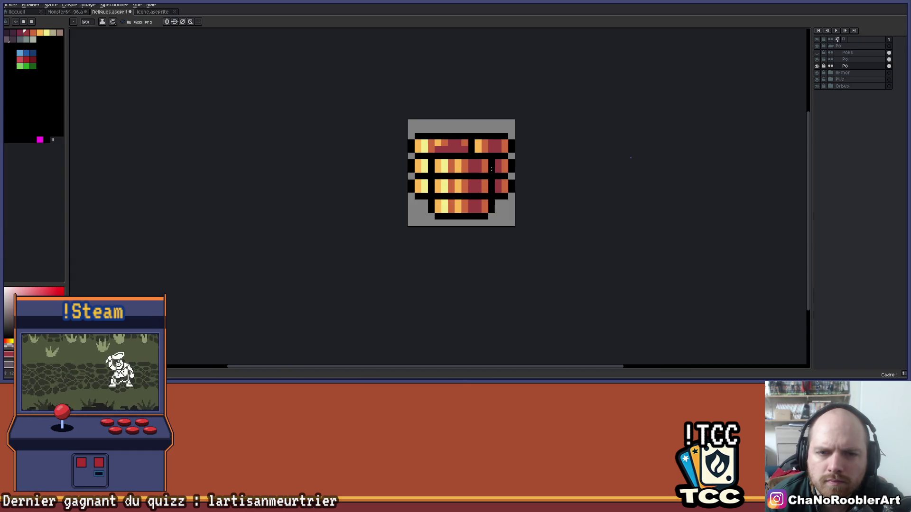
scroll(464, 130, up, 3)
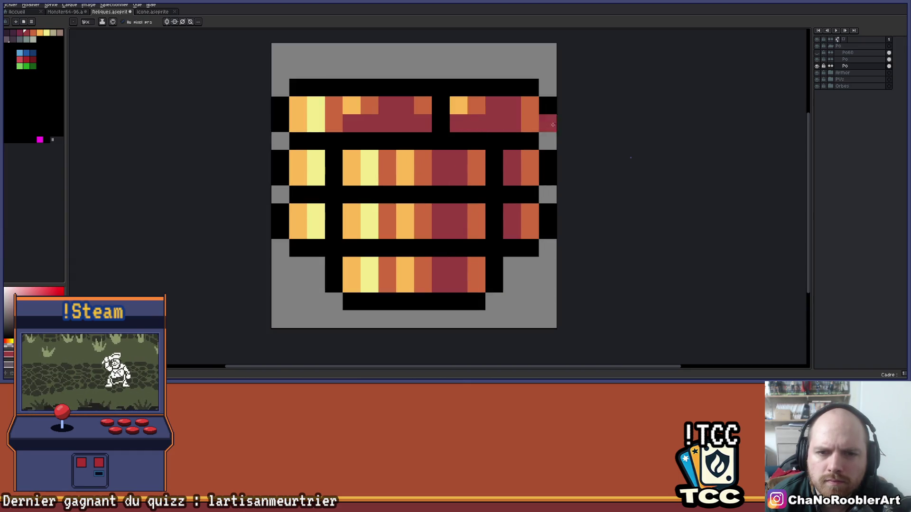
Step: Compare with the coins layer hidden and shown, then sample the coins' orange
click(818, 60)
click(818, 59)
click(818, 59)
click(818, 59)
click(818, 59)
click(818, 59)
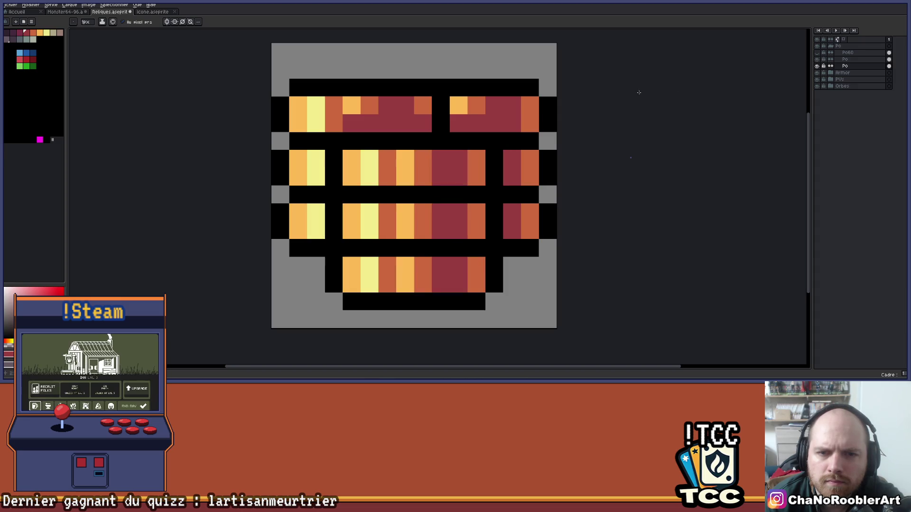
key(i)
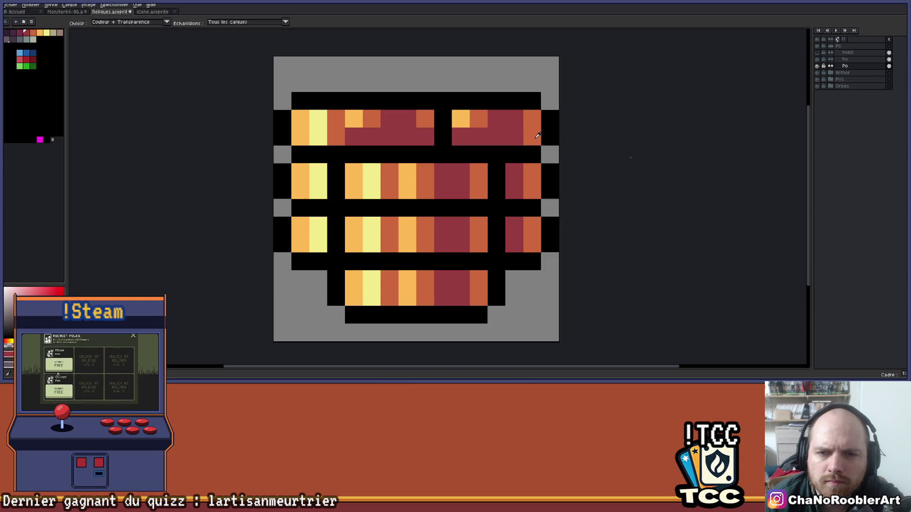
click(538, 136)
key(b)
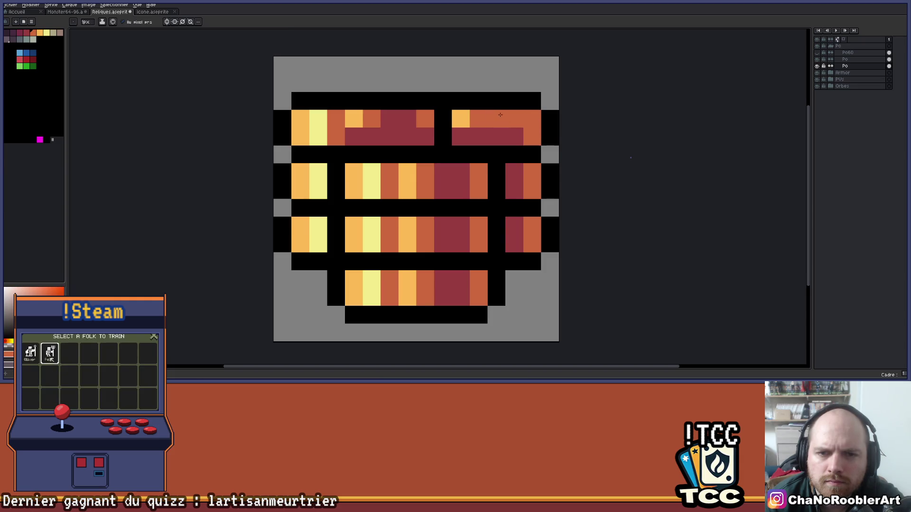
scroll(497, 130, down, 3)
scroll(497, 131, up, 3)
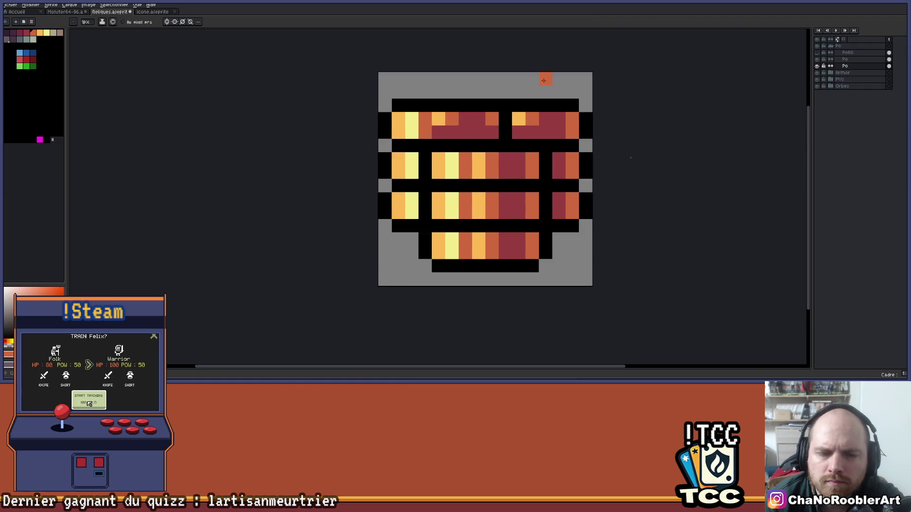
Step: Sample red and orange shades and paint the left column's yellow pixel dark red
alt+click(500, 131)
scroll(522, 120, down, 3)
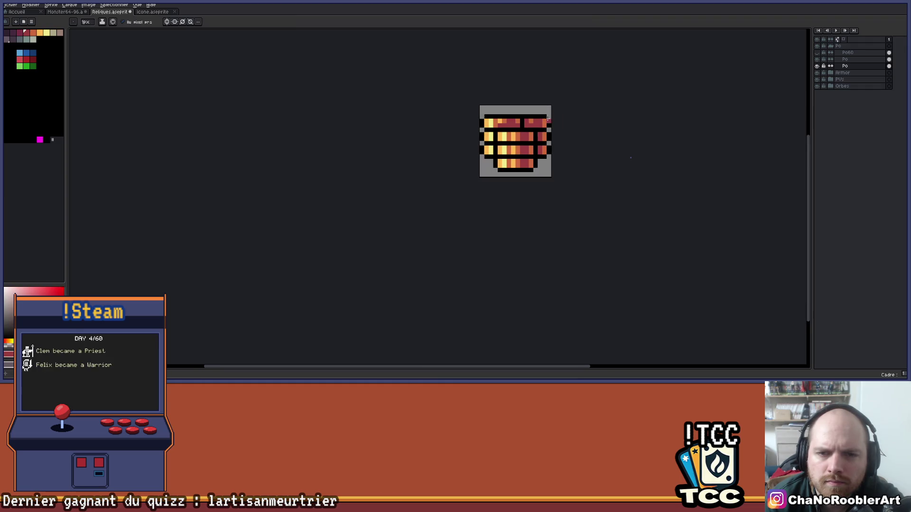
scroll(523, 120, up, 2)
alt+click(522, 120)
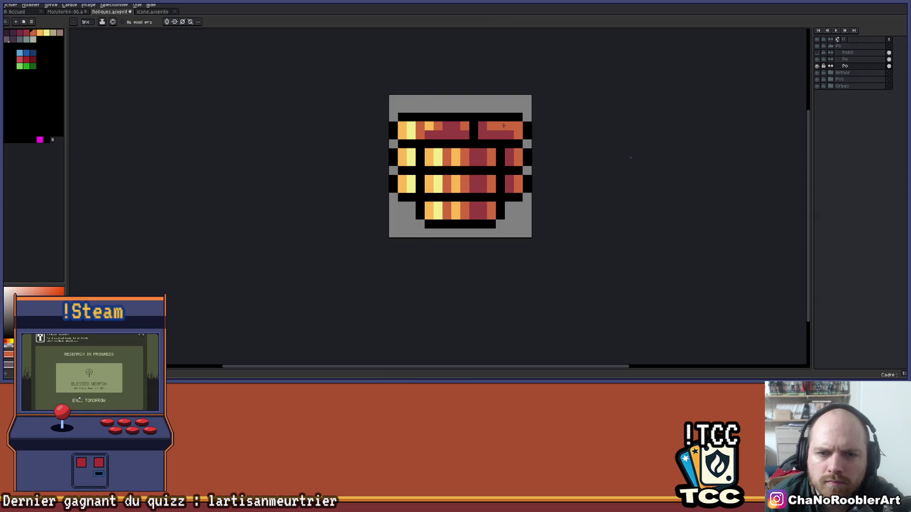
scroll(521, 125, down, 3)
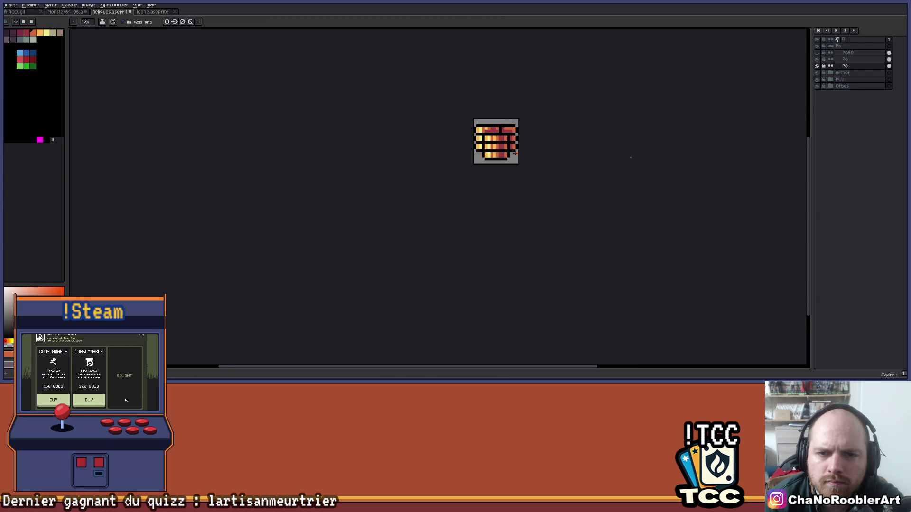
scroll(483, 140, up, 3)
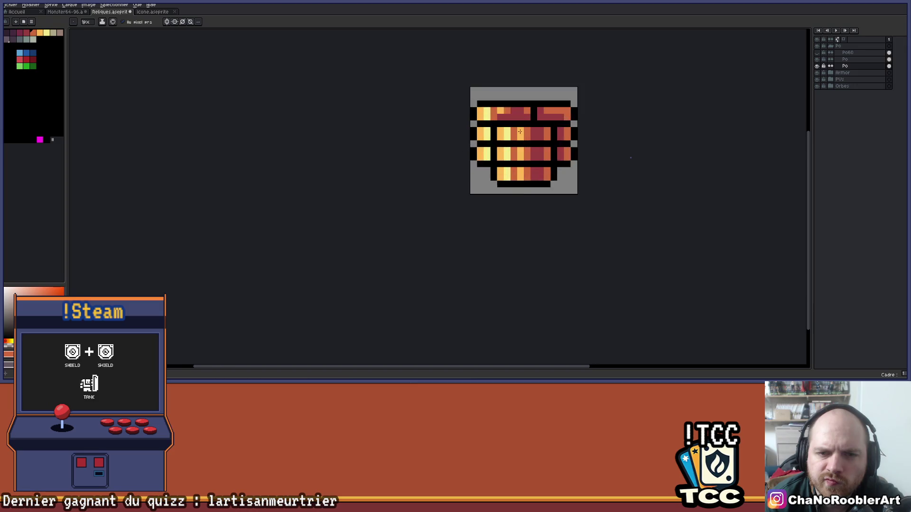
alt+click(541, 135)
drag(471, 129, 472, 139)
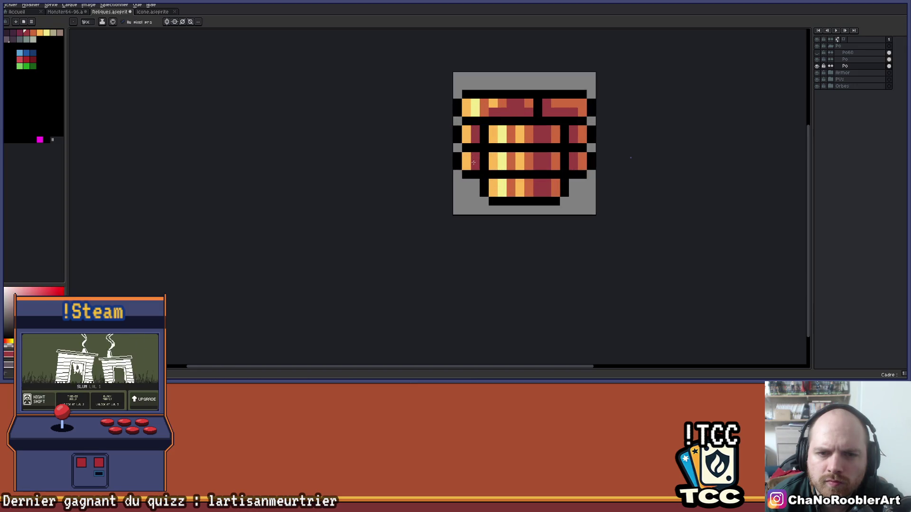
scroll(484, 143, up, 2)
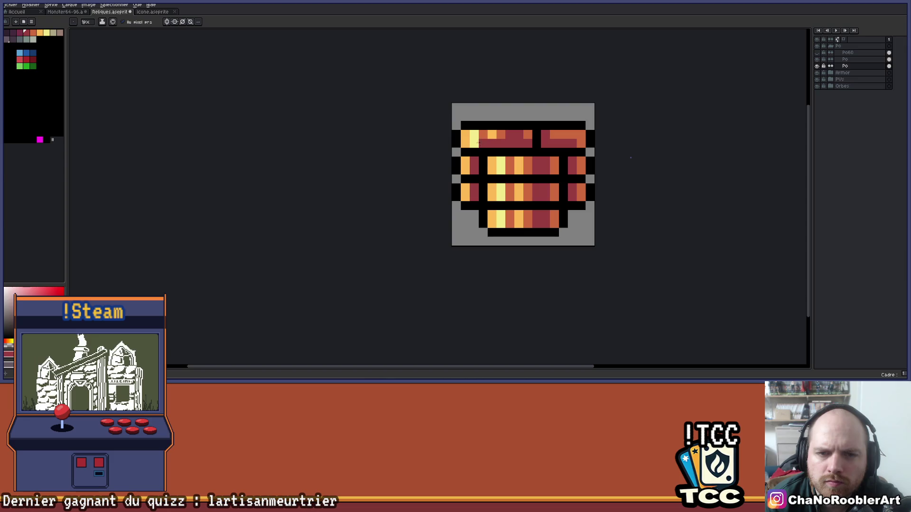
alt+click(469, 144)
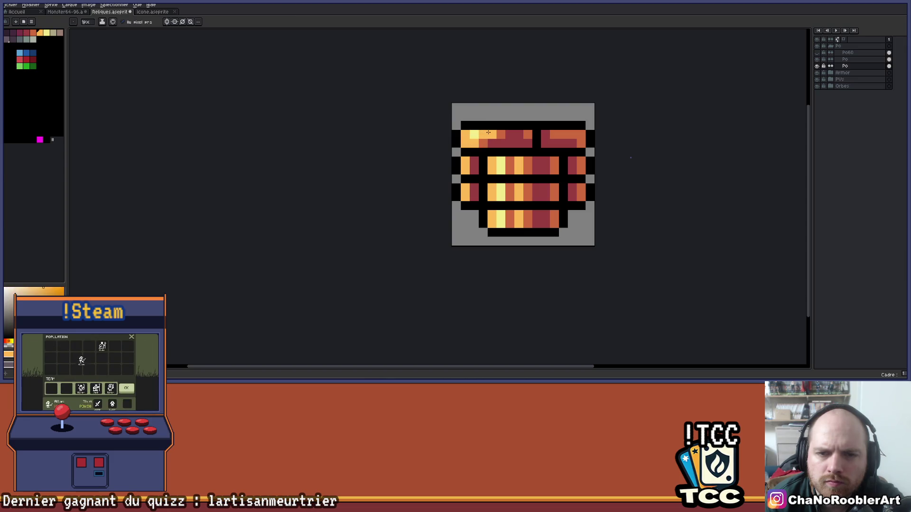
alt+click(529, 134)
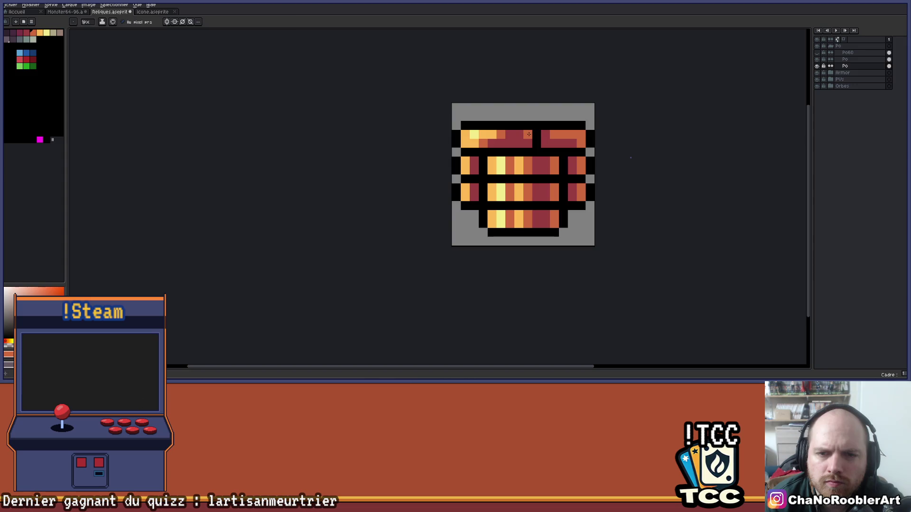
scroll(500, 137, up, 1)
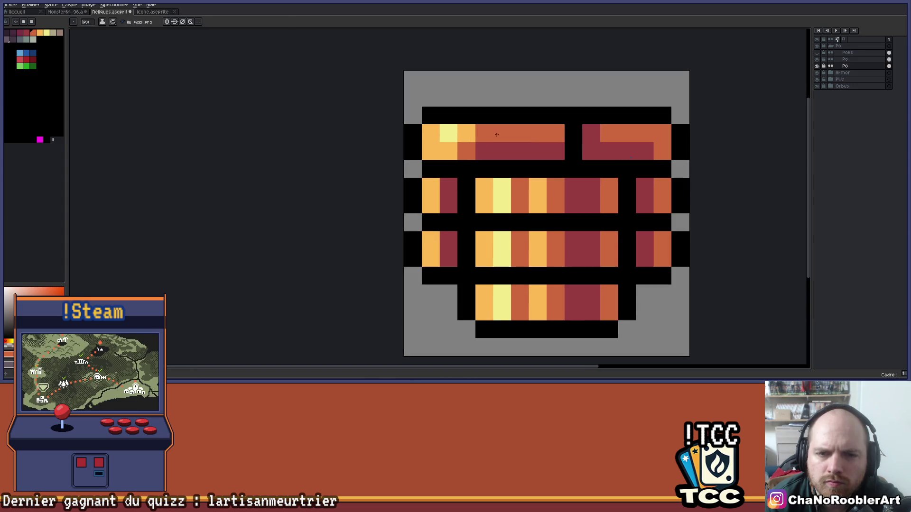
Step: Sample the yellow and red-orange shades, then undo the moved chest image
alt+click(448, 142)
alt+click(467, 148)
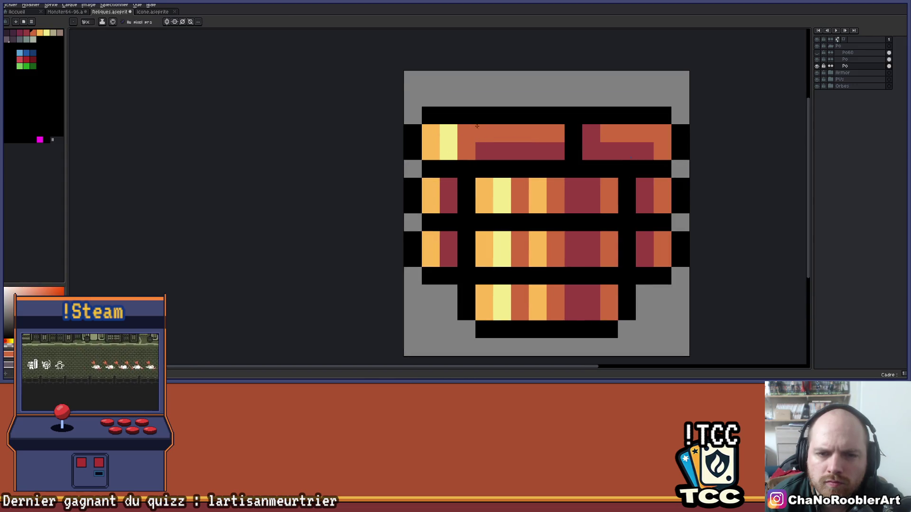
scroll(502, 137, down, 6)
scroll(517, 164, down, 1)
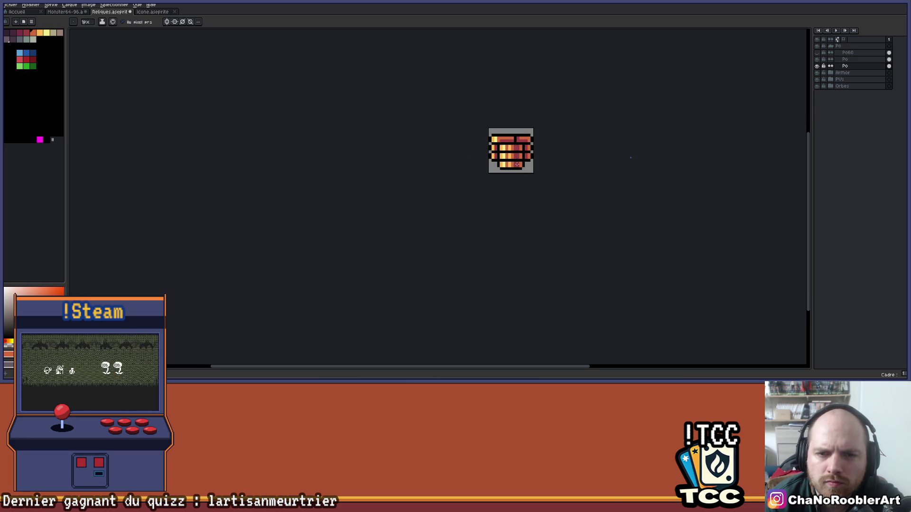
scroll(516, 157, up, 3)
scroll(515, 145, down, 3)
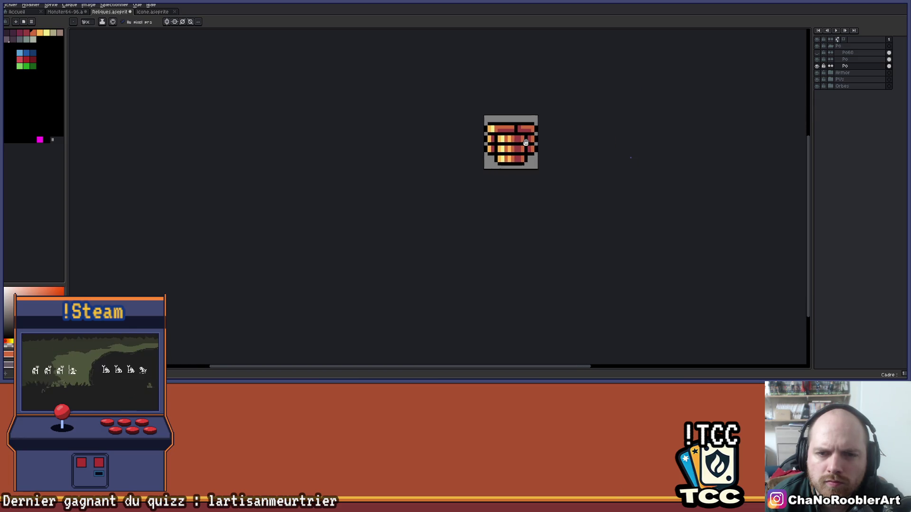
scroll(503, 181, down, 1)
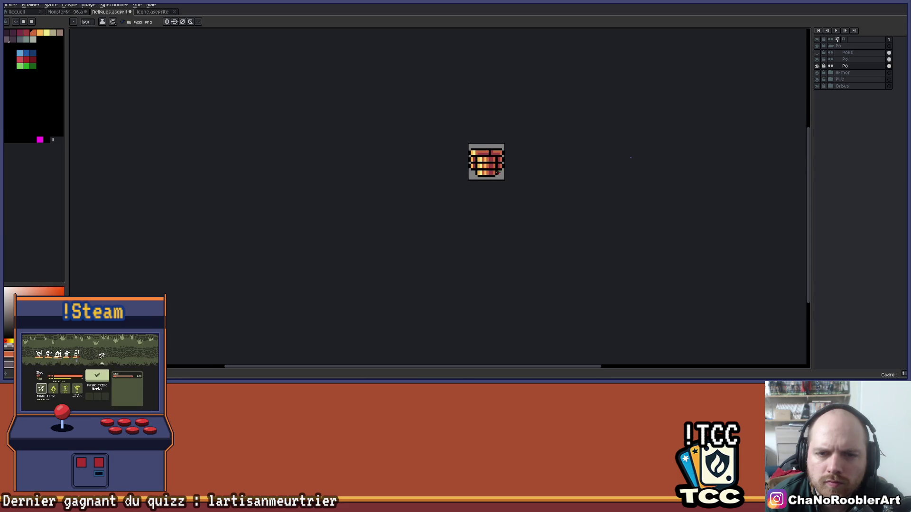
scroll(488, 152, up, 2)
scroll(517, 129, down, 1)
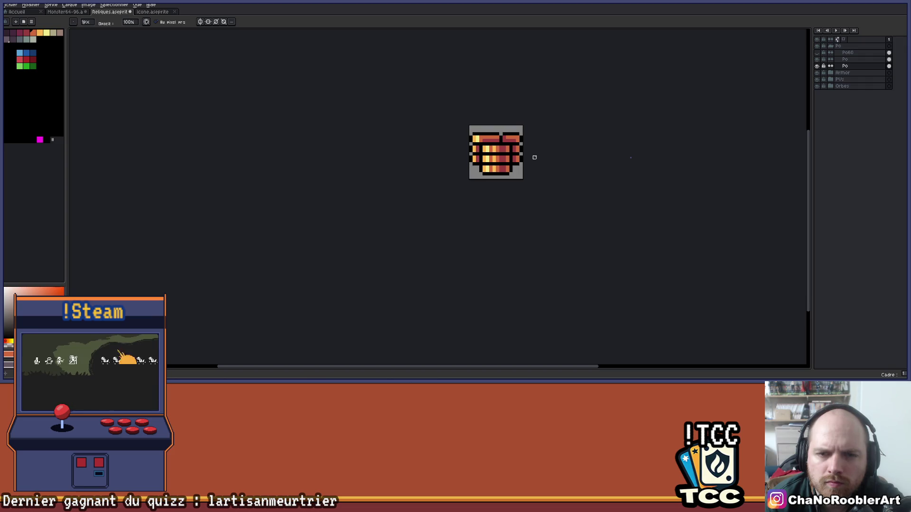
scroll(534, 157, up, 2)
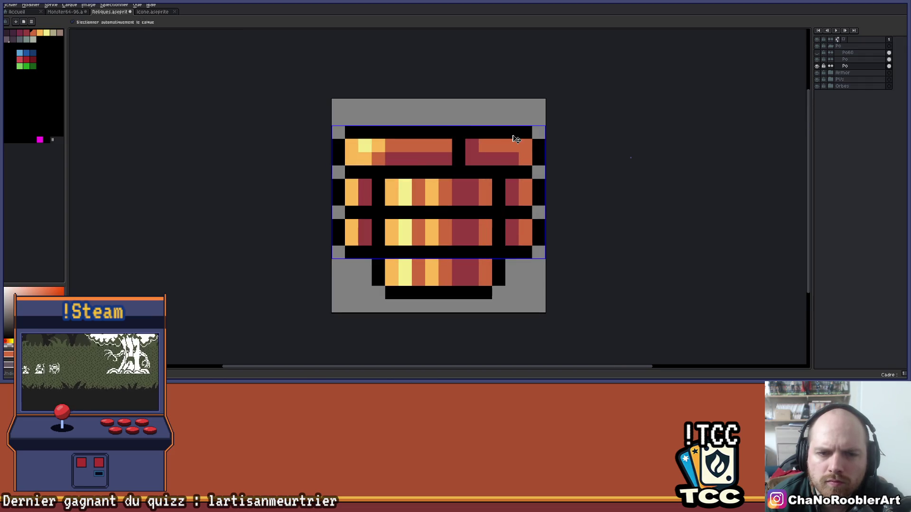
key(ctrl+z)
key(ctrl+z)
key(ctrl+z)
Step: Compare the Po coin bars and the corner-bracket layer by toggling their visibility
key(b)
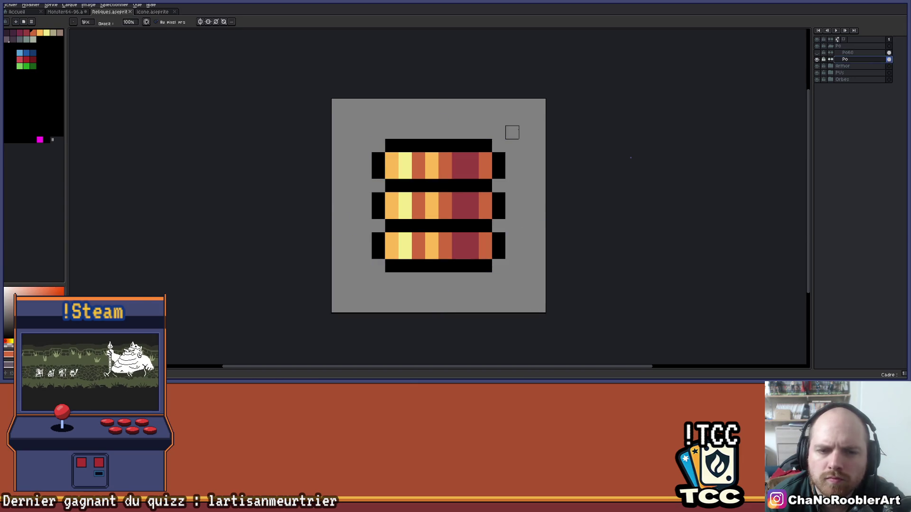
scroll(524, 130, down, 2)
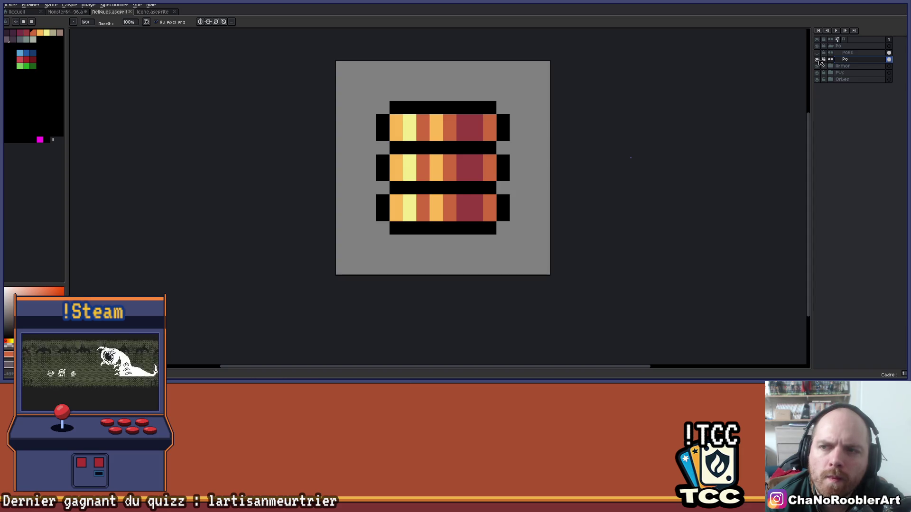
click(818, 60)
click(817, 58)
click(818, 55)
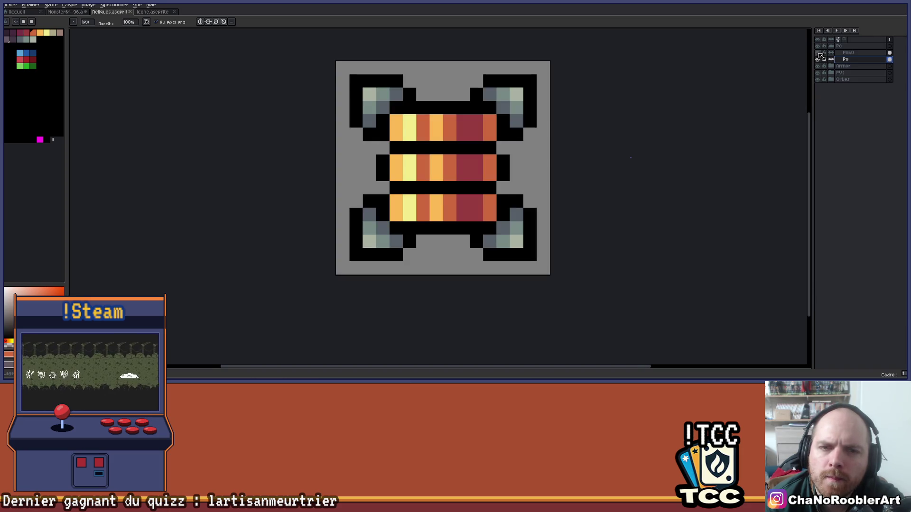
click(819, 56)
click(818, 59)
click(818, 59)
Step: Draw mirrored black bracket pixels above the bars and beside the right bar
key(i)
mouse_move(490, 108)
mouse_down()
mouse_move(482, 150)
mouse_move(451, 142)
mouse_move(479, 118)
mouse_move(587, 125)
mouse_move(578, 206)
mouse_up()
scroll(484, 157, up, 2)
click(486, 160)
key(b)
mouse_move(586, 280)
mouse_down()
mouse_move(560, 294)
mouse_move(586, 332)
mouse_up()
key(ctrl+z)
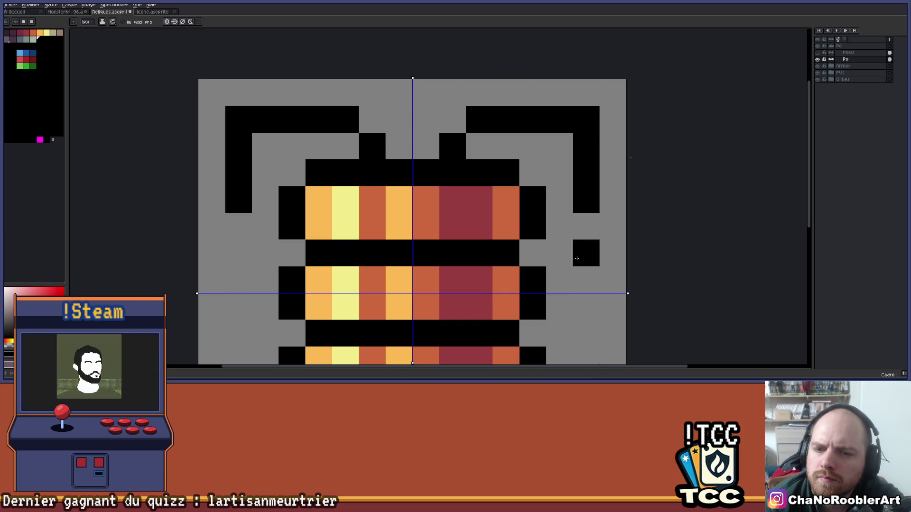
click(560, 253)
click(586, 227)
Step: Erase two mirrored corner pixels back to grey
scroll(600, 203, down, 3)
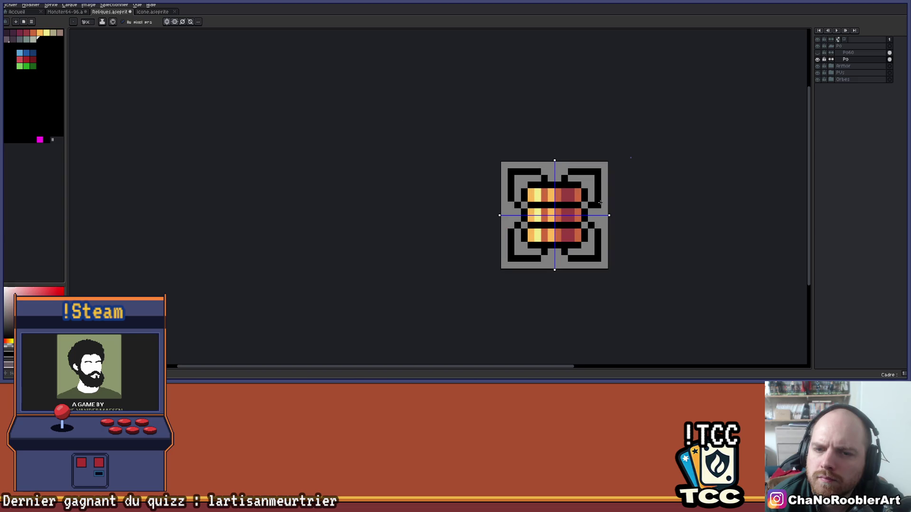
drag(600, 203, 562, 190)
scroll(561, 195, up, 2)
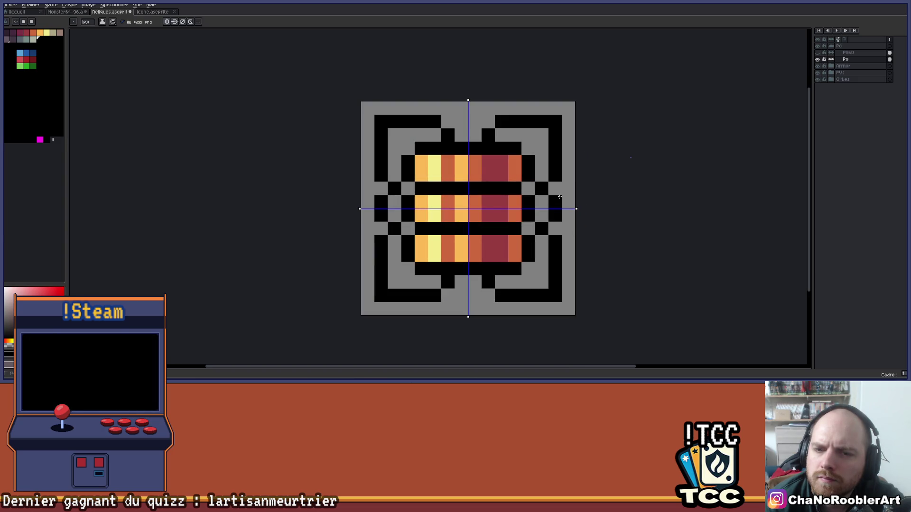
scroll(559, 197, down, 2)
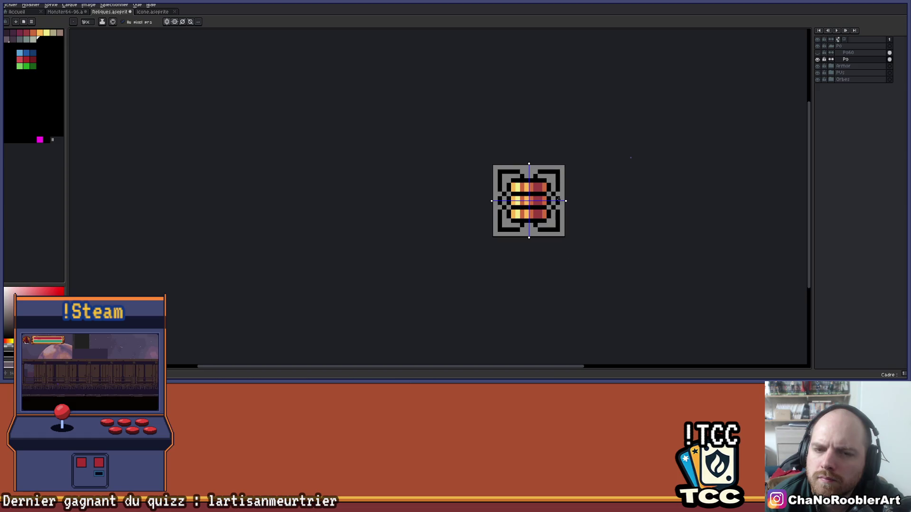
scroll(563, 199, up, 2)
key(e)
click(547, 288)
scroll(531, 309, down, 2)
drag(528, 297, 509, 254)
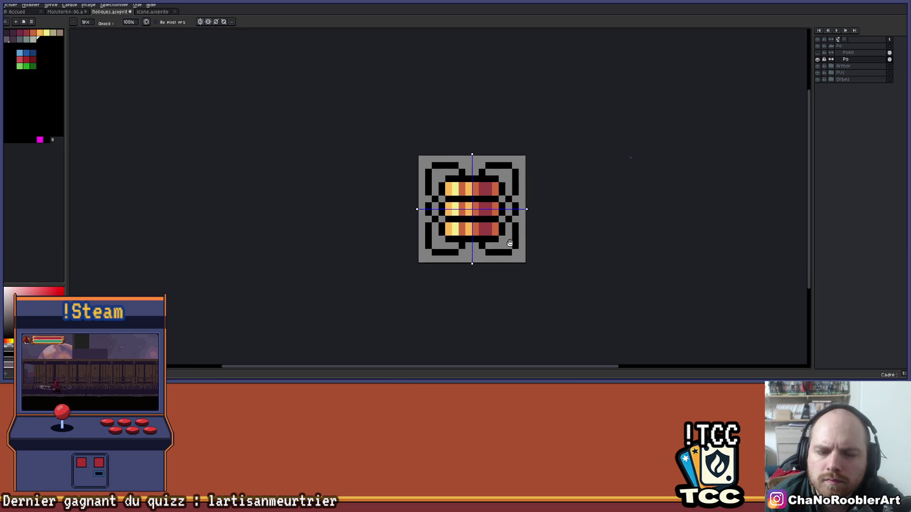
scroll(502, 232, up, 2)
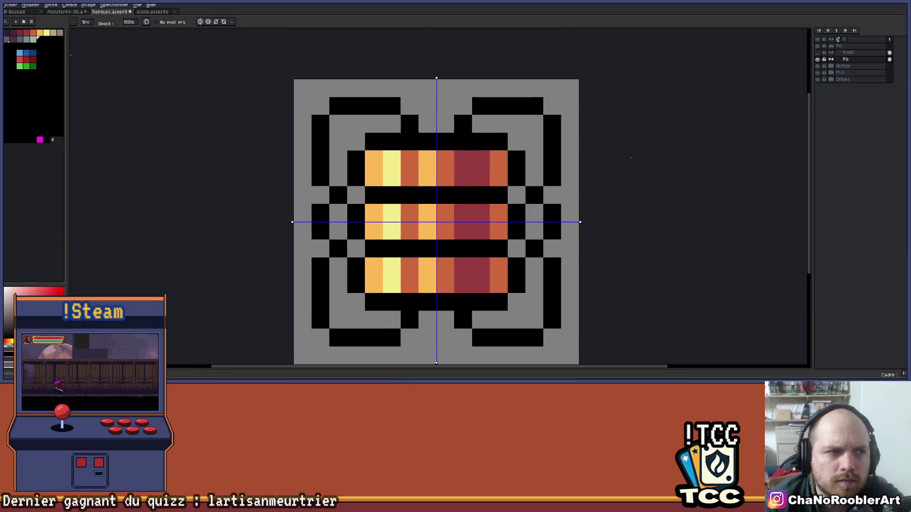
key(g)
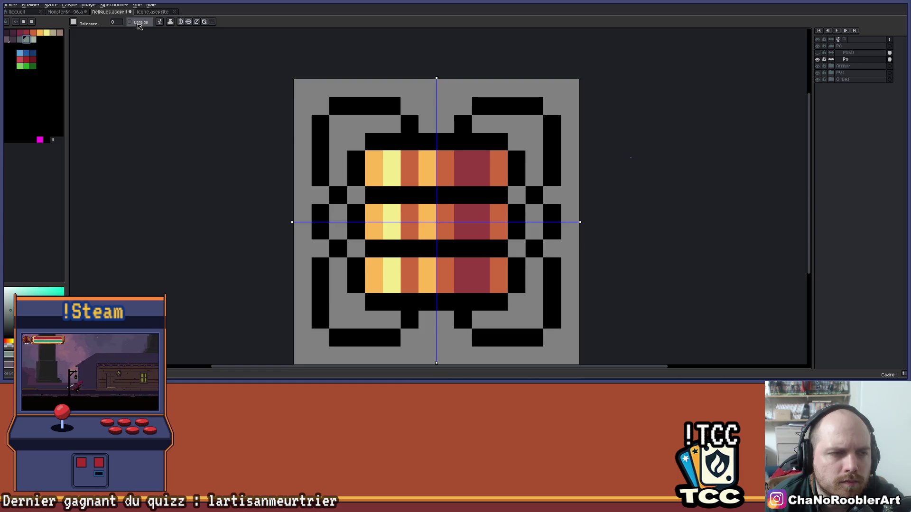
Step: Fill the inner bracket corners grey-green and add darker grey pixels there
click(341, 177)
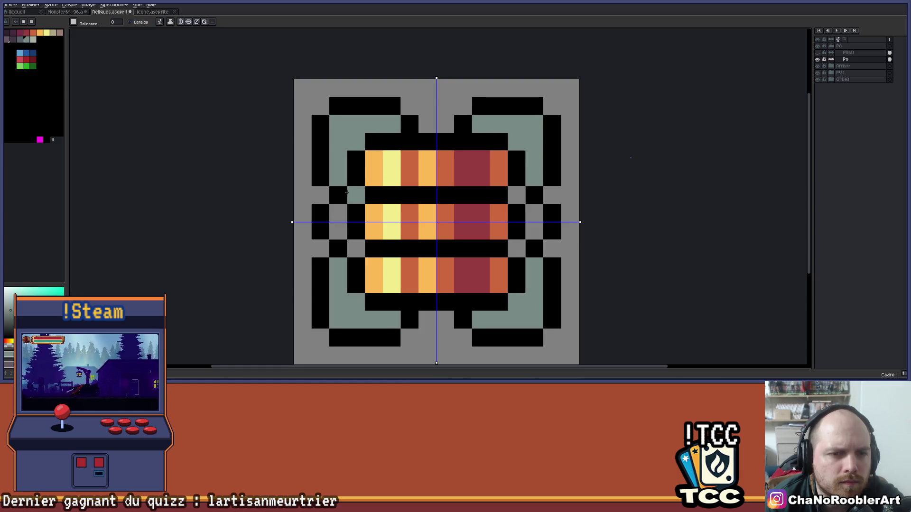
scroll(383, 248, down, 4)
drag(441, 233, 418, 209)
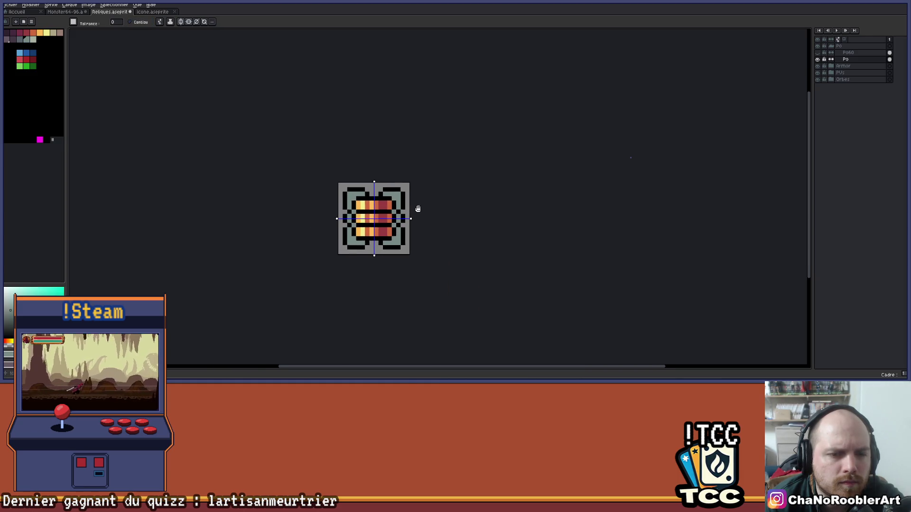
scroll(401, 223, up, 3)
click(19, 40)
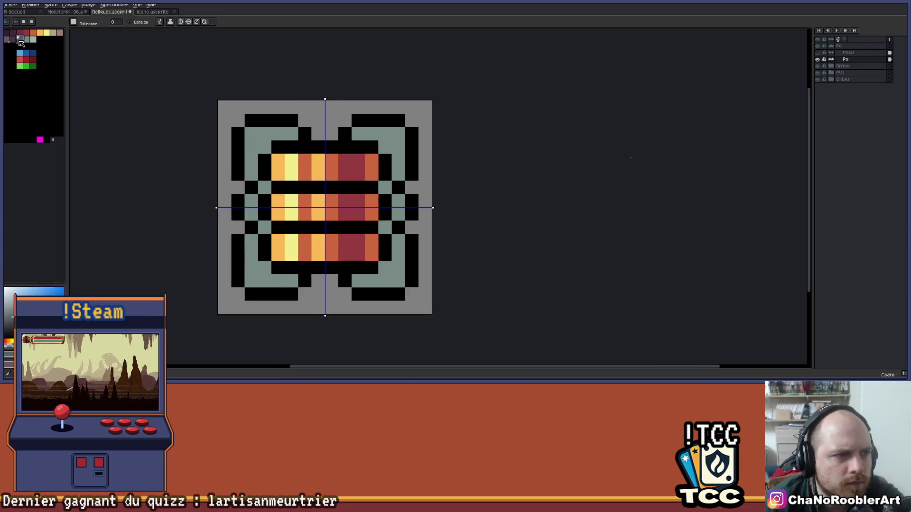
key(b)
mouse_move(250, 239)
mouse_down()
mouse_move(251, 256)
mouse_move(293, 280)
mouse_up()
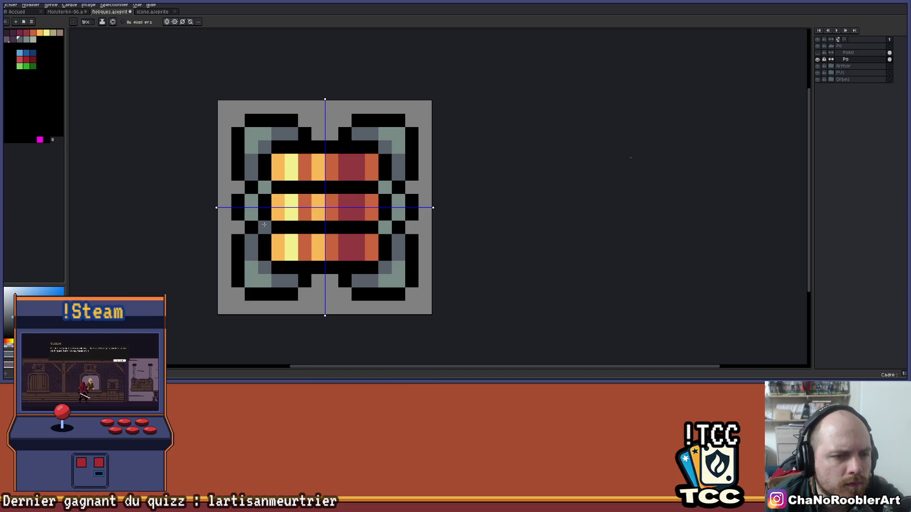
scroll(340, 190, down, 3)
scroll(409, 195, up, 2)
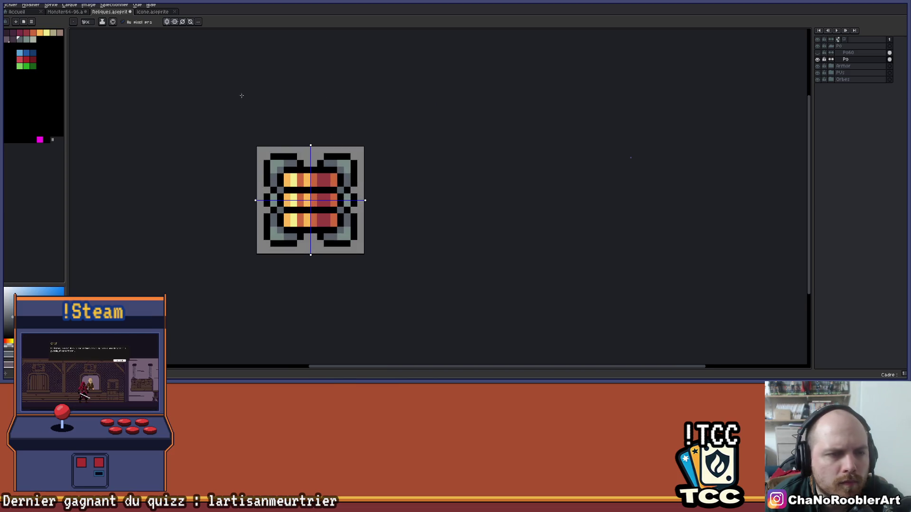
Step: Turn off symmetry and compare the icon with the Po layer hidden and shown
click(170, 24)
scroll(401, 212, down, 2)
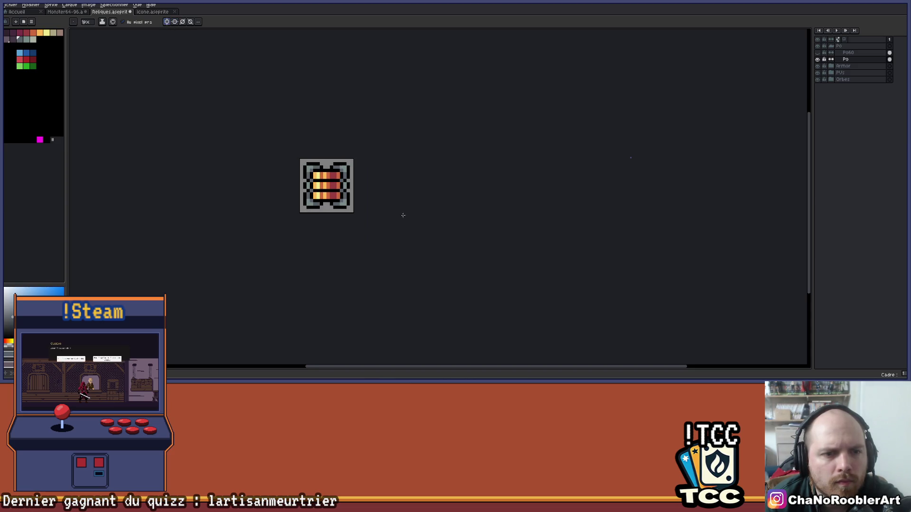
scroll(321, 174, up, 1)
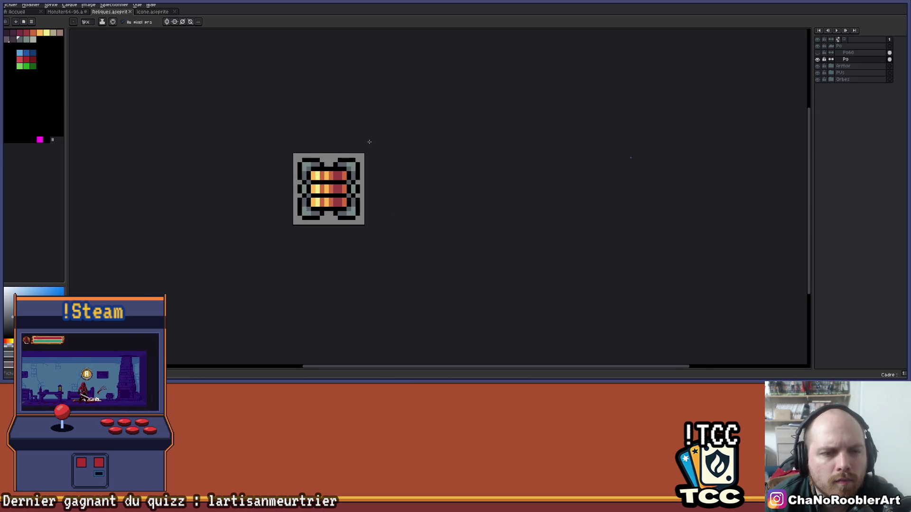
scroll(370, 141, up, 1)
click(817, 60)
click(817, 59)
click(818, 60)
click(817, 60)
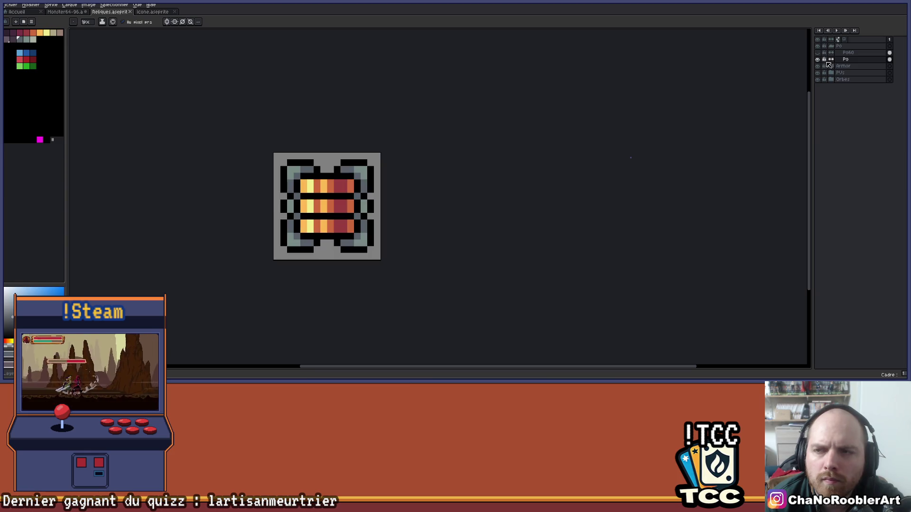
double_click(856, 60)
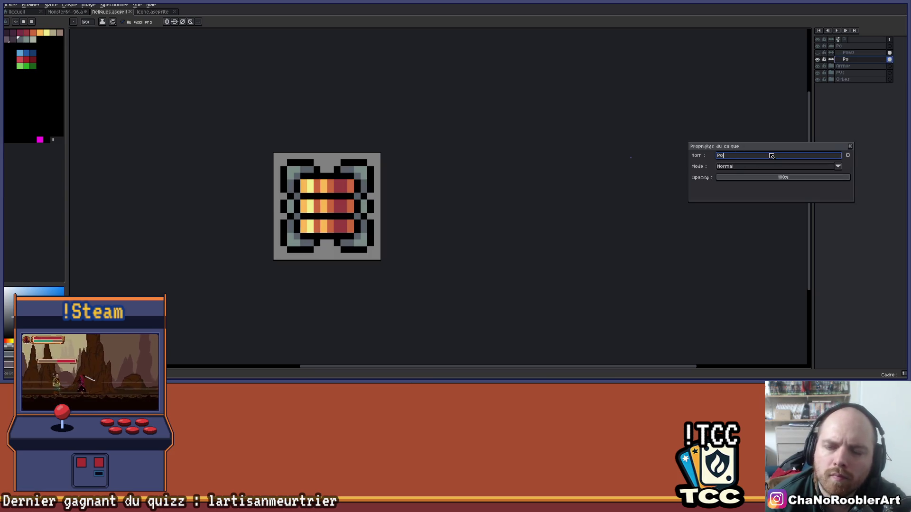
Step: Append 0 to the layer name so it reads Po300, and confirm
text(0)
key(Return)
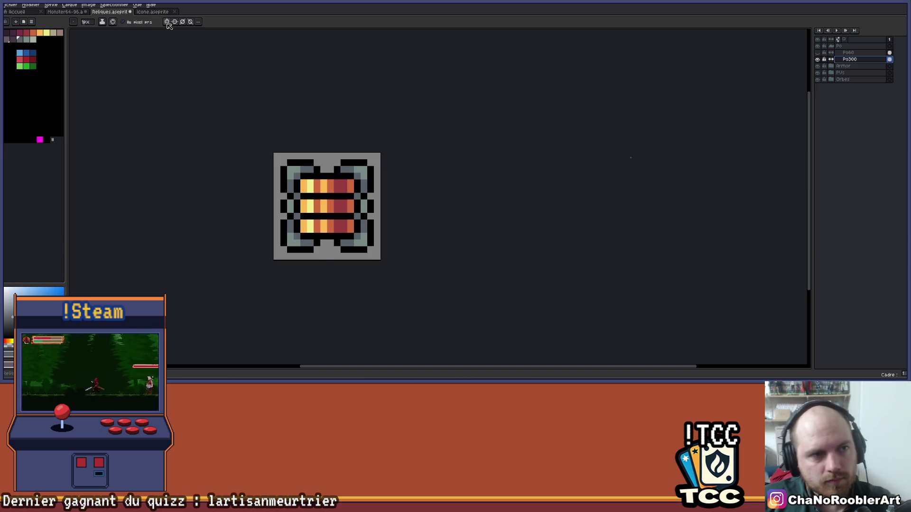
scroll(332, 213, up, 4)
Step: Add a black pixel at the top centre of the bracket outline
key(i)
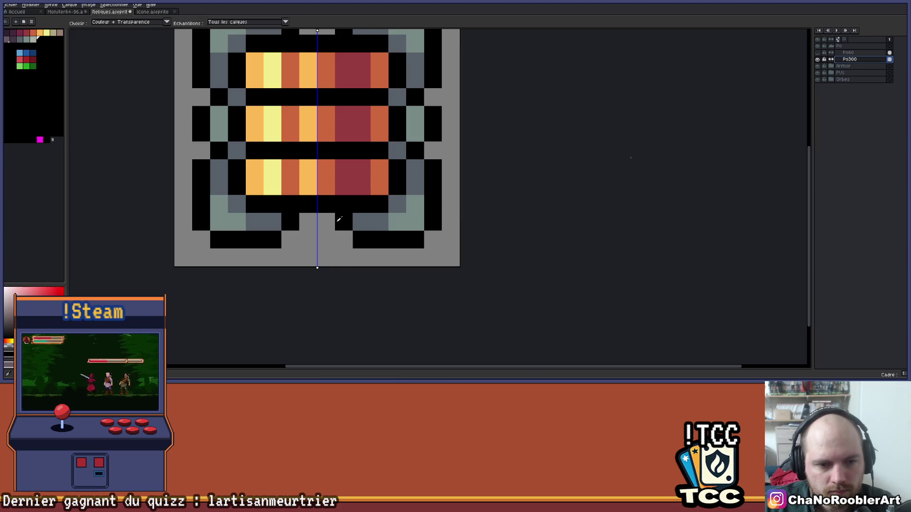
key(v)
scroll(332, 260, down, 3)
scroll(329, 261, up, 5)
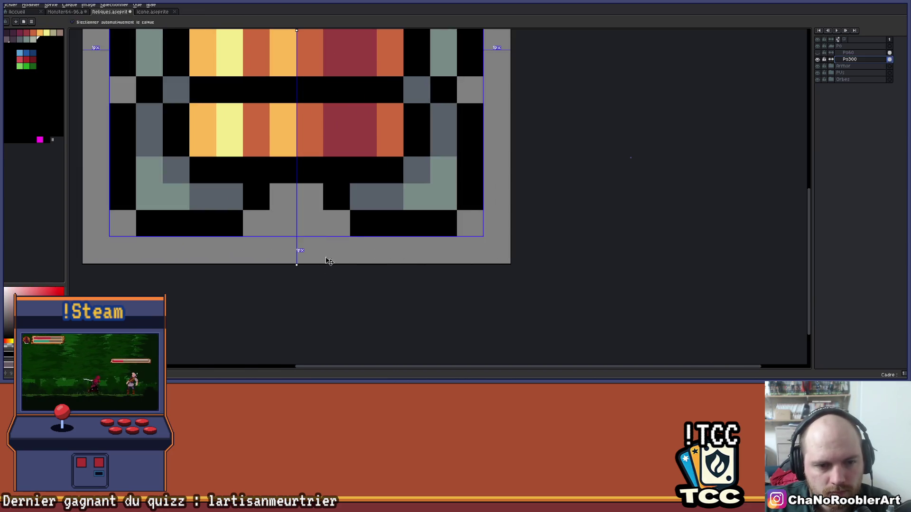
key(b)
scroll(329, 258, down, 4)
scroll(337, 255, up, 3)
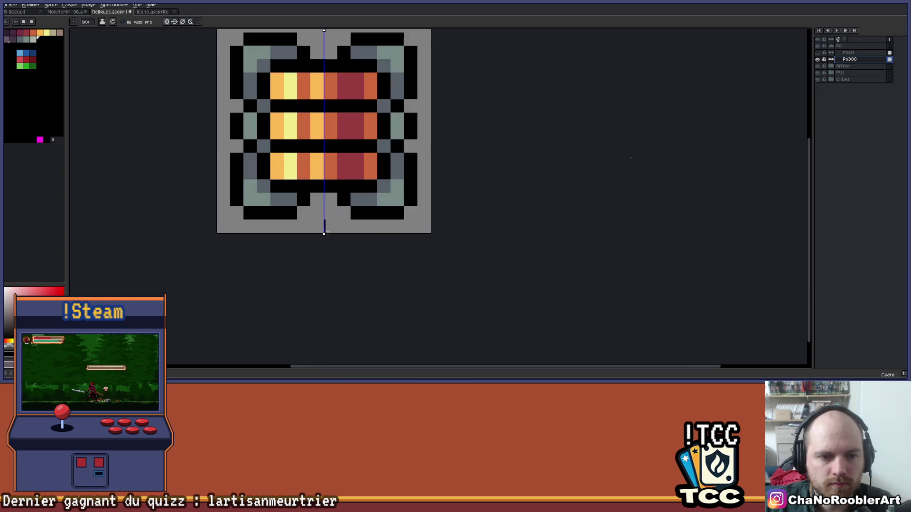
scroll(329, 218, down, 4)
scroll(340, 240, up, 4)
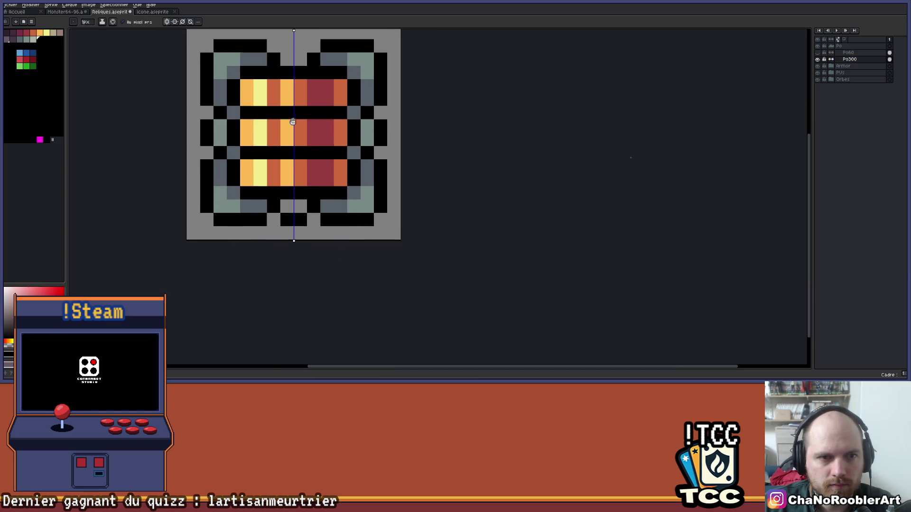
click(300, 108)
Step: Erase the mirrored bottom-row corner pixels
scroll(331, 99, down, 4)
scroll(398, 133, up, 3)
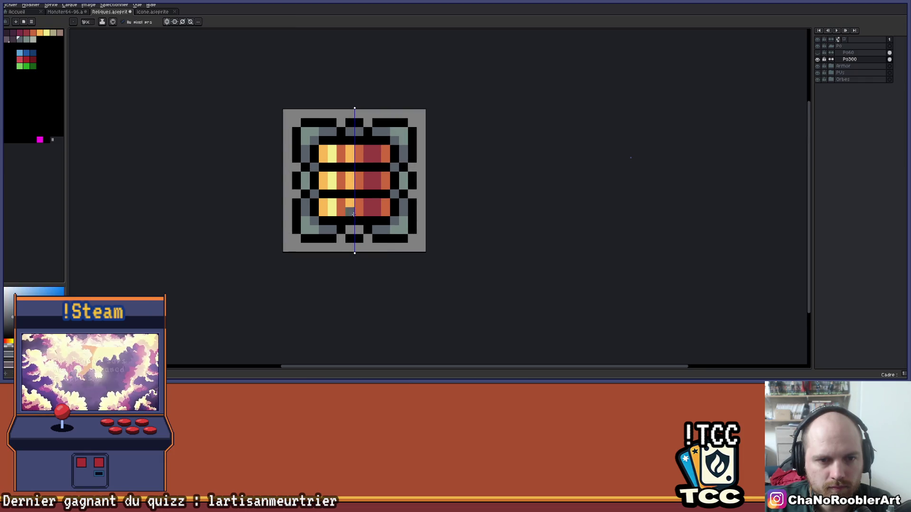
scroll(363, 228, down, 2)
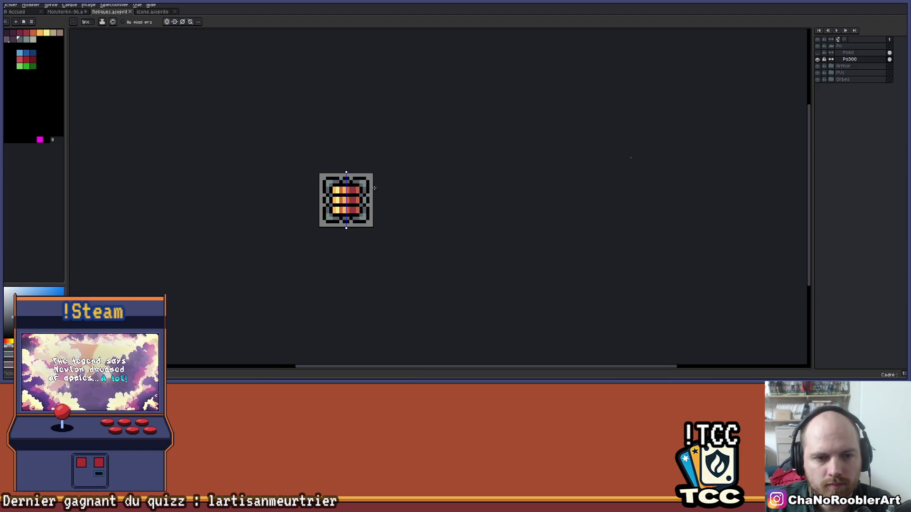
scroll(374, 189, up, 2)
drag(359, 171, 379, 135)
scroll(391, 141, up, 1)
scroll(420, 171, down, 2)
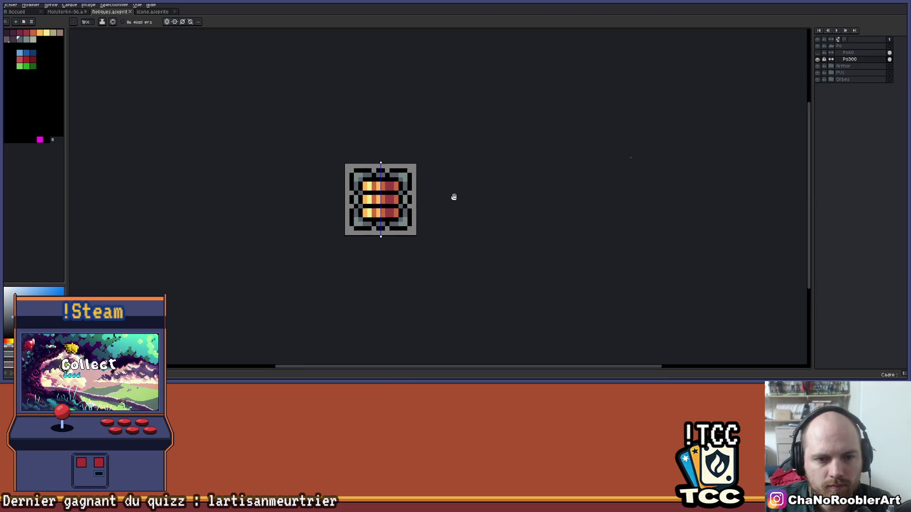
scroll(450, 207, up, 2)
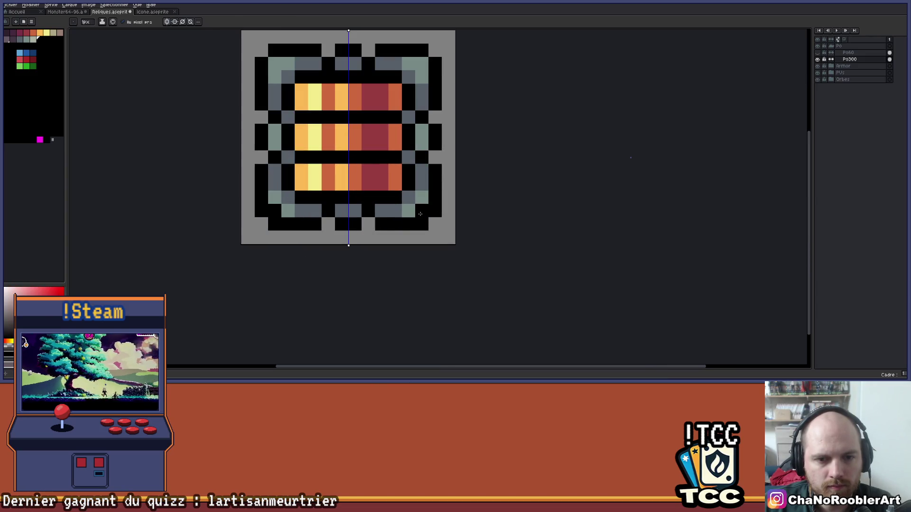
key(e)
click(422, 224)
Step: Erase further mirrored pixels along the bottom row of the outline
scroll(436, 211, down, 1)
mouse_move(459, 199)
mouse_down()
mouse_move(444, 212)
mouse_move(437, 235)
mouse_up()
key(v)
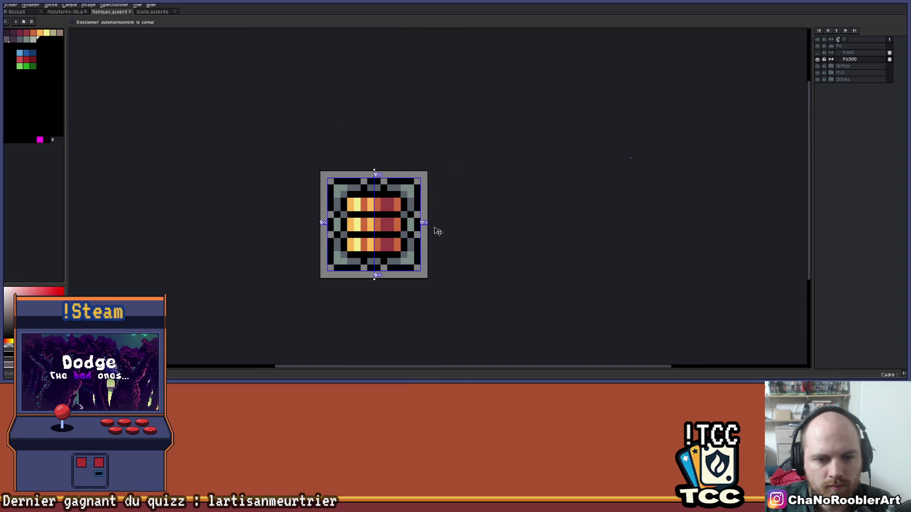
right_click(437, 231)
key(Escape)
key(e)
scroll(394, 260, up, 2)
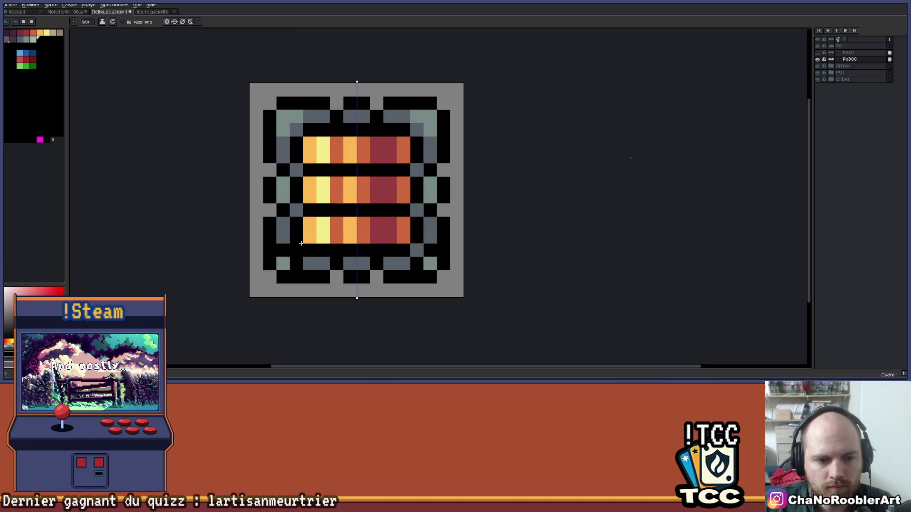
scroll(324, 230, down, 2)
scroll(313, 260, up, 2)
mouse_move(295, 247)
mouse_down()
mouse_move(307, 246)
mouse_move(281, 246)
mouse_up()
scroll(296, 267, down, 3)
key(v)
key(b)
scroll(383, 262, down, 1)
scroll(357, 188, up, 2)
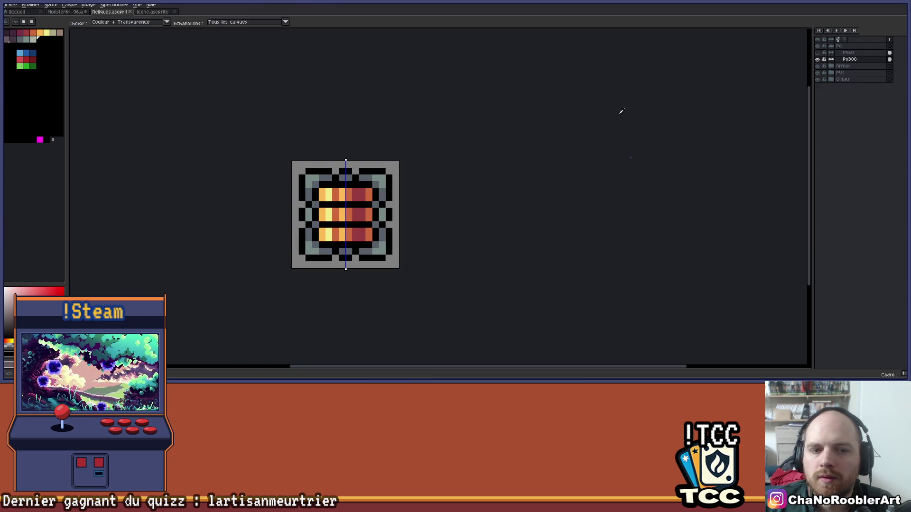
Step: In the relic spreadsheet, select the Or relic row across columns C to E
key(alt+Tab)
click(97, 142)
drag(98, 146, 353, 149)
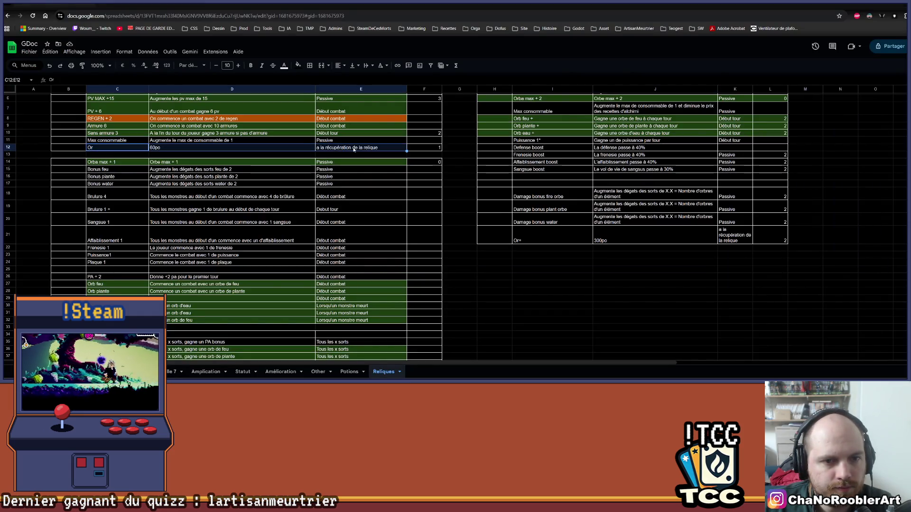
Step: Fill the common Or relic row (C12:E12) green and check the result
click(298, 66)
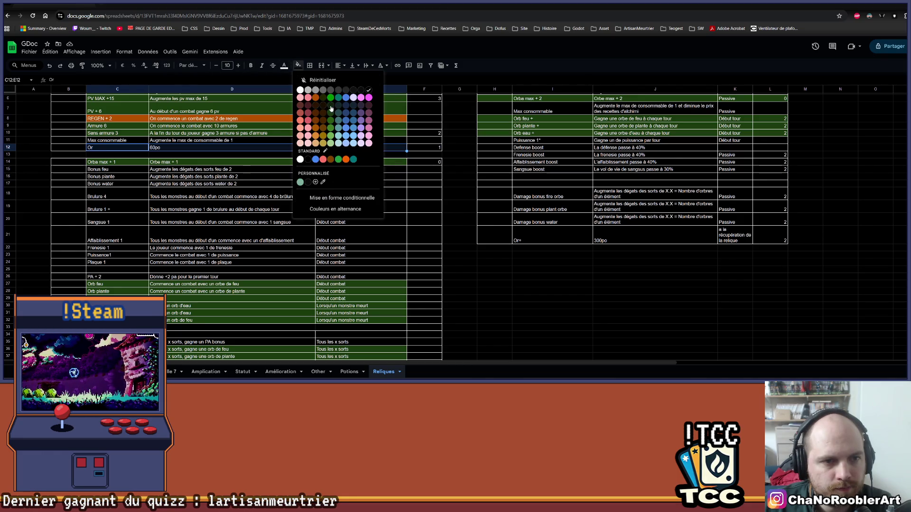
click(331, 109)
click(298, 66)
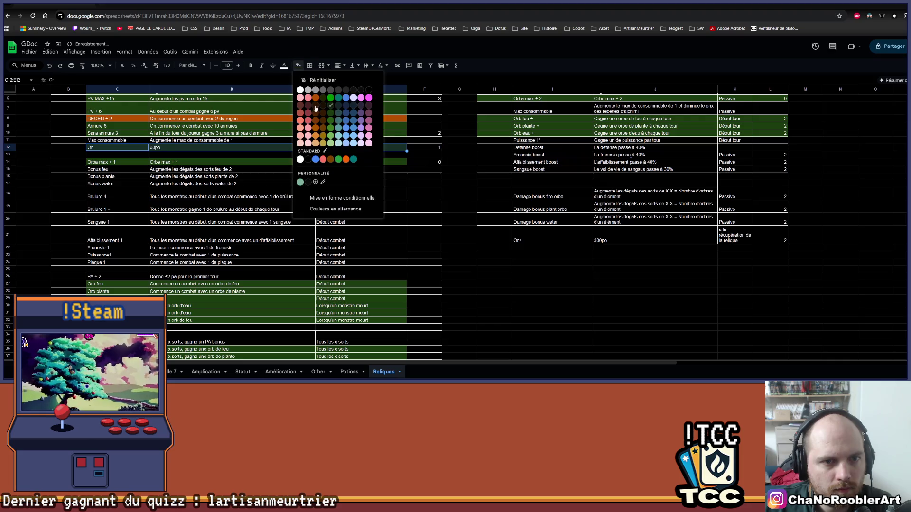
click(331, 104)
click(200, 255)
scroll(109, 208, down, 3)
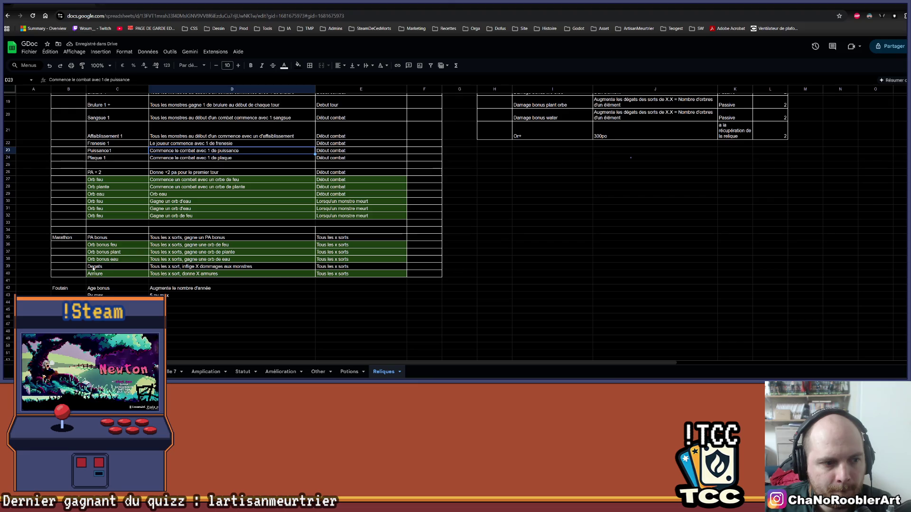
scroll(326, 203, up, 4)
Step: Fill the rare Or+ relic row (I21:K21, 300po) dark green to match
drag(551, 271, 735, 270)
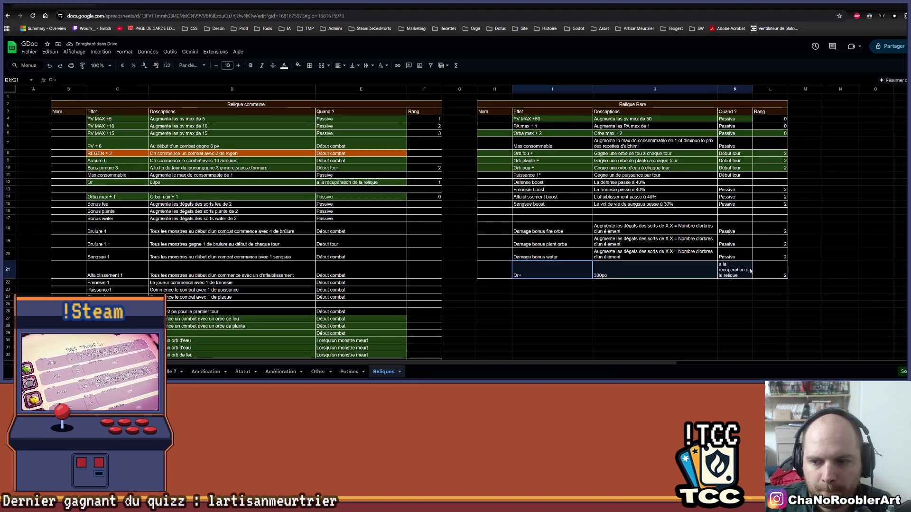
click(299, 65)
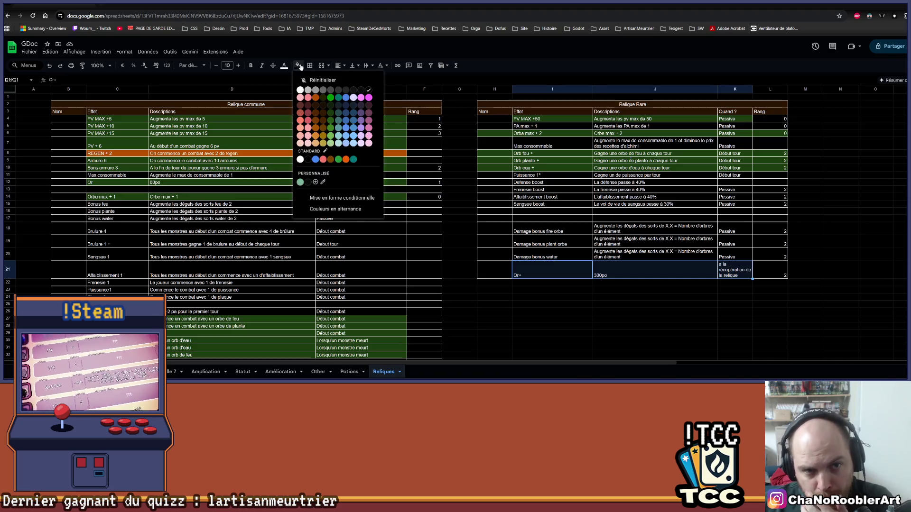
click(331, 113)
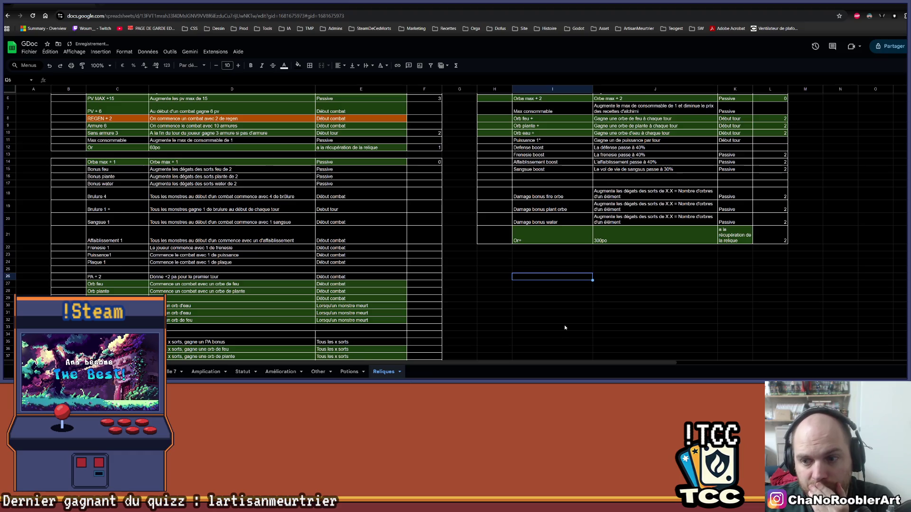